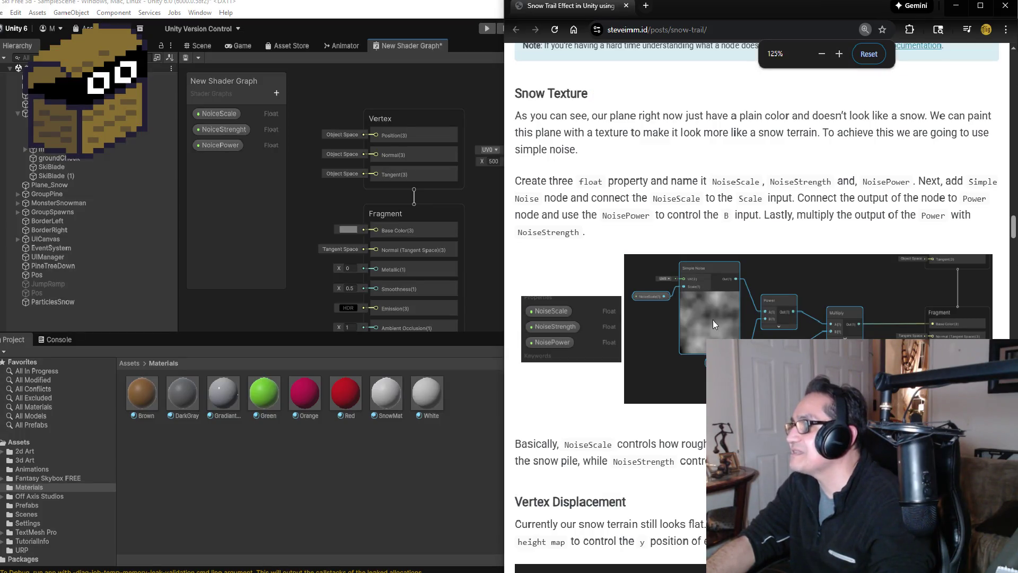
Maximize Chrome and adjust the zoom on the snow-trail tutorial page.
scroll(660, 304, up, 1)
scroll(663, 318, down, 1)
key(ctrl+plus)
key(ctrl+minus)
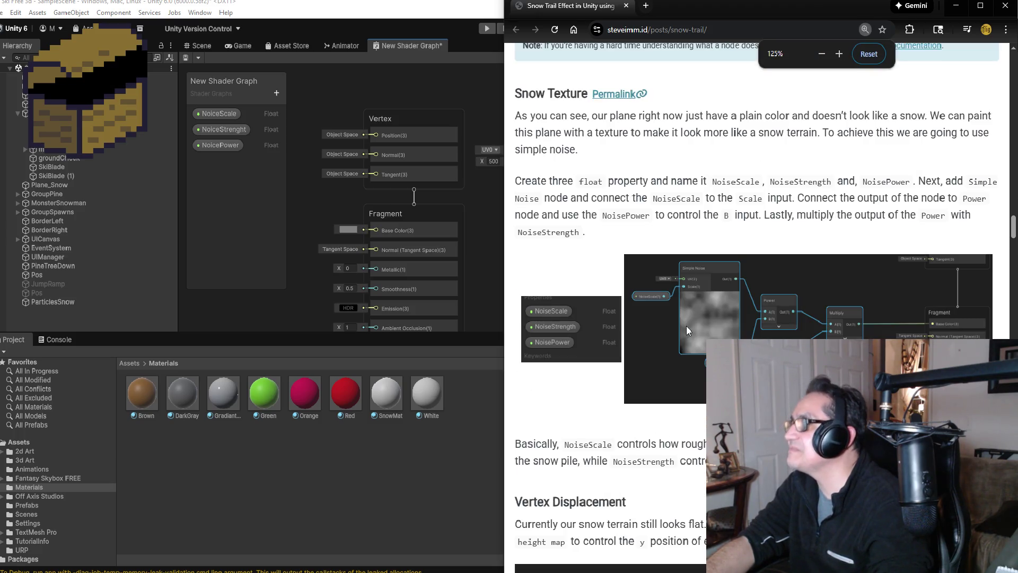
click(980, 6)
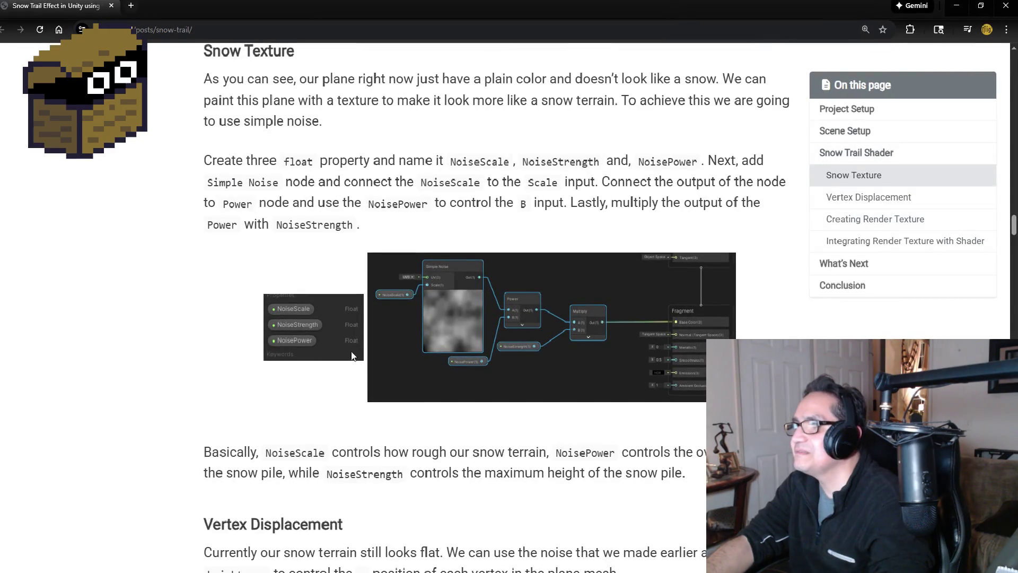
Magnify the tutorial's Snow Texture node graph, then minimize Chrome to return to Unity.
scroll(351, 301, up, 2)
key(ctrl+plus)
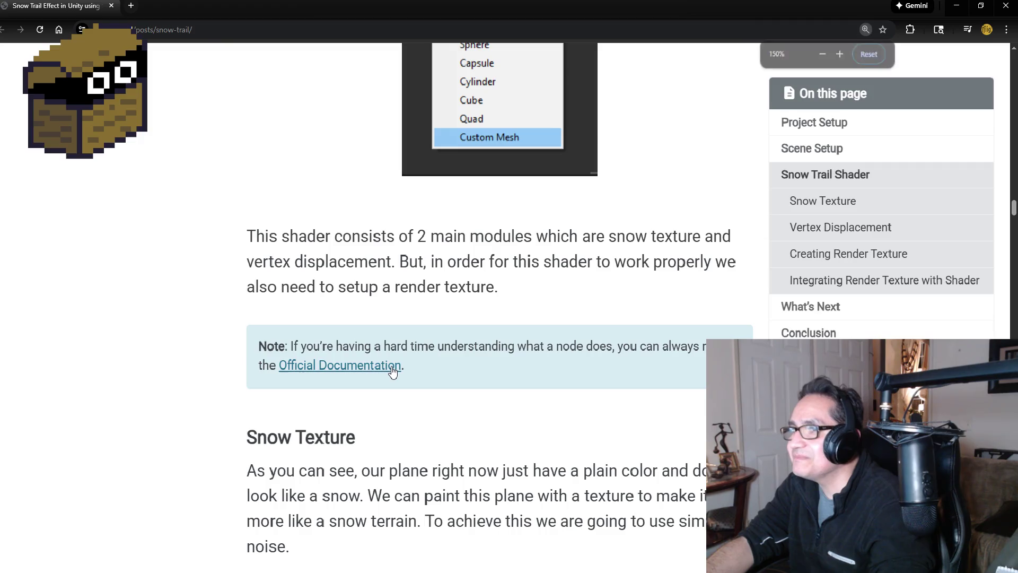
scroll(577, 300, up, 2)
scroll(577, 300, down, 6)
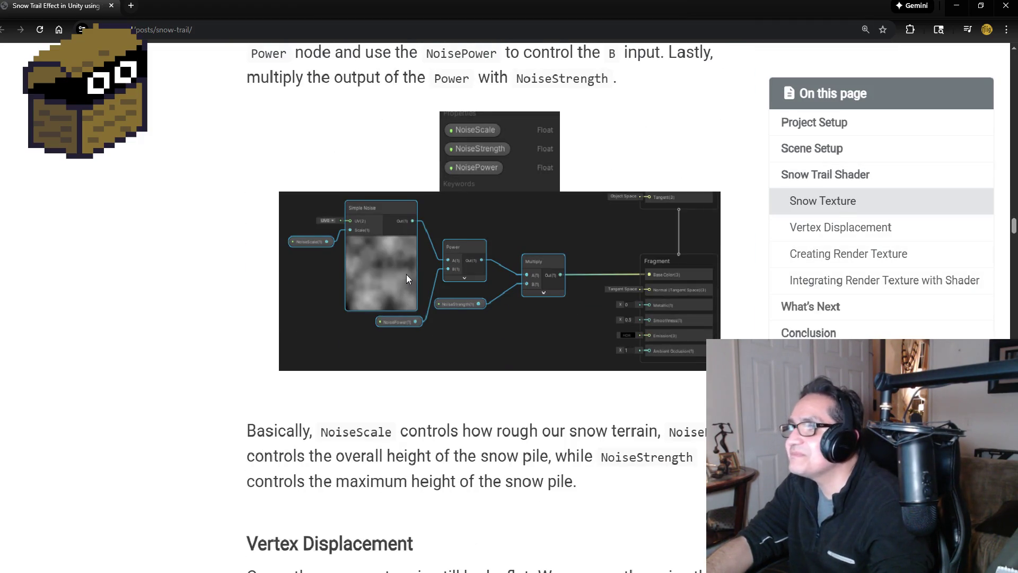
key(ctrl+plus)
key(ctrl+plus)
scroll(388, 249, up, 2)
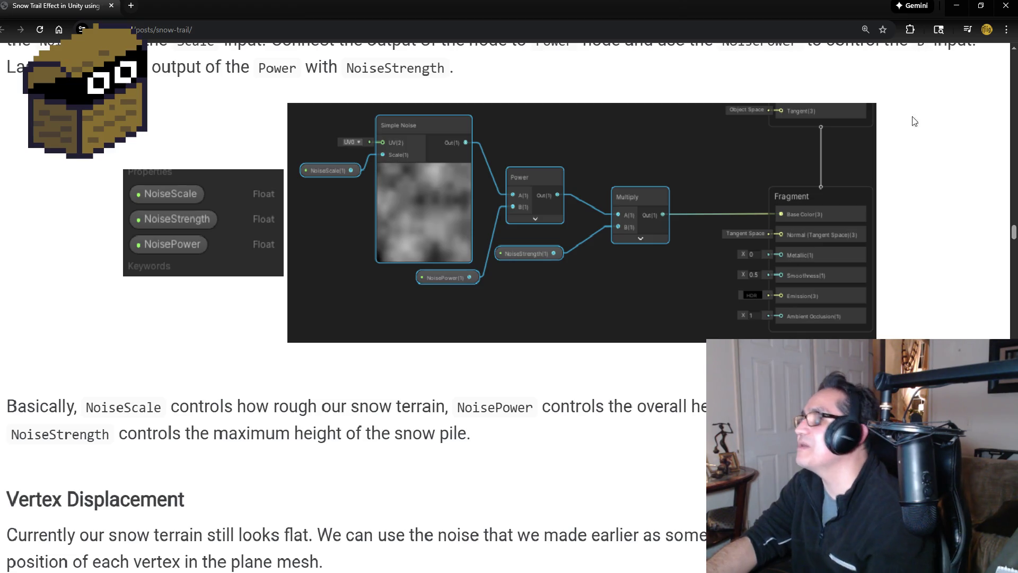
click(956, 5)
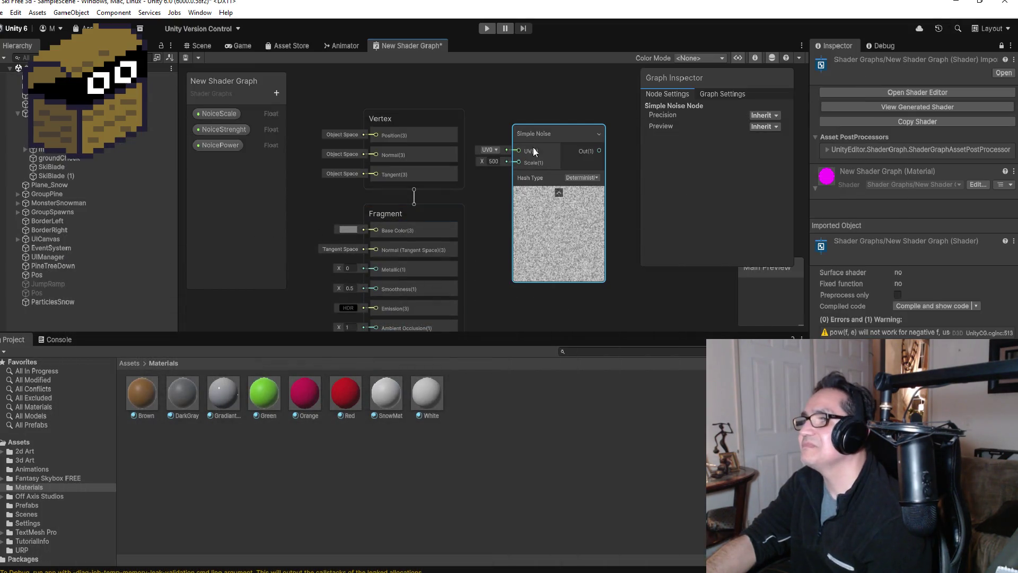
Rearrange the Vertex and Fragment contexts into a stack shifted left.
scroll(551, 127, down, 6)
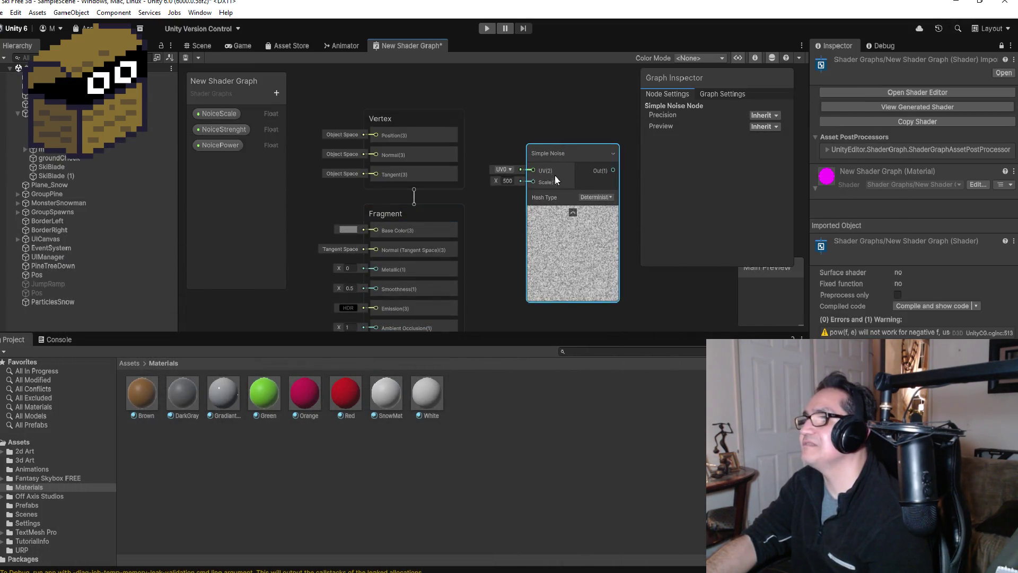
scroll(529, 165, up, 3)
drag(498, 155, 430, 153)
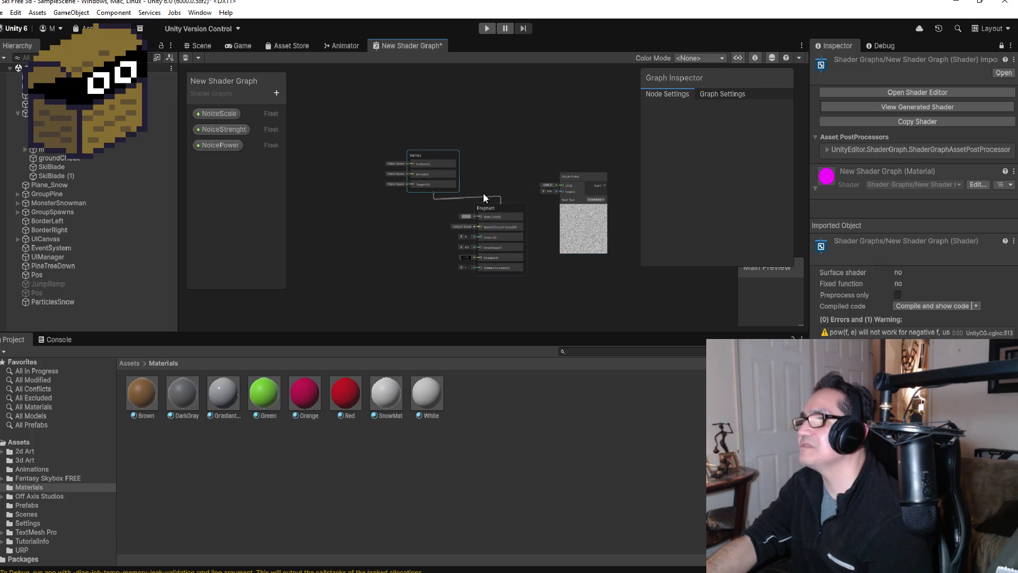
drag(505, 209, 407, 208)
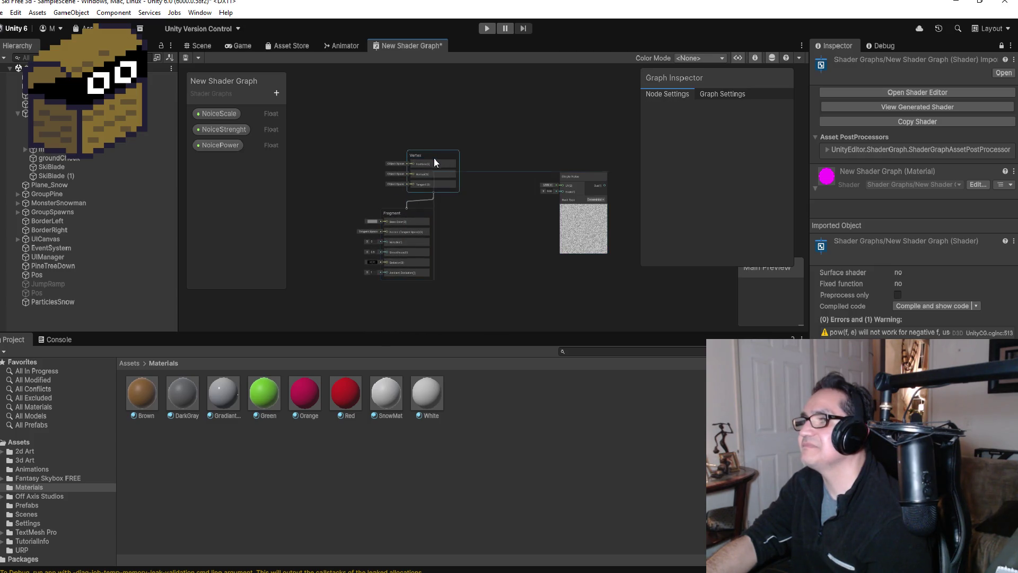
drag(437, 157, 413, 164)
Place a NoiceScale property node near Simple Noise, then delete it.
mouse_move(221, 116)
mouse_down()
mouse_move(406, 145)
mouse_move(497, 184)
mouse_move(507, 209)
mouse_move(424, 200)
mouse_up()
scroll(599, 184, up, 3)
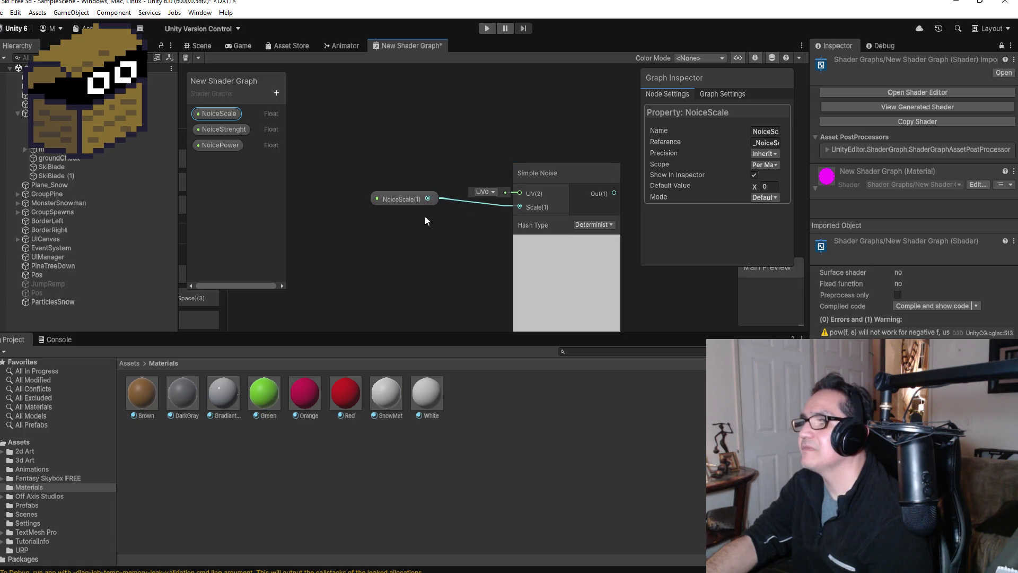
click(428, 195)
drag(405, 198, 400, 214)
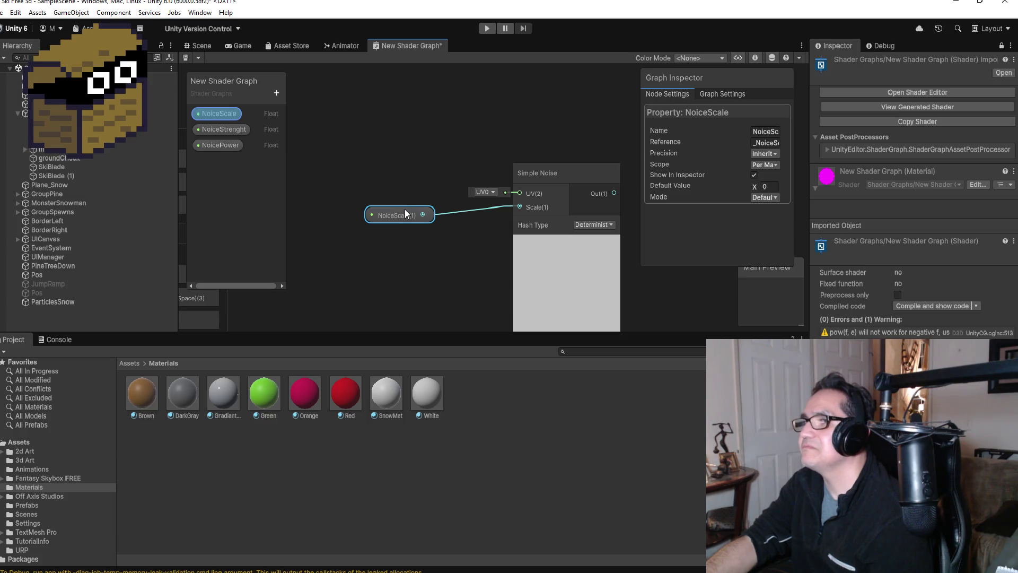
right_click(405, 227)
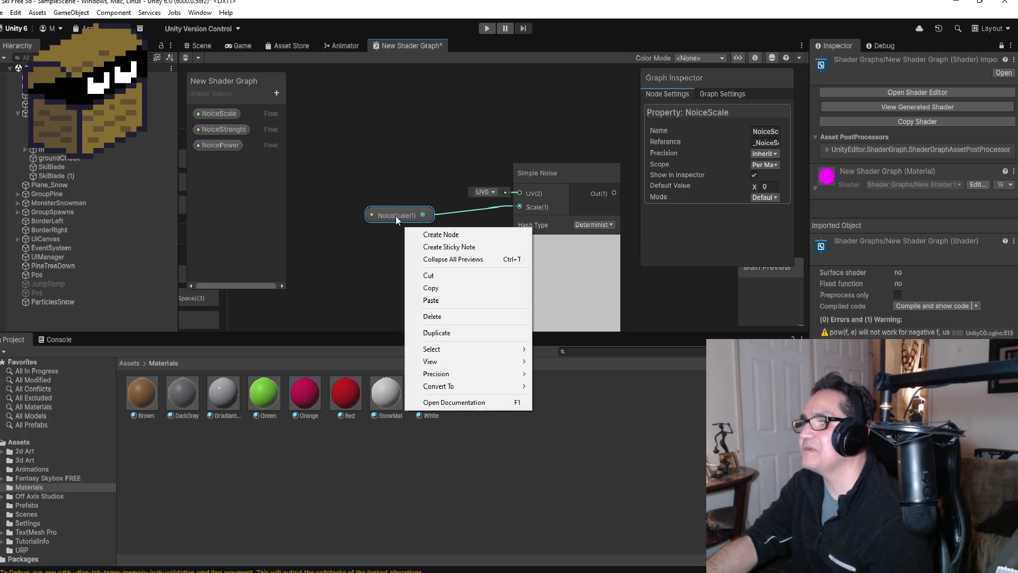
mouse_move(445, 351)
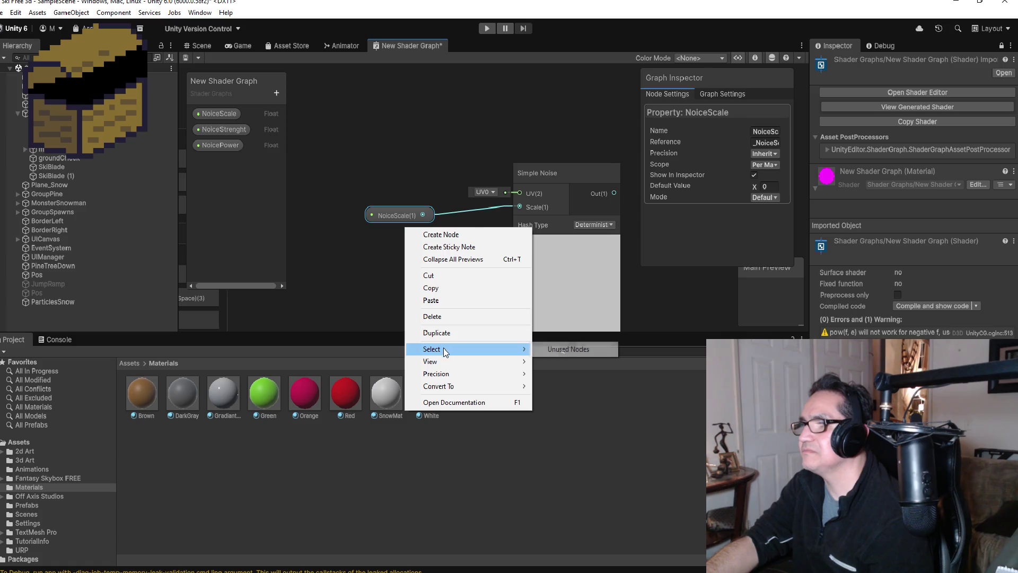
click(405, 220)
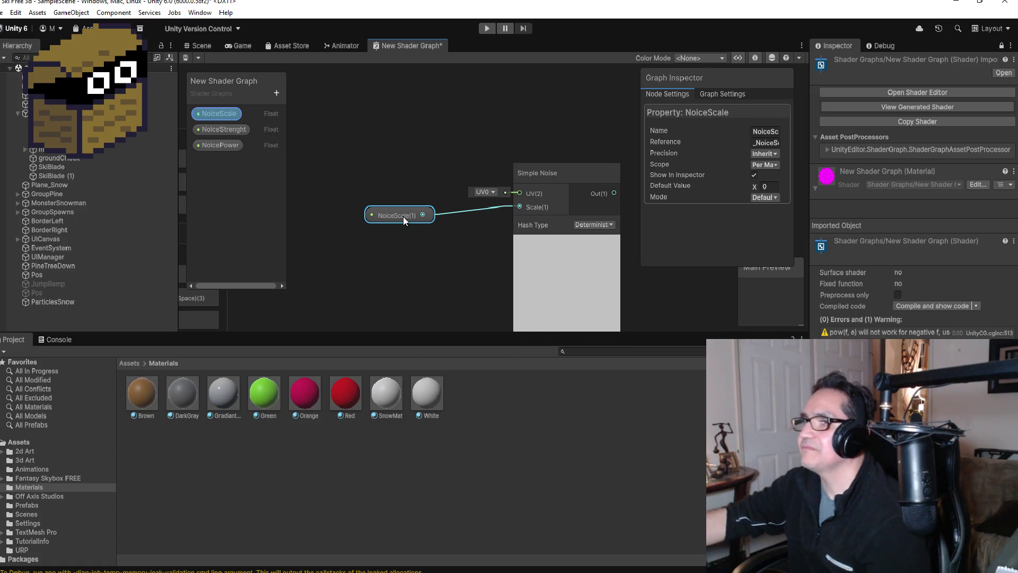
key(Delete)
Re-add NoiceScale from the Blackboard and wire it into Simple Noise's Scale input.
mouse_move(519, 207)
mouse_down()
mouse_move(462, 206)
mouse_move(238, 113)
mouse_move(405, 285)
mouse_move(429, 264)
mouse_up()
click(381, 241)
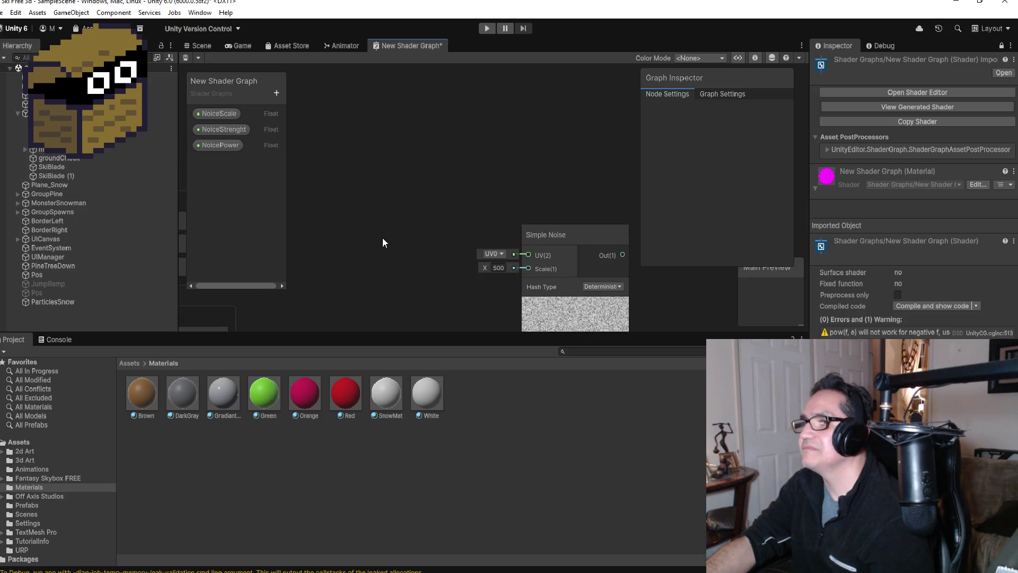
mouse_move(222, 113)
mouse_down()
mouse_move(402, 243)
mouse_move(419, 267)
mouse_up()
drag(480, 275, 527, 269)
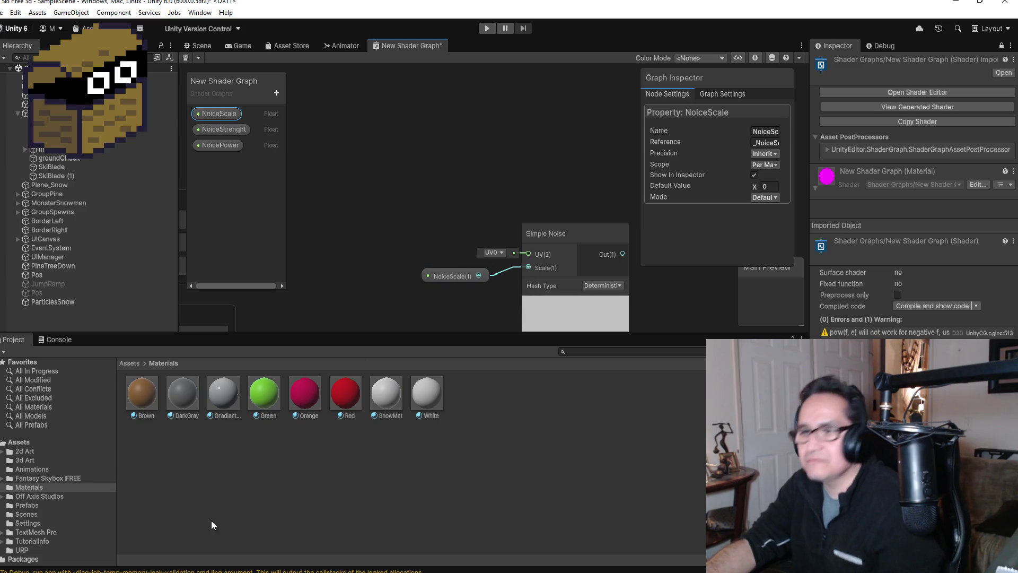
Check the tutorial, then move the Simple Noise and NoiceScale nodes up-left.
click(286, 557)
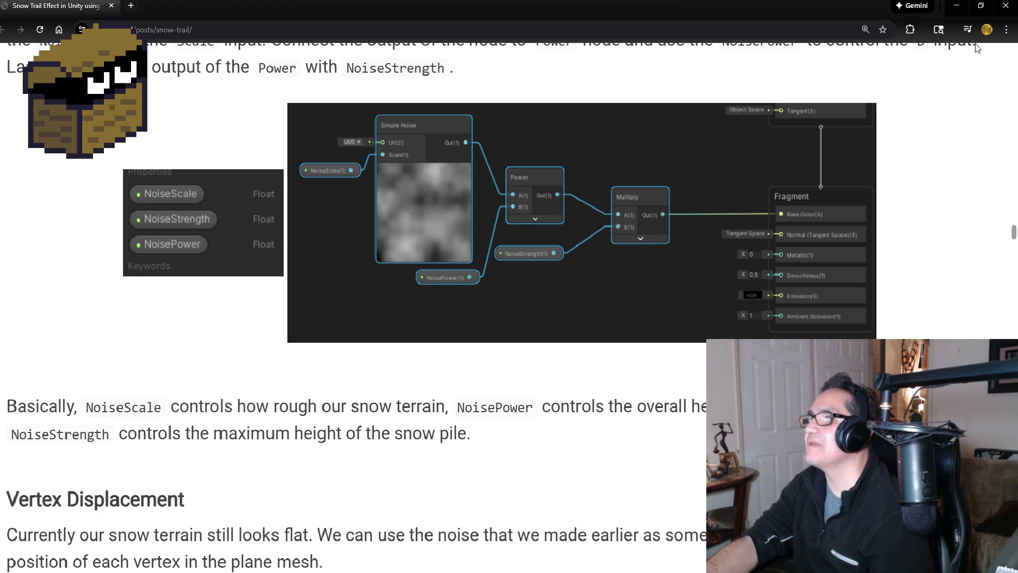
click(955, 9)
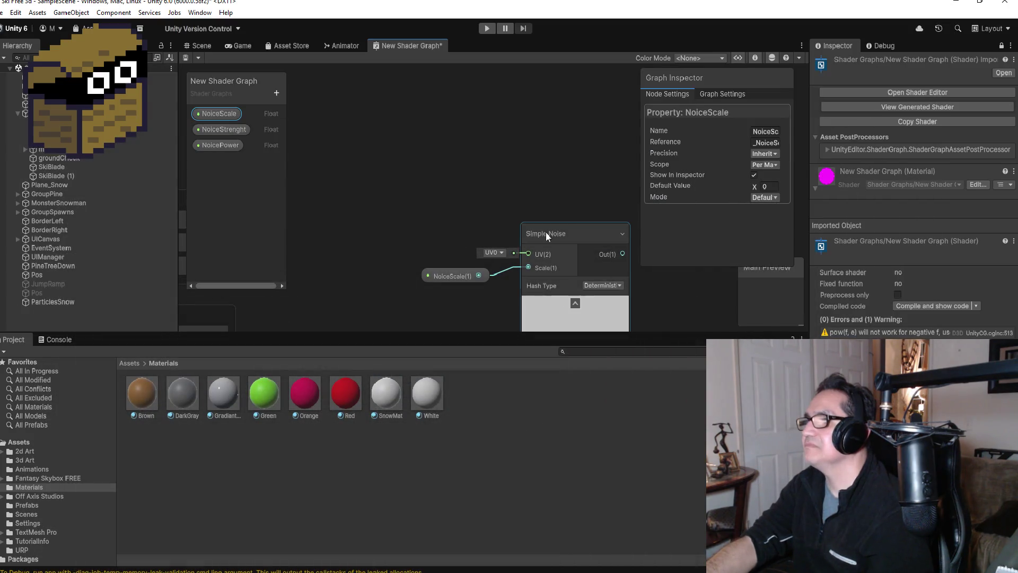
mouse_move(587, 231)
mouse_down()
mouse_move(503, 178)
mouse_move(455, 128)
mouse_move(440, 140)
mouse_move(496, 131)
mouse_move(574, 202)
mouse_up()
drag(467, 272, 382, 202)
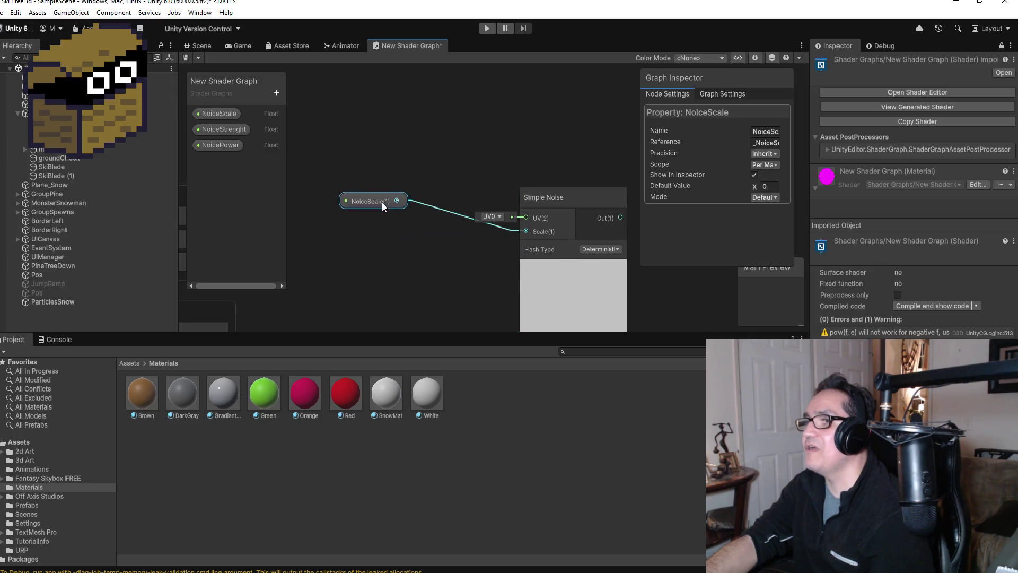
drag(546, 201, 484, 146)
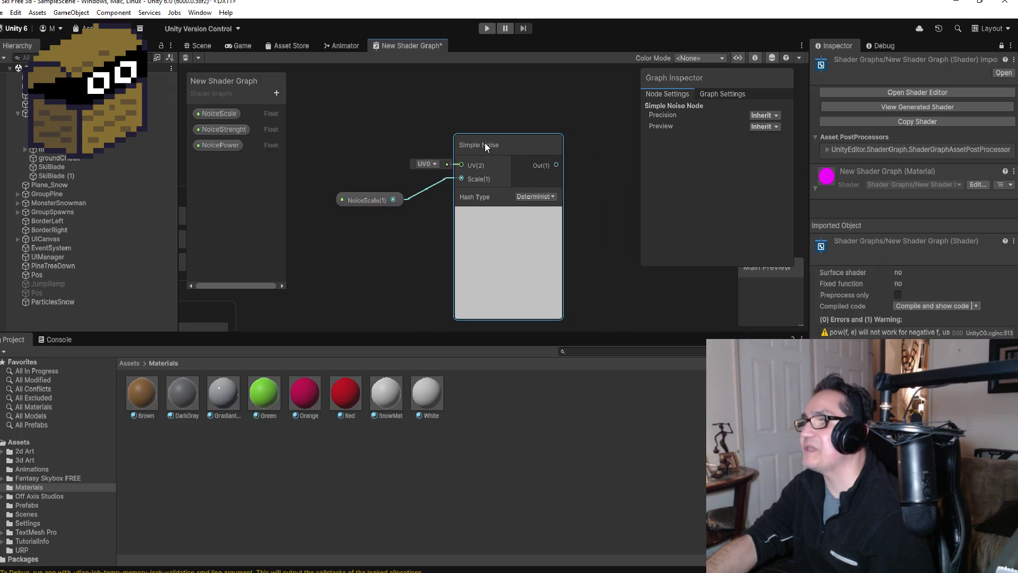
Add a Power node by searching 'power' in Create Node.
right_click(603, 170)
click(650, 179)
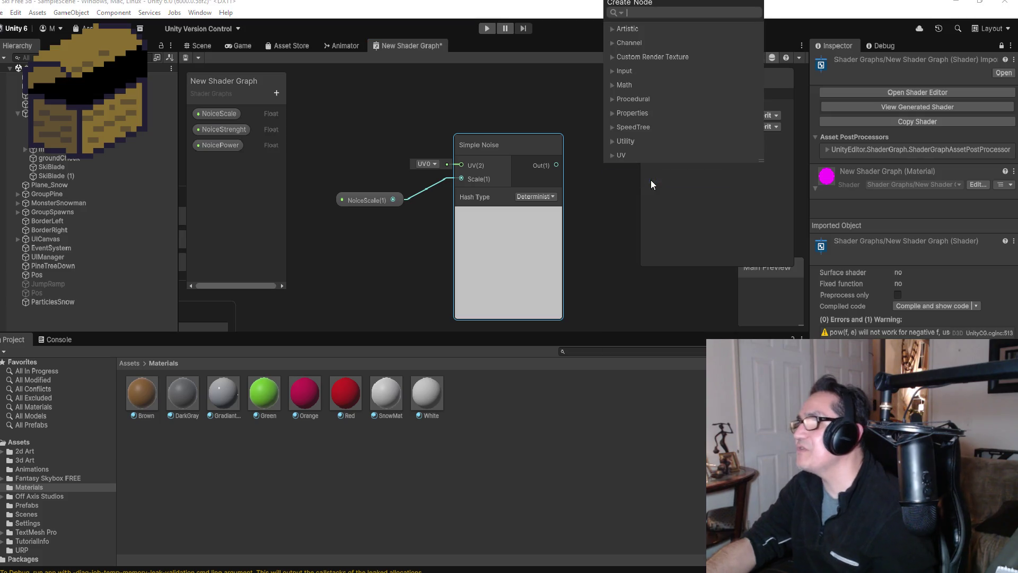
text(power)
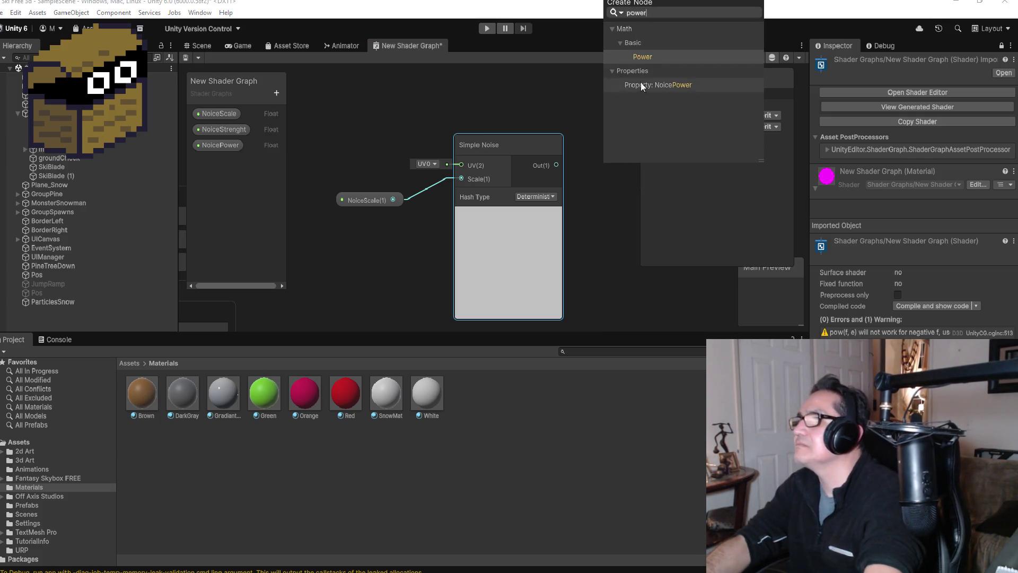
click(651, 55)
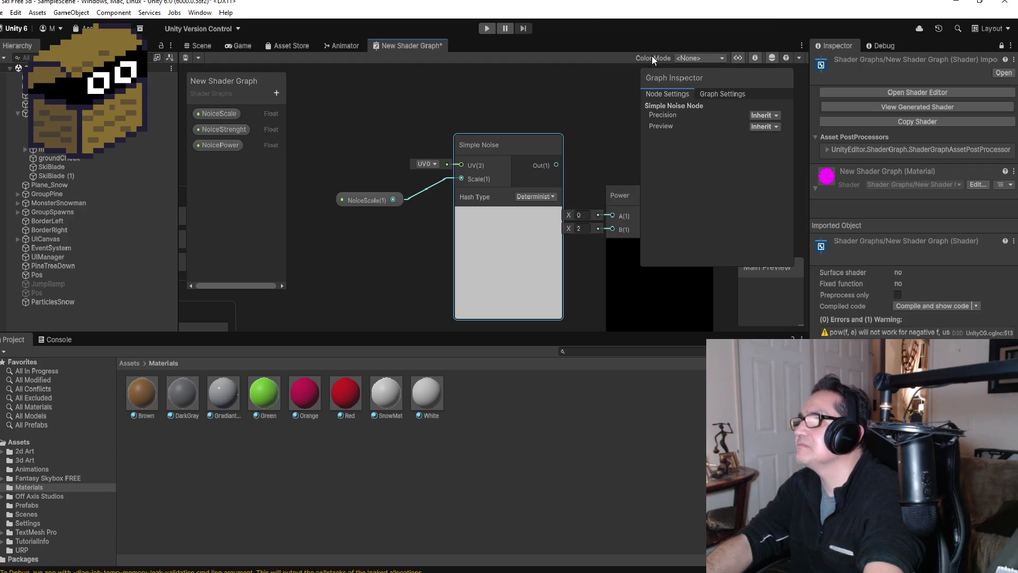
scroll(623, 218, down, 4)
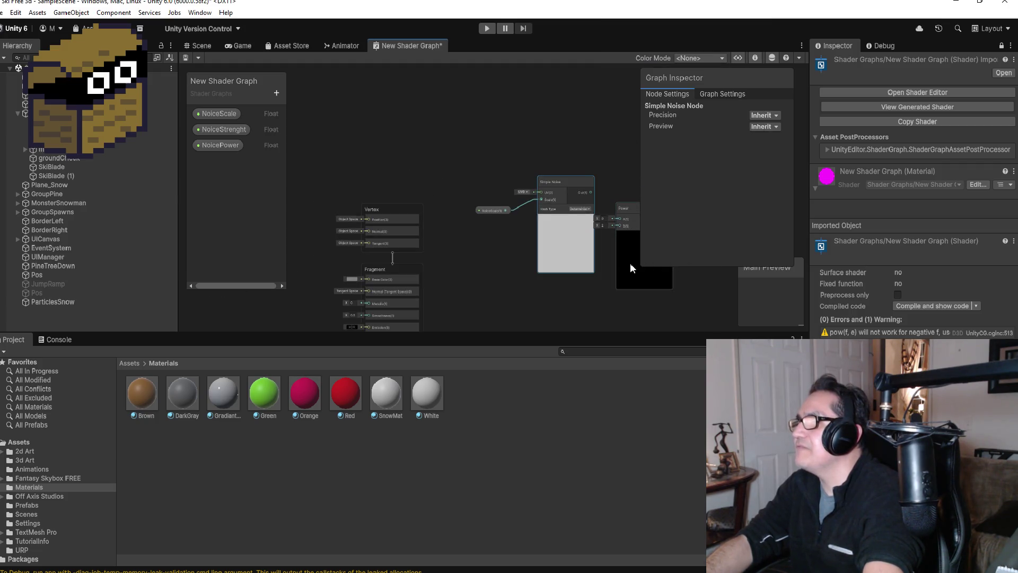
Tidy the node layout and connect Simple Noise's output to Power's A input.
drag(572, 177, 551, 175)
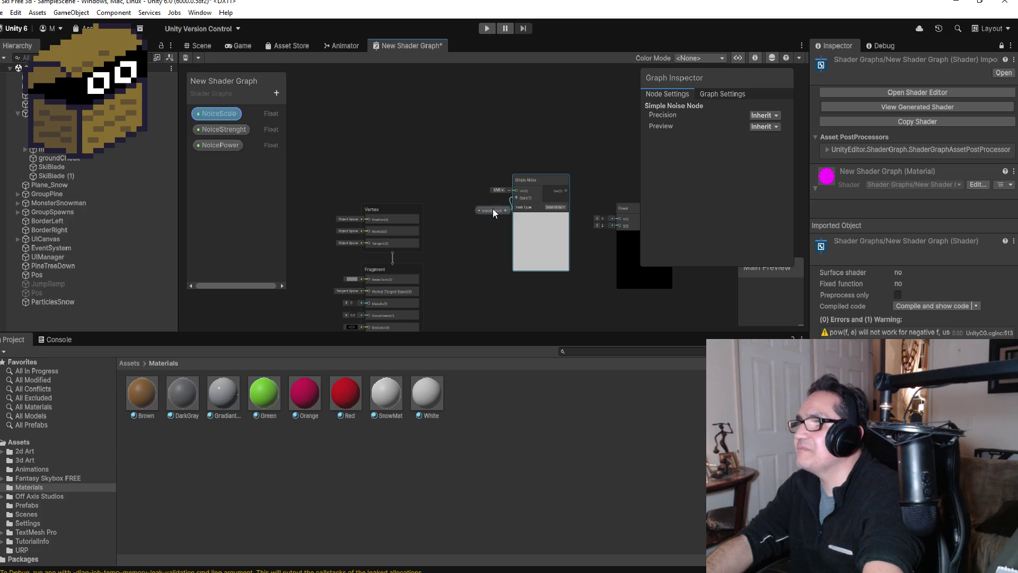
drag(493, 208, 457, 206)
drag(542, 179, 525, 170)
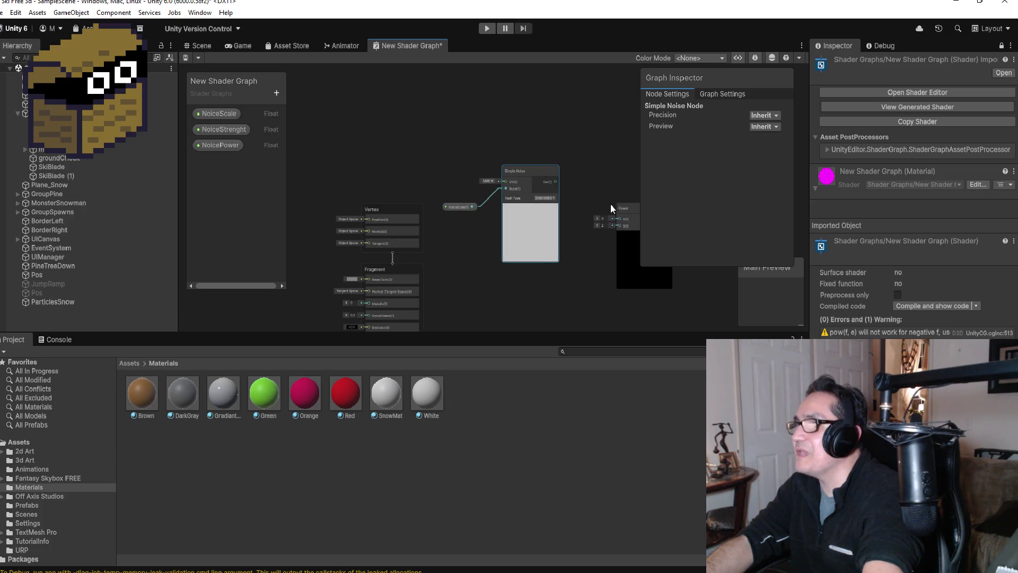
drag(625, 206, 599, 176)
scroll(586, 171, up, 2)
scroll(590, 199, up, 2)
drag(526, 179, 599, 185)
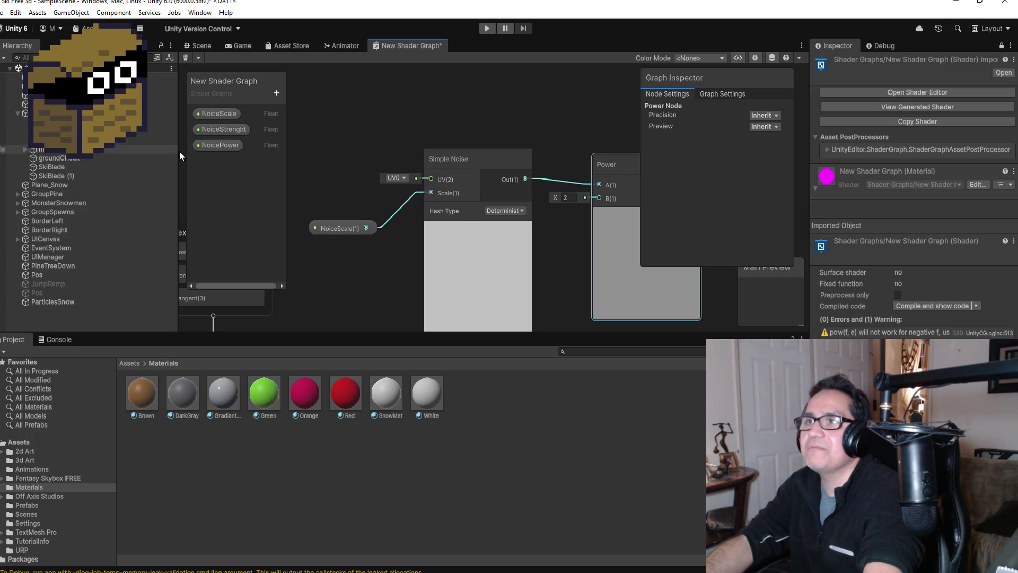
Drag a NoicePower property node into the graph and move the property settings aside.
mouse_move(226, 145)
mouse_down()
mouse_move(518, 231)
mouse_move(560, 231)
mouse_move(565, 249)
mouse_move(530, 254)
mouse_move(593, 222)
mouse_move(599, 198)
mouse_up()
scroll(594, 260, down, 2)
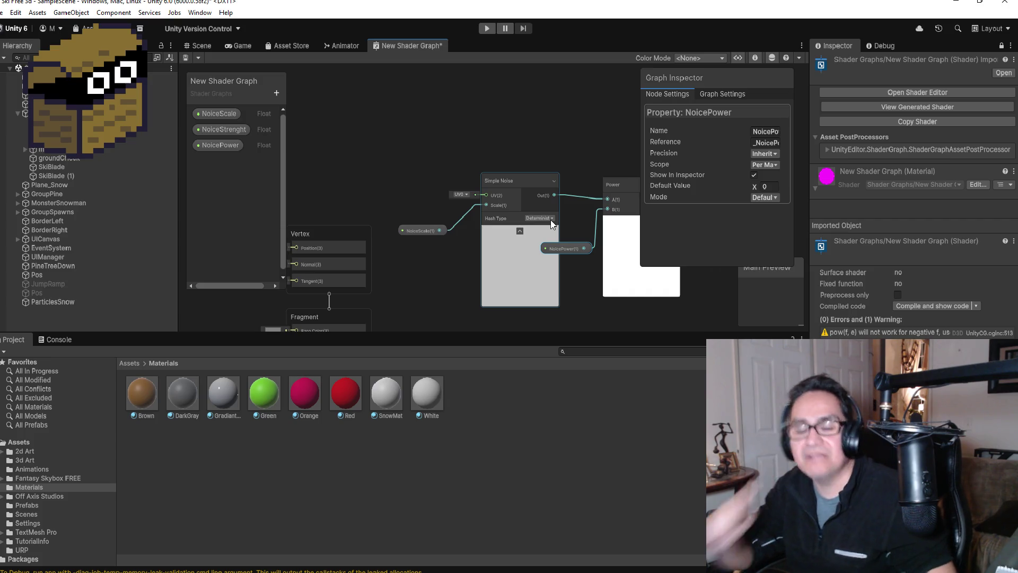
scroll(613, 237, down, 2)
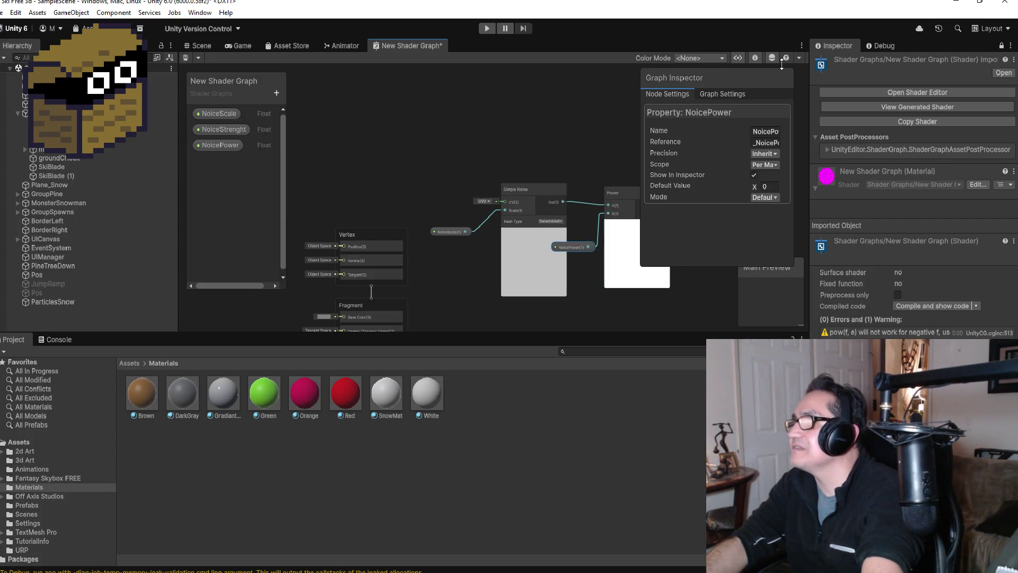
drag(757, 78, 420, 83)
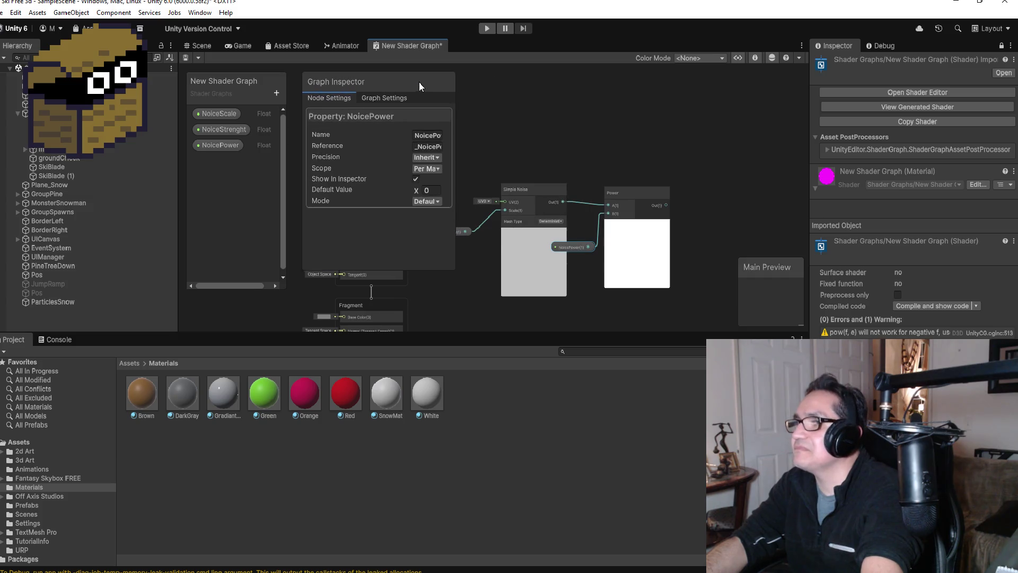
scroll(567, 190, up, 2)
scroll(684, 284, down, 1)
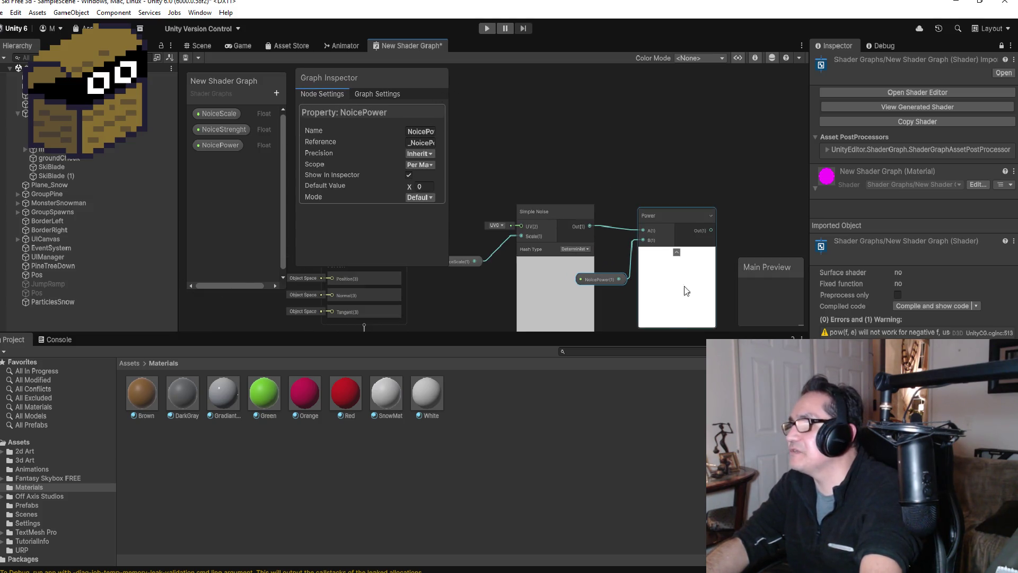
scroll(704, 260, down, 2)
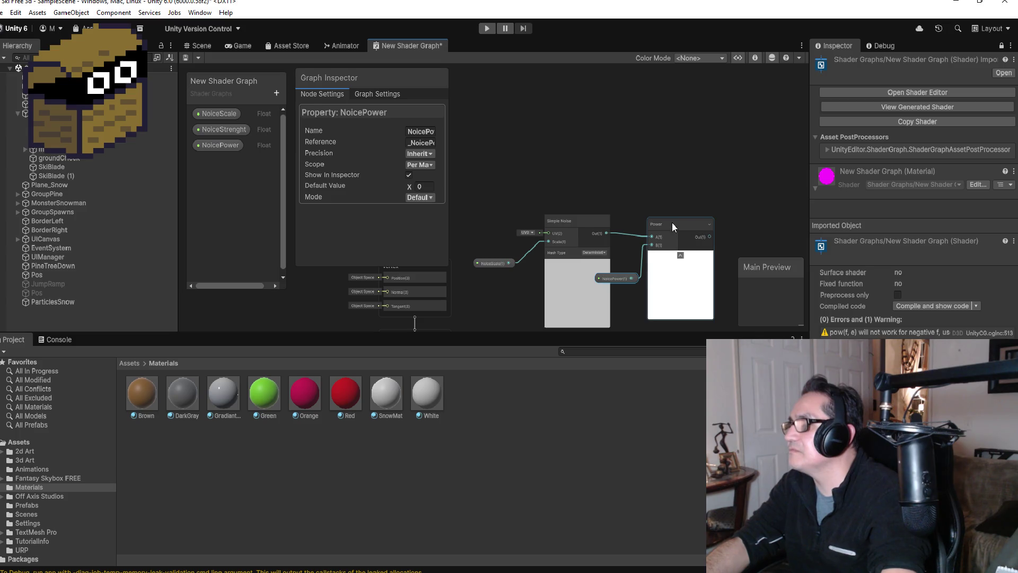
Position NoicePower above the Power node to feed its B input.
drag(672, 224, 688, 218)
mouse_move(623, 278)
mouse_down()
mouse_move(641, 262)
mouse_move(638, 175)
mouse_up()
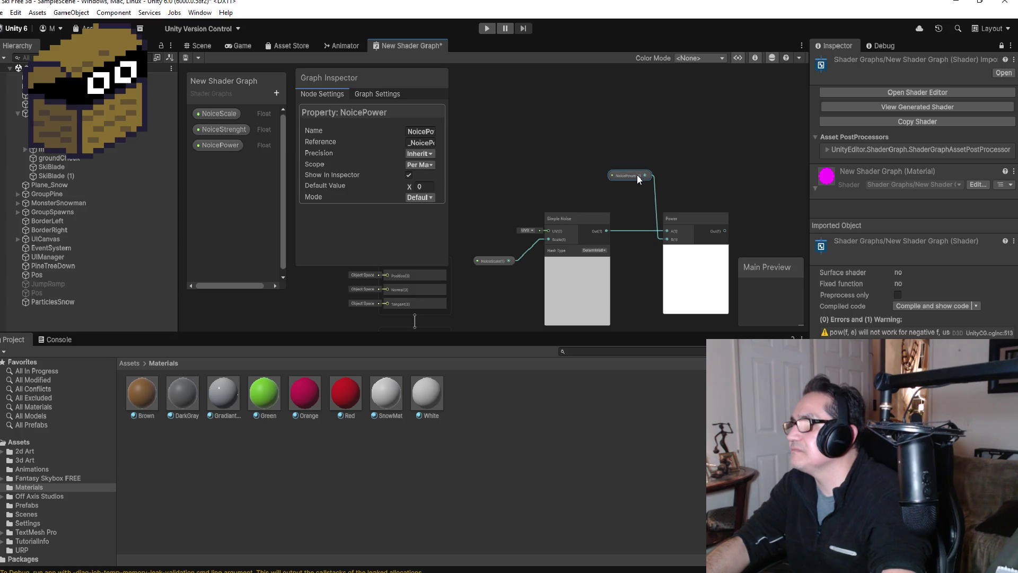
scroll(666, 222, down, 2)
scroll(681, 278, up, 2)
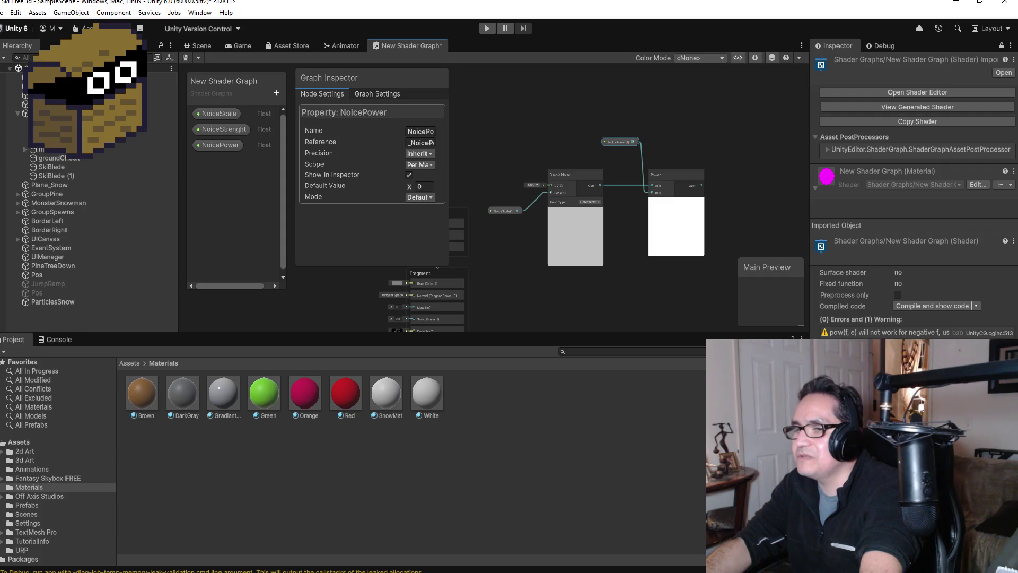
click(278, 532)
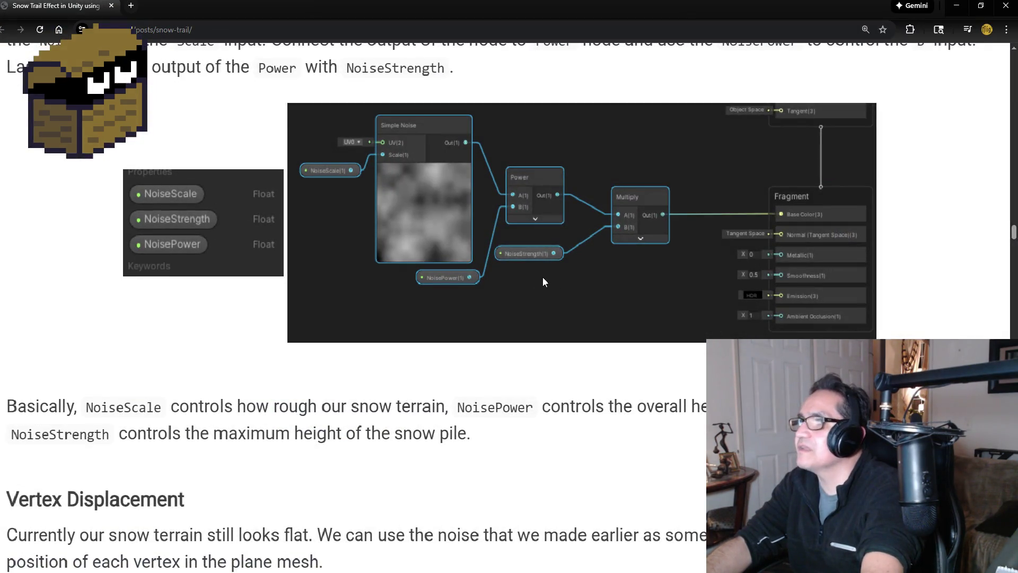
Back in Unity, add a Multiply node via a 'mul' node search.
scroll(542, 279, up, 1)
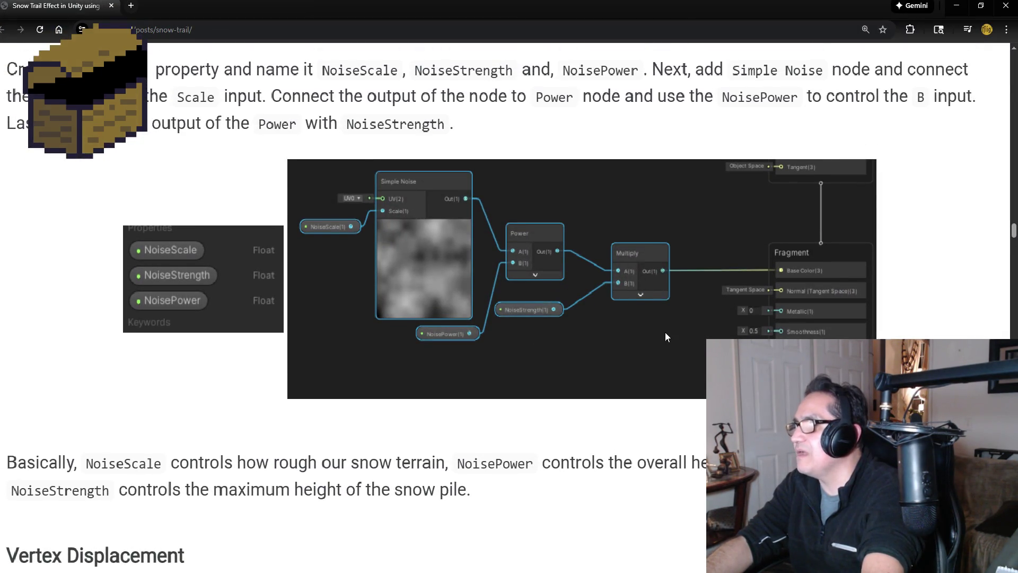
click(960, 9)
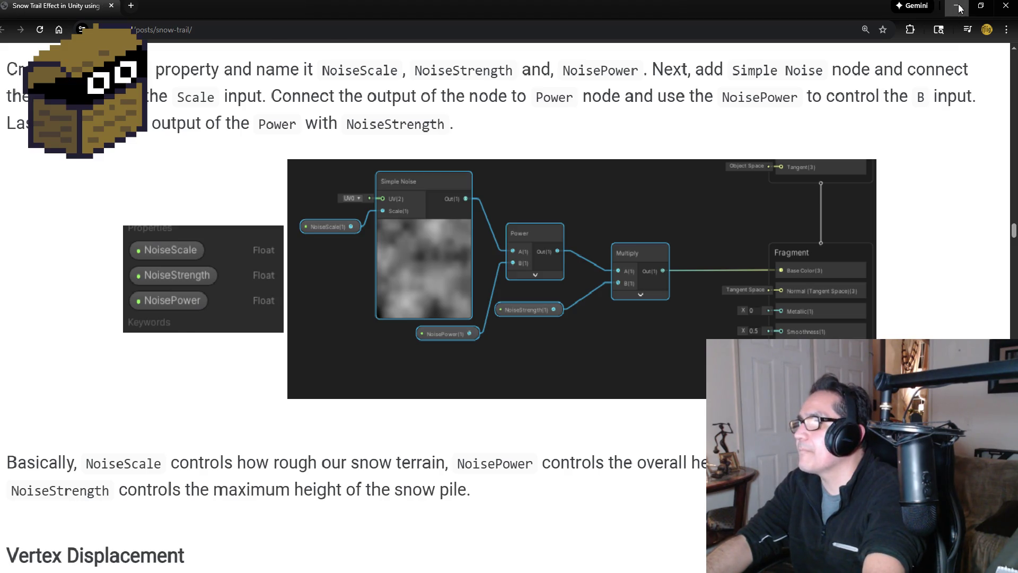
right_click(765, 157)
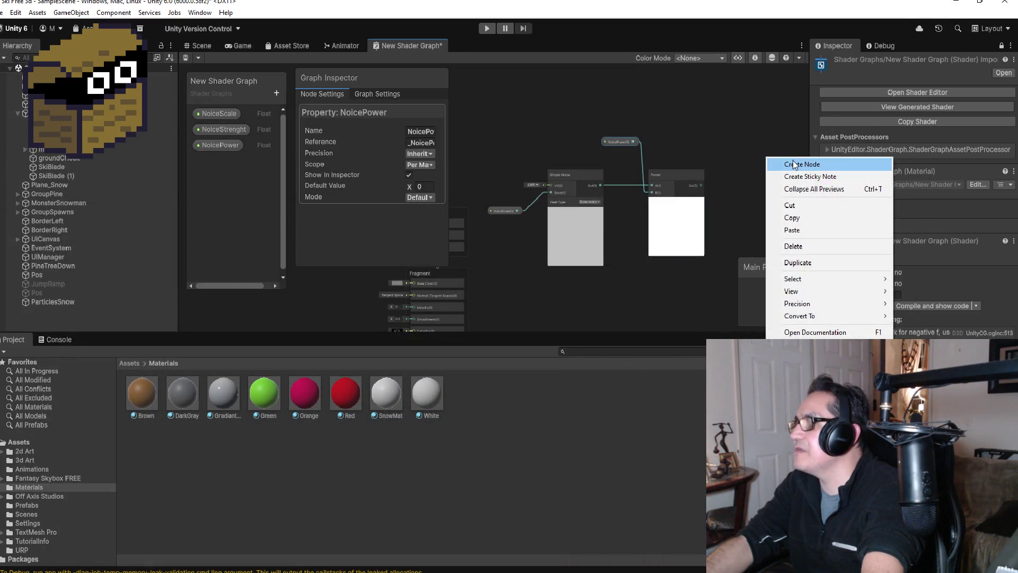
click(790, 160)
text(mul)
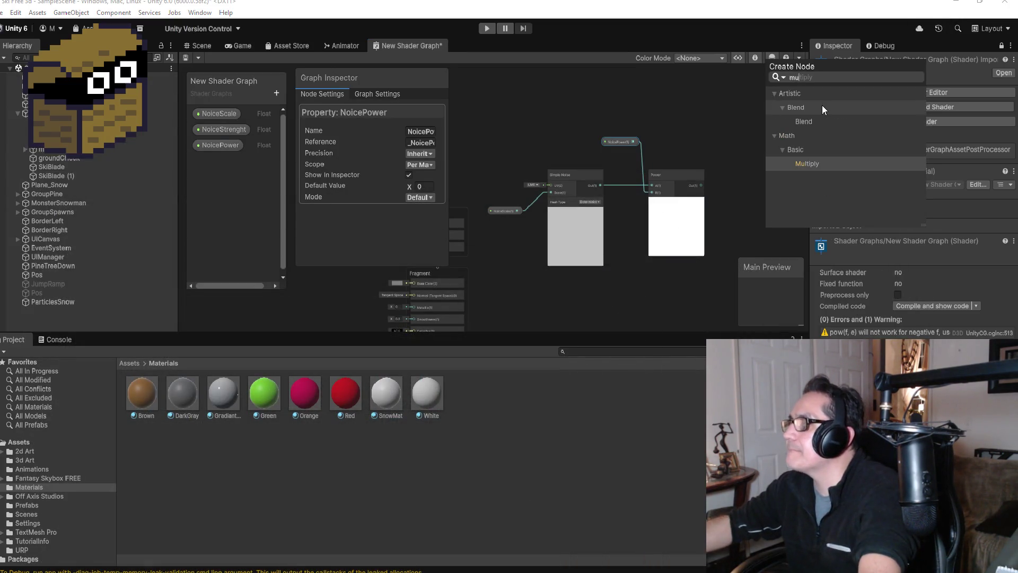
click(811, 161)
Place Multiply beside Power and wire Power's output into Multiply's A input.
drag(782, 180, 731, 176)
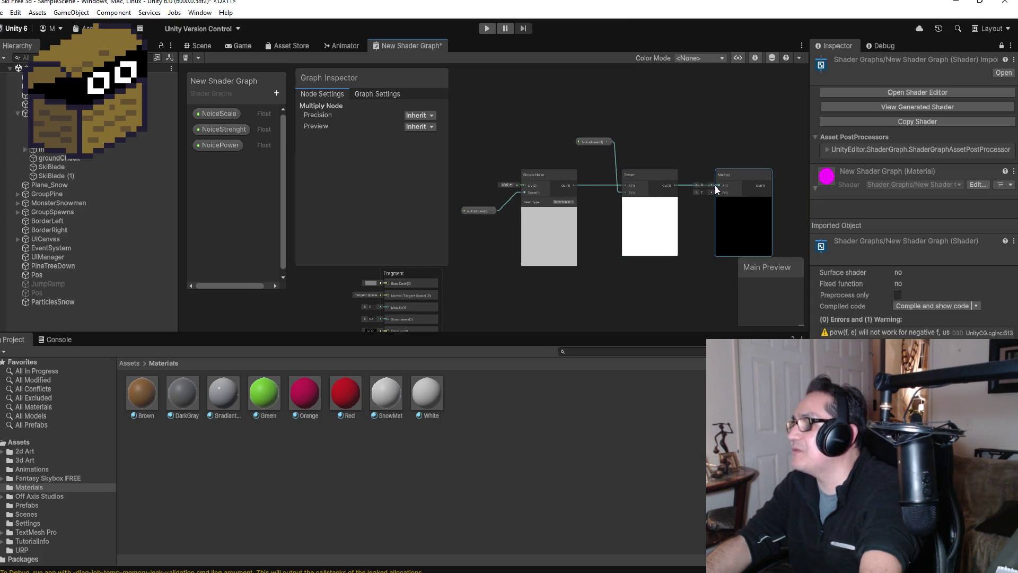
drag(715, 186, 717, 186)
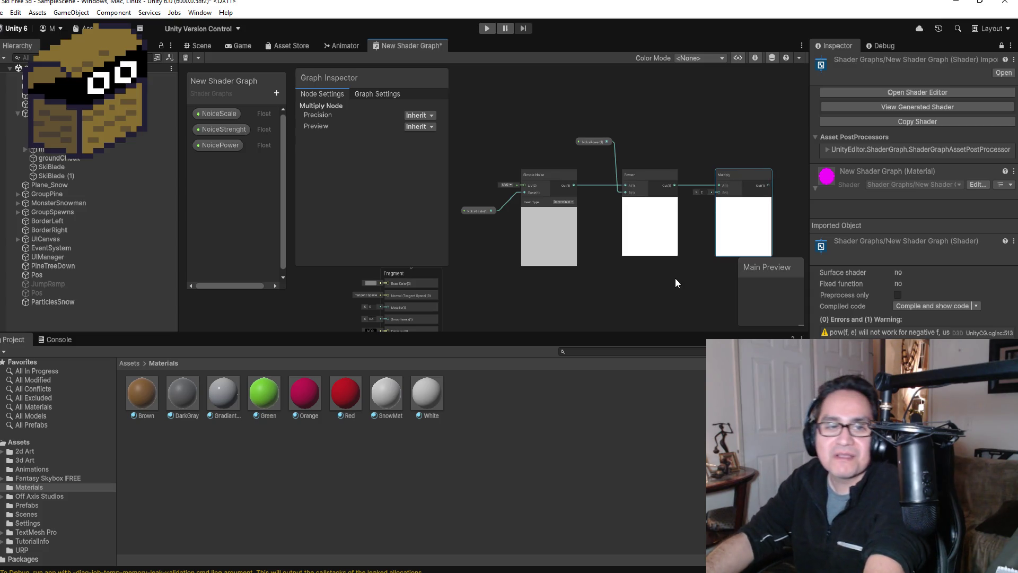
drag(746, 171, 744, 172)
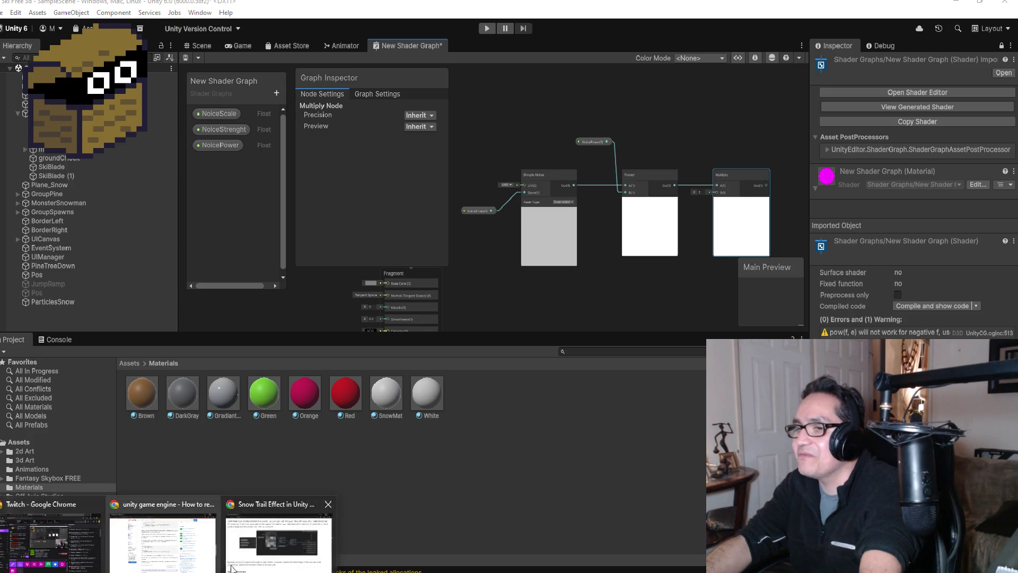
click(272, 547)
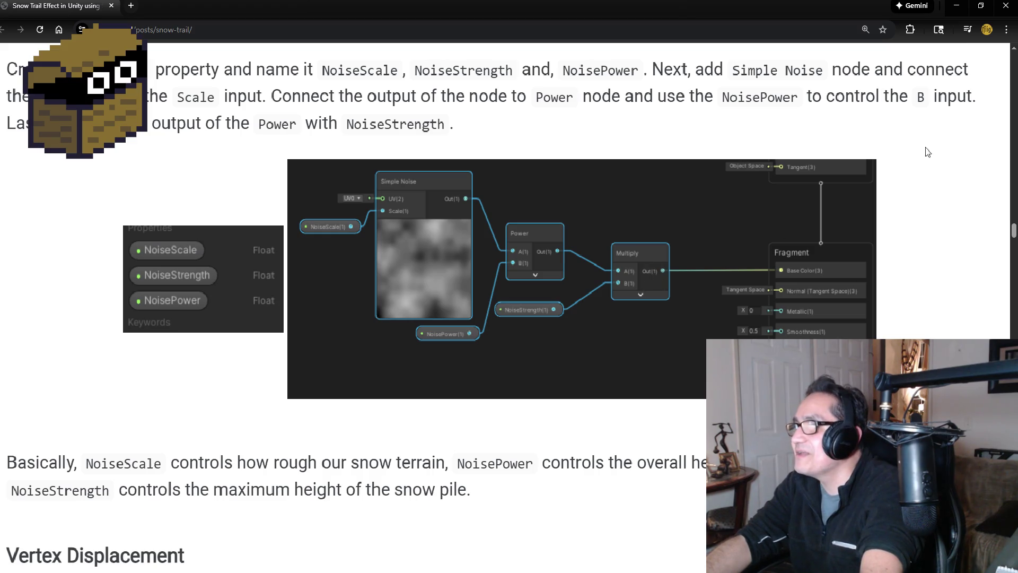
Drag NoiceStrenght onto the graph, wire it to Multiply B, and place it below.
click(956, 5)
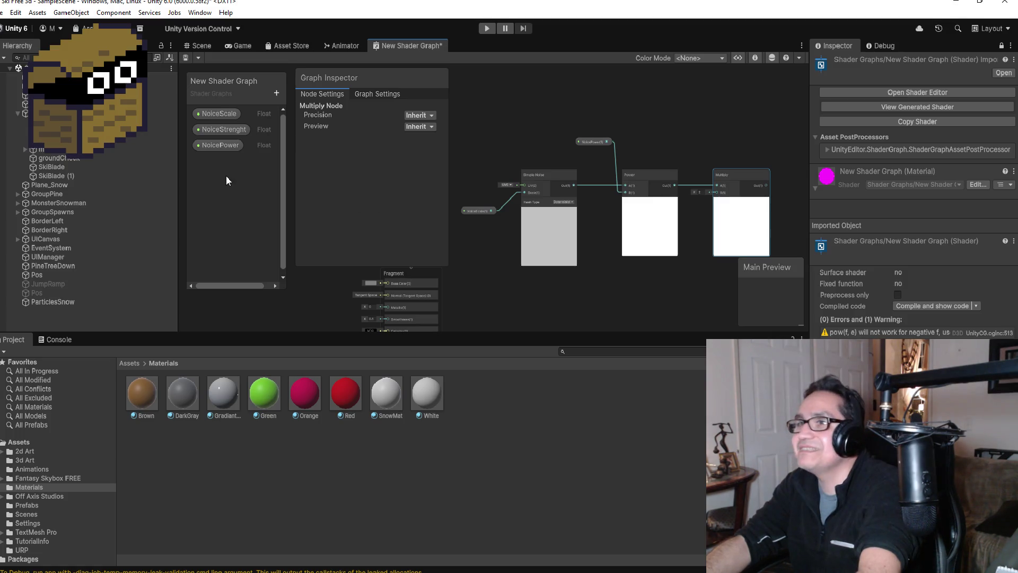
drag(222, 129, 615, 283)
mouse_move(689, 277)
mouse_down()
mouse_move(692, 135)
mouse_move(726, 150)
mouse_move(719, 192)
mouse_up()
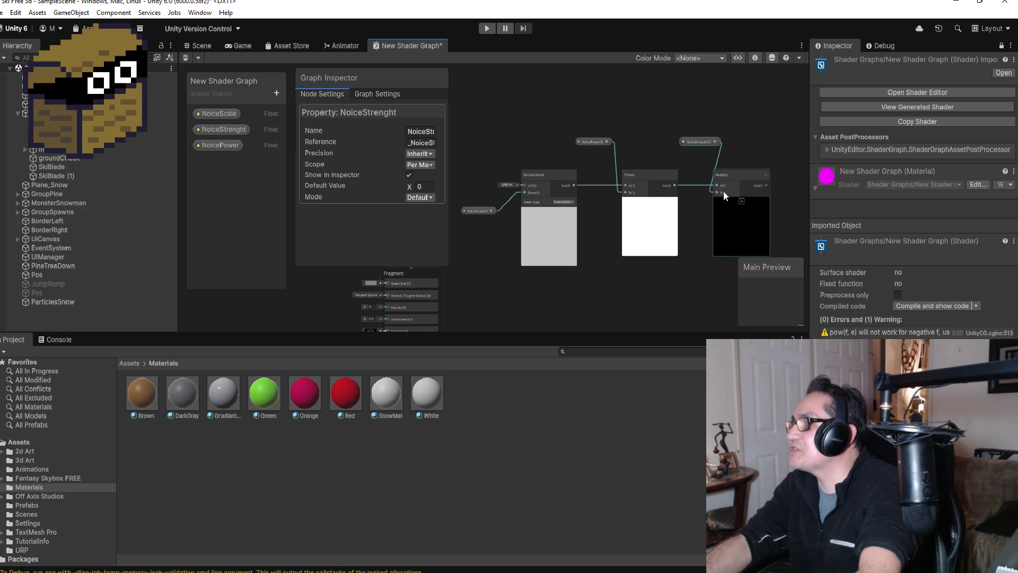
drag(700, 139, 689, 183)
mouse_move(689, 226)
mouse_down()
mouse_move(686, 278)
mouse_move(661, 248)
mouse_up()
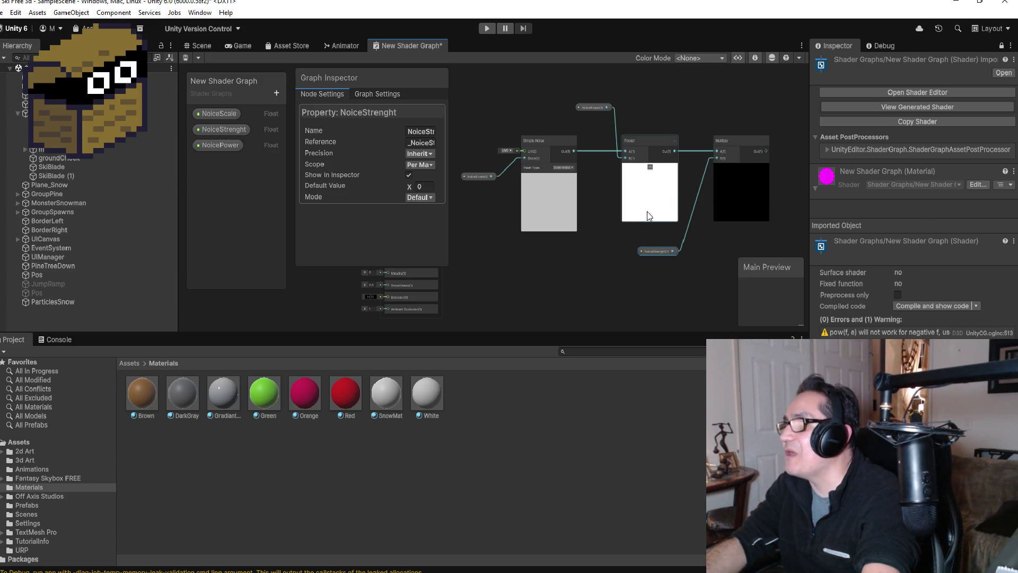
Move the Graph Inspector's property details out of the way.
scroll(694, 164, up, 2)
scroll(695, 163, down, 1)
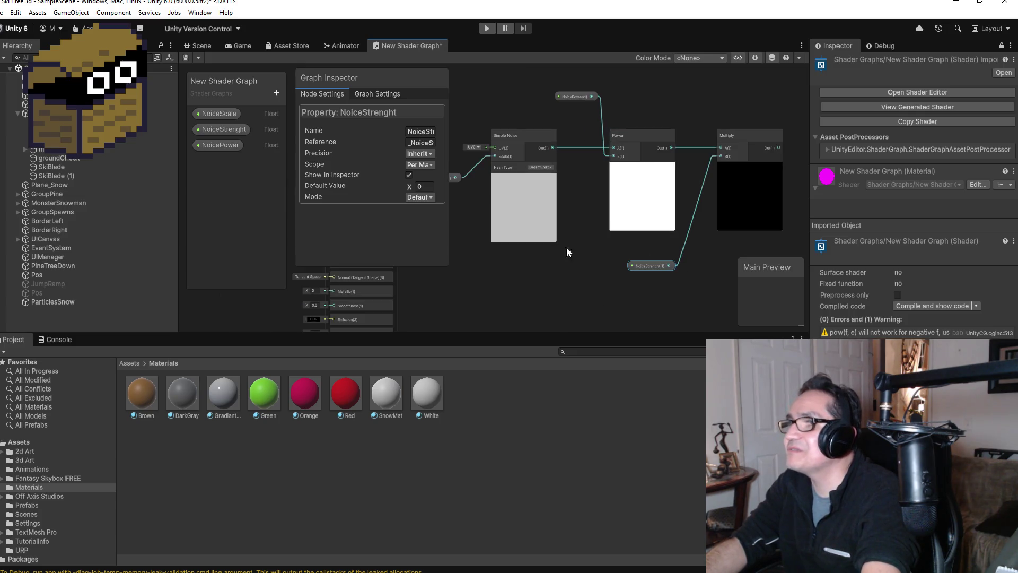
scroll(460, 164, down, 2)
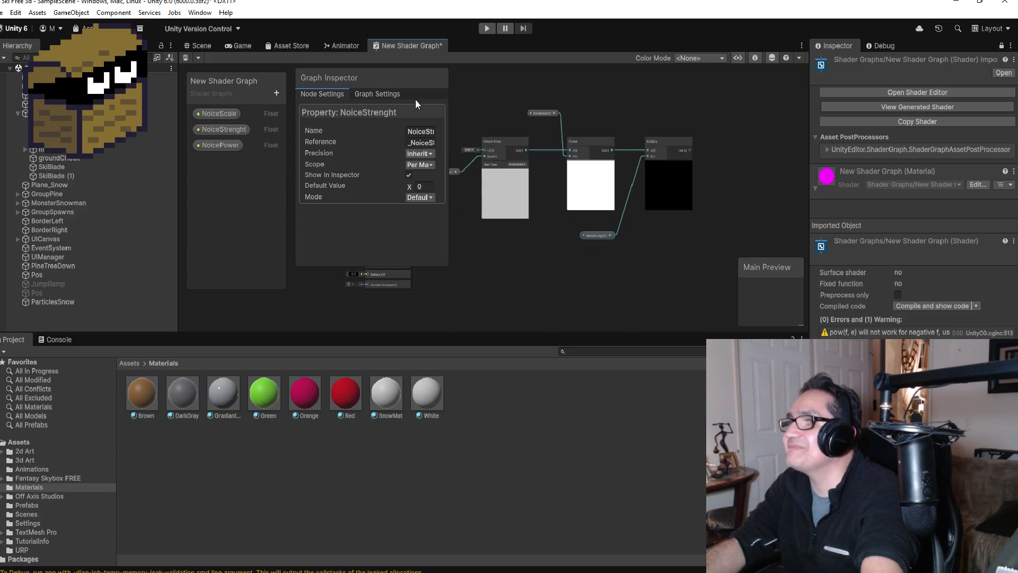
mouse_move(383, 72)
mouse_down()
mouse_move(371, 72)
mouse_move(462, 71)
mouse_move(319, 163)
mouse_move(256, 164)
mouse_up()
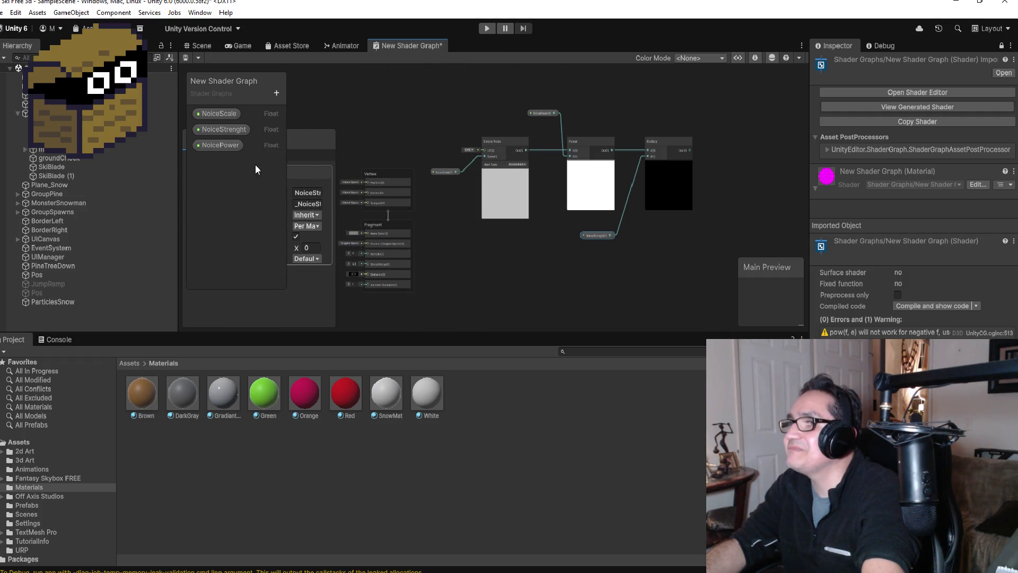
scroll(615, 211, up, 2)
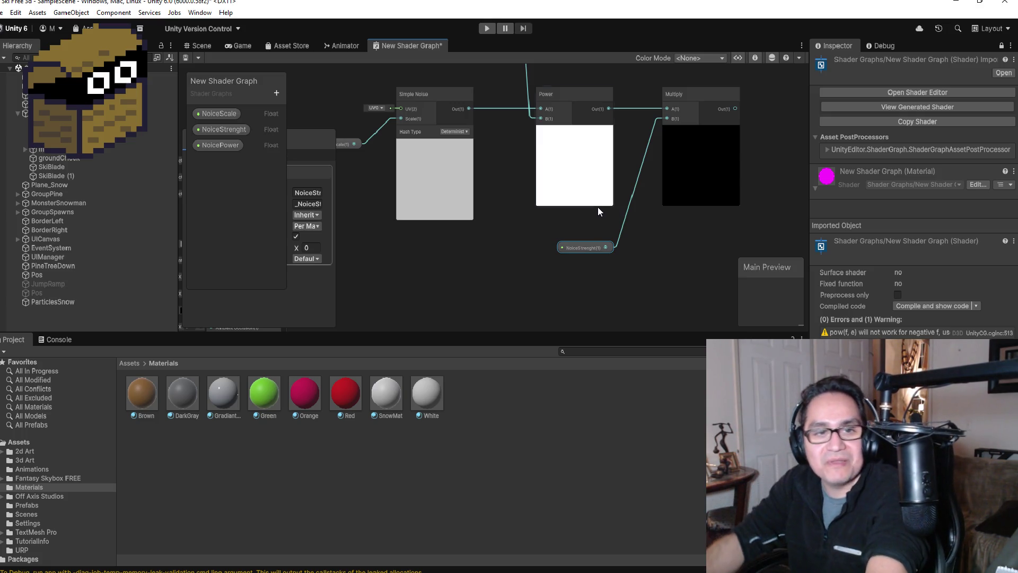
mouse_move(170, 567)
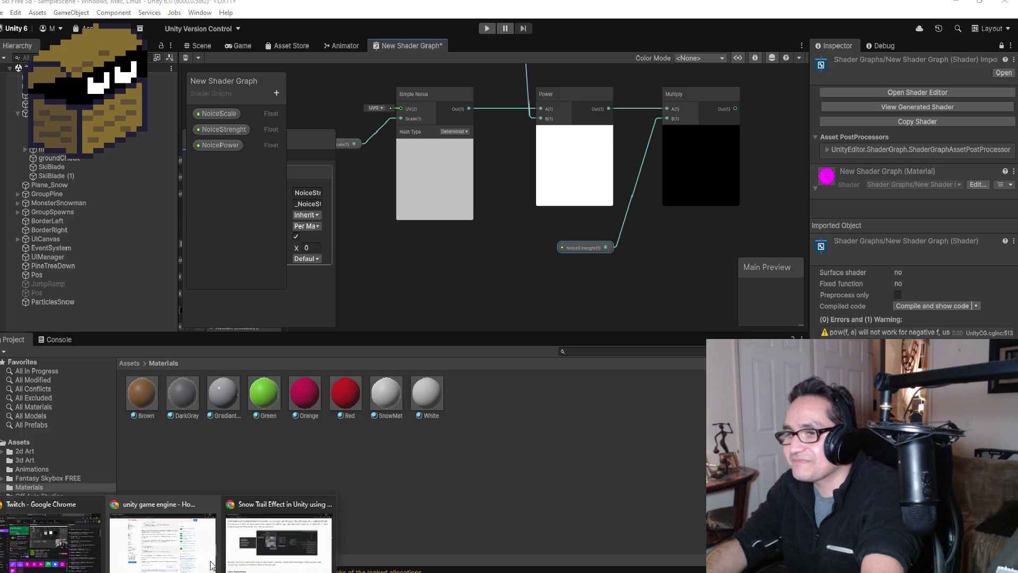
click(247, 549)
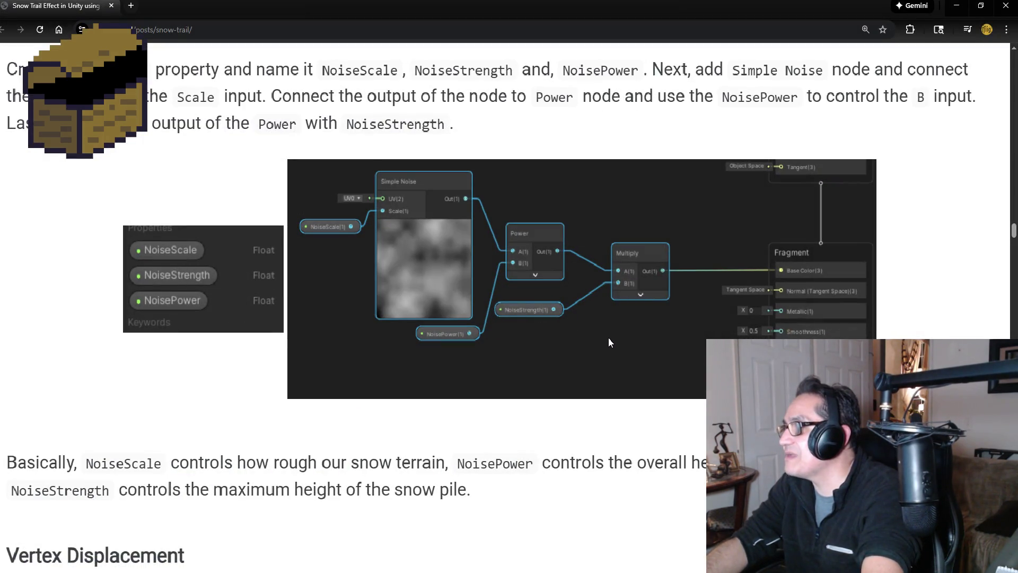
Scroll through the tutorial's Snow Texture section and reference graph, then return to Unity.
scroll(611, 336, up, 4)
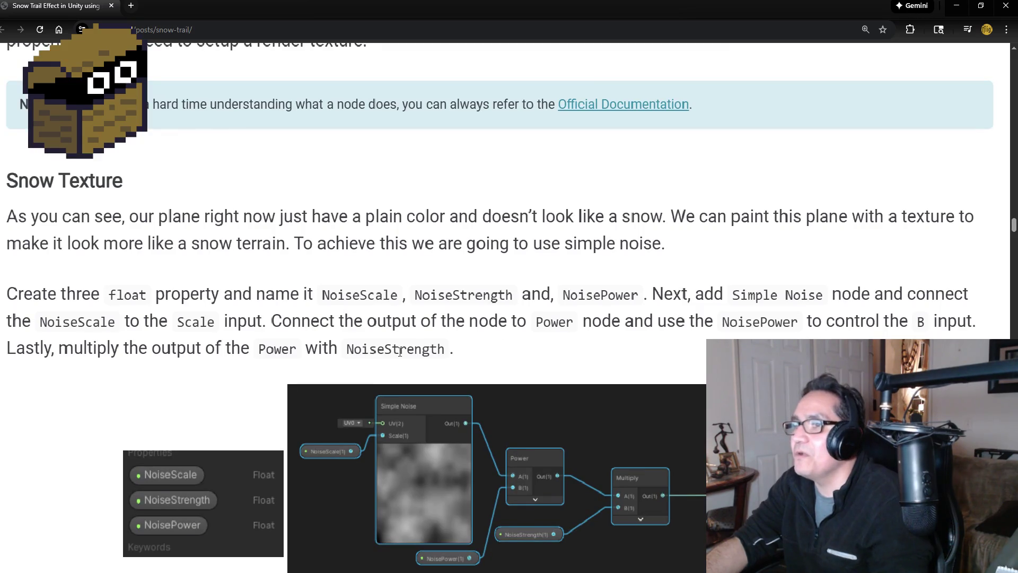
scroll(291, 342, down, 1)
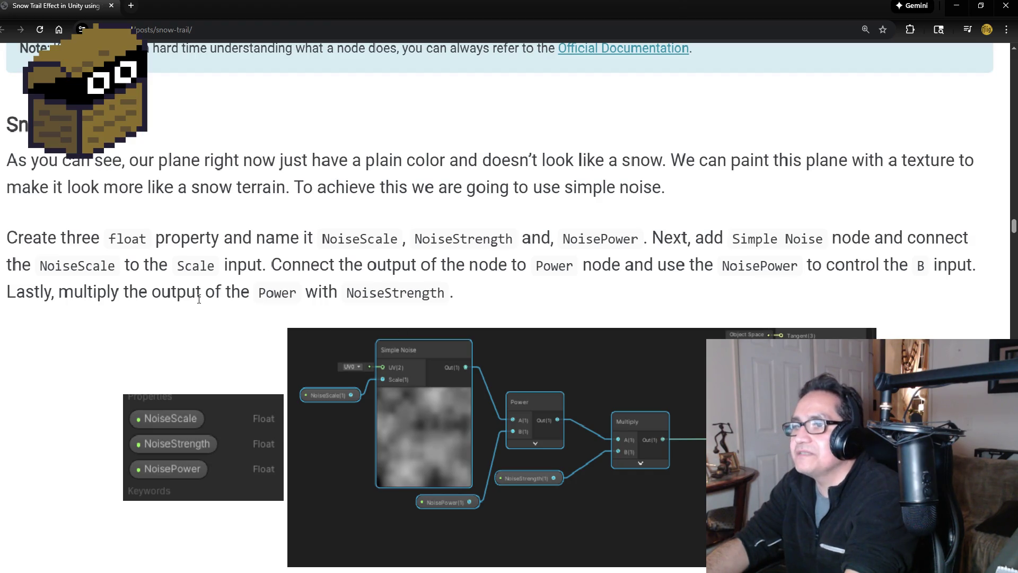
scroll(608, 329, down, 2)
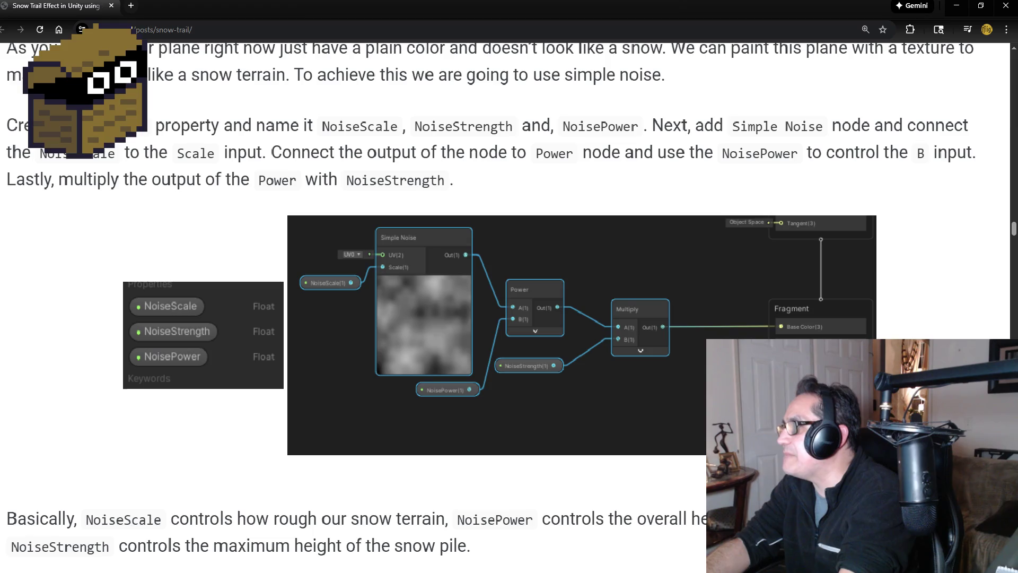
click(958, 7)
scroll(623, 253, down, 4)
Stack the Vertex and Fragment blocks at upper right and wire Multiply Out to Base Color.
drag(415, 197, 726, 138)
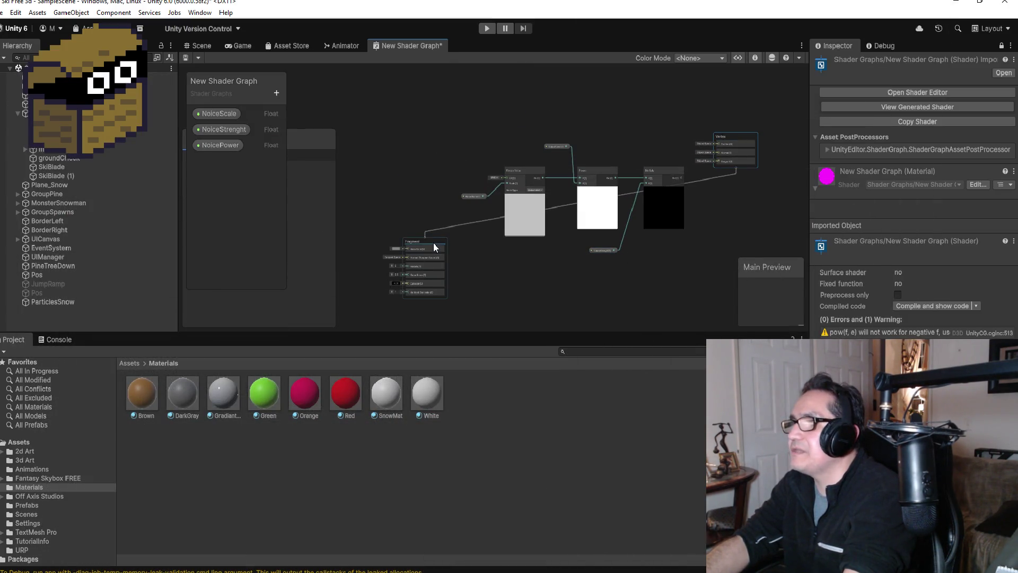
mouse_move(426, 243)
mouse_down()
mouse_move(721, 202)
mouse_move(739, 182)
mouse_up()
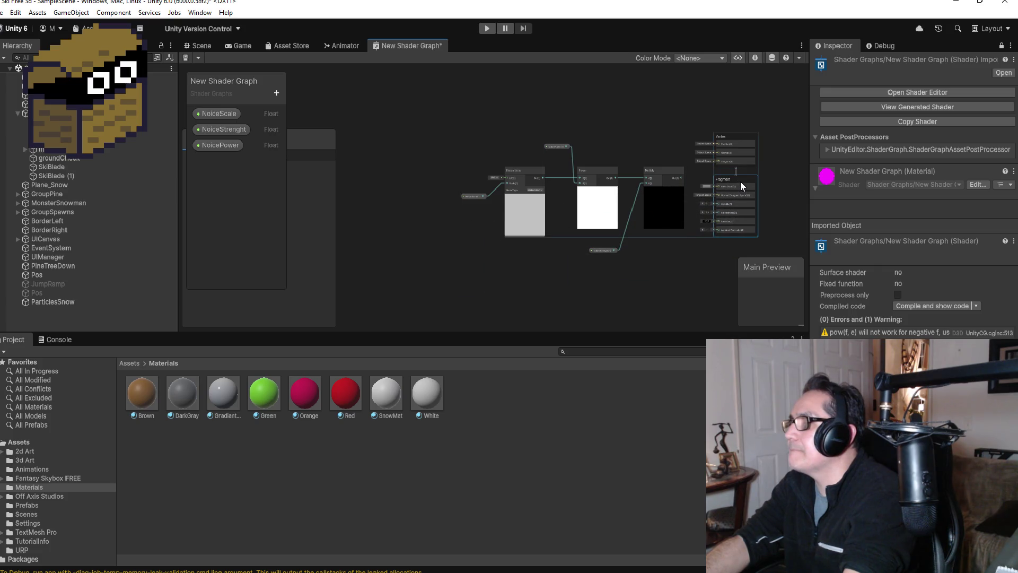
scroll(707, 153, up, 5)
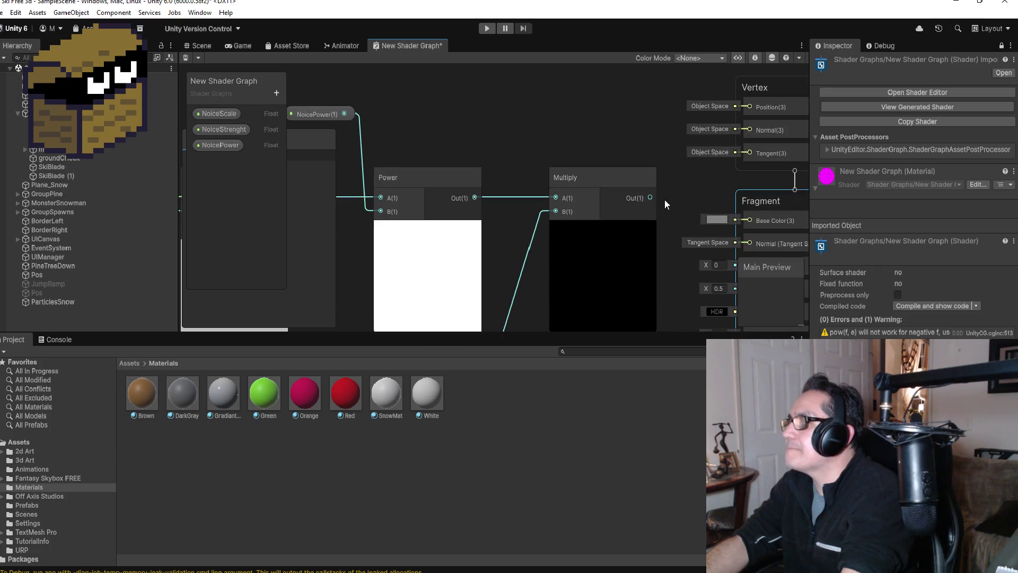
drag(650, 196, 742, 220)
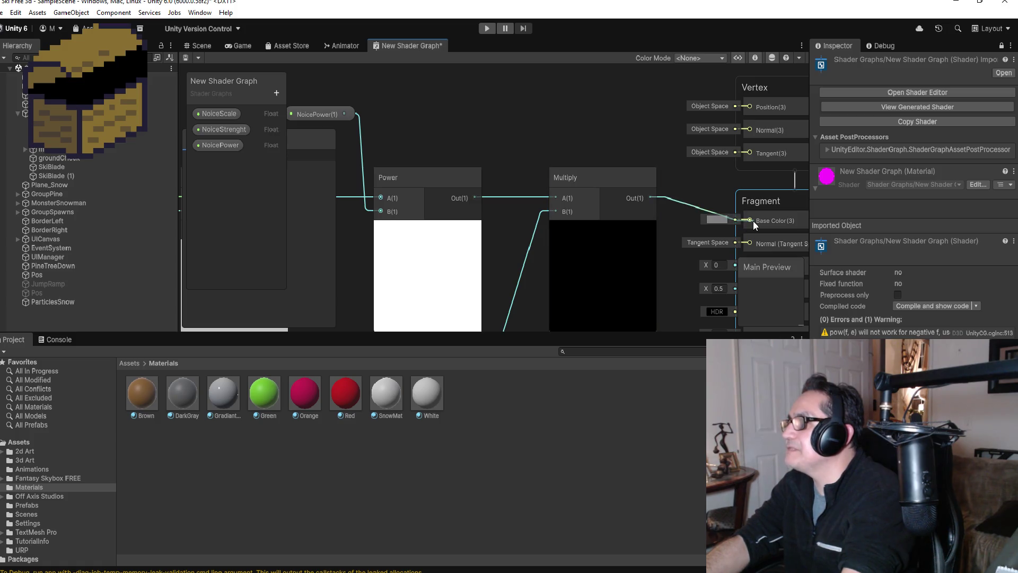
scroll(683, 281, down, 4)
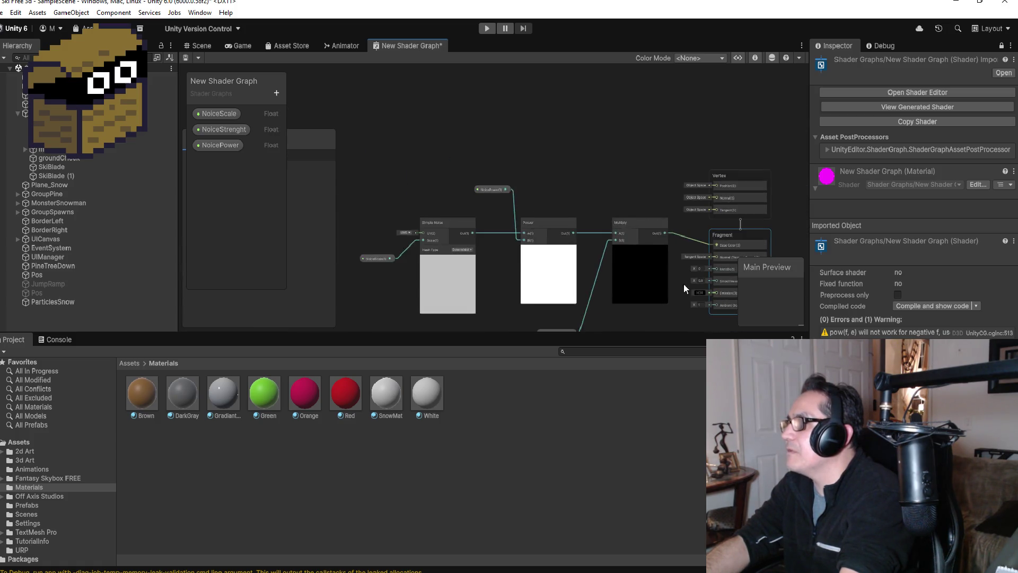
scroll(716, 258, up, 5)
scroll(684, 219, down, 1)
scroll(701, 248, down, 2)
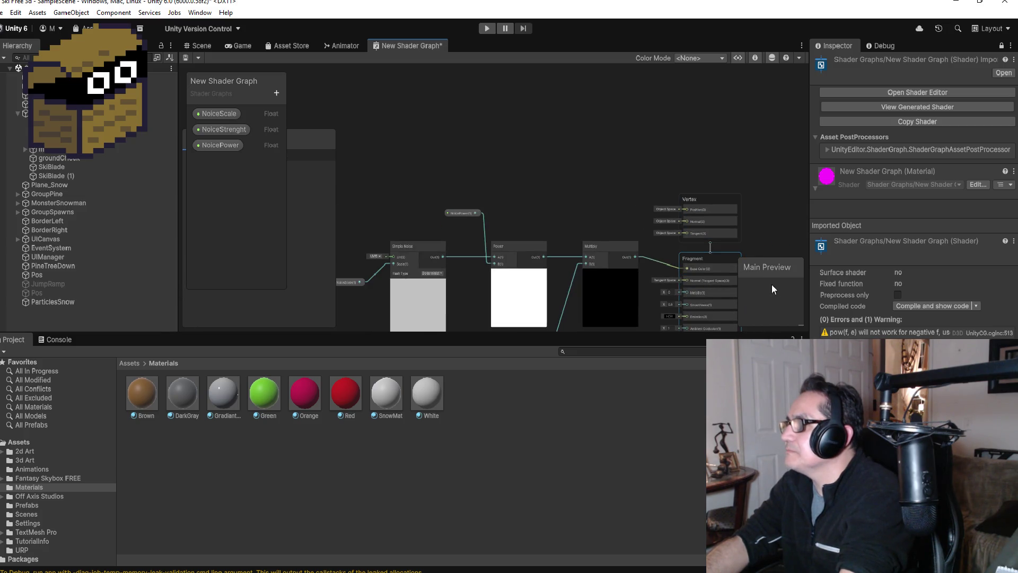
scroll(748, 265, down, 2)
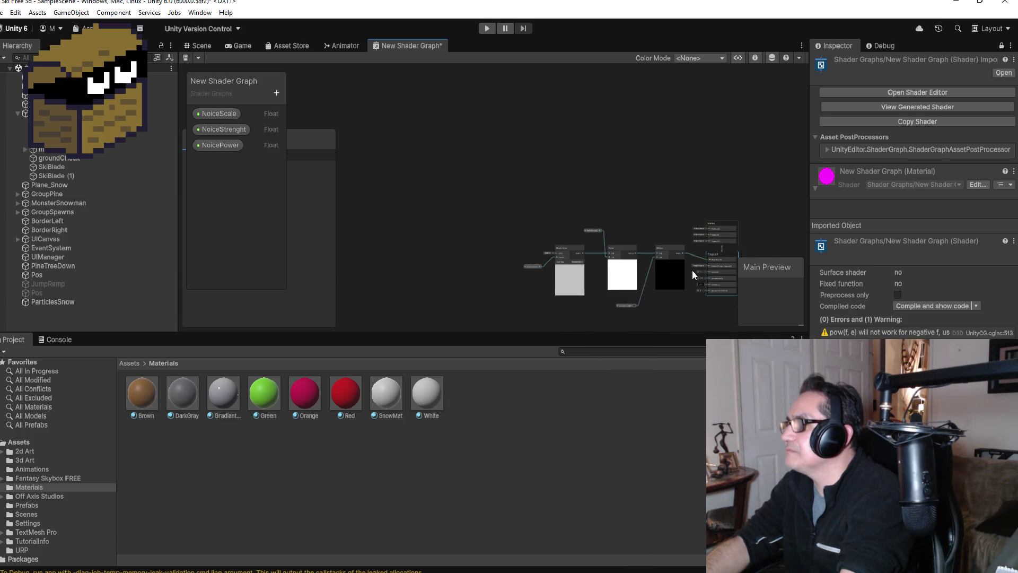
scroll(695, 275, up, 2)
right_click(768, 284)
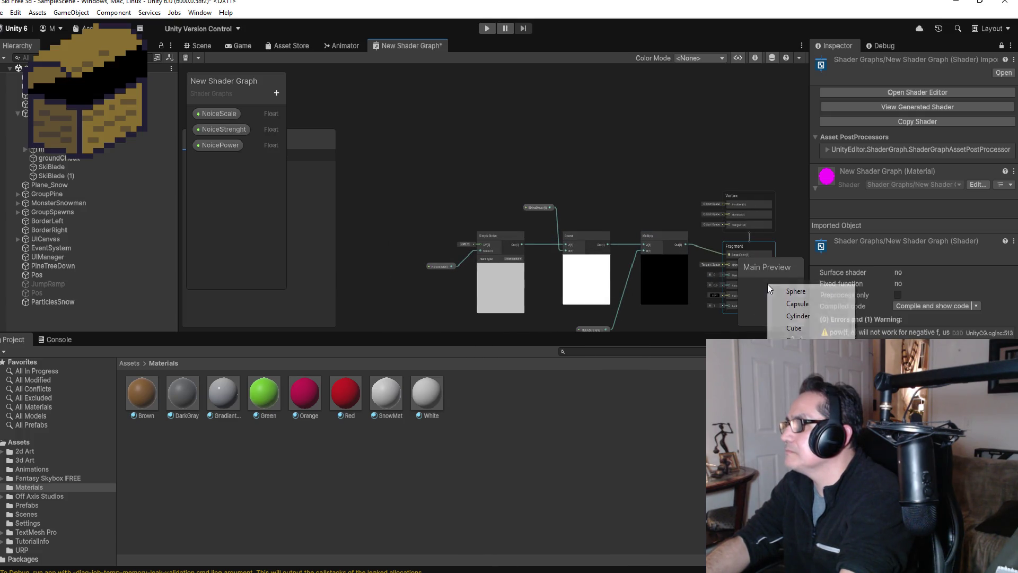
Search the preview mesh picker for 'plane' and 'snow', then clear the search.
click(798, 340)
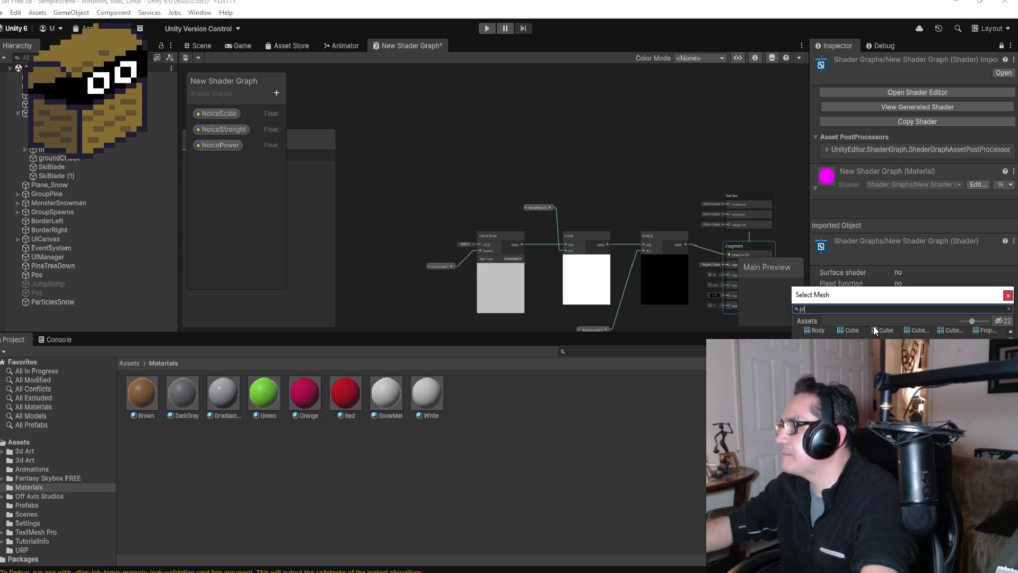
text(plane)
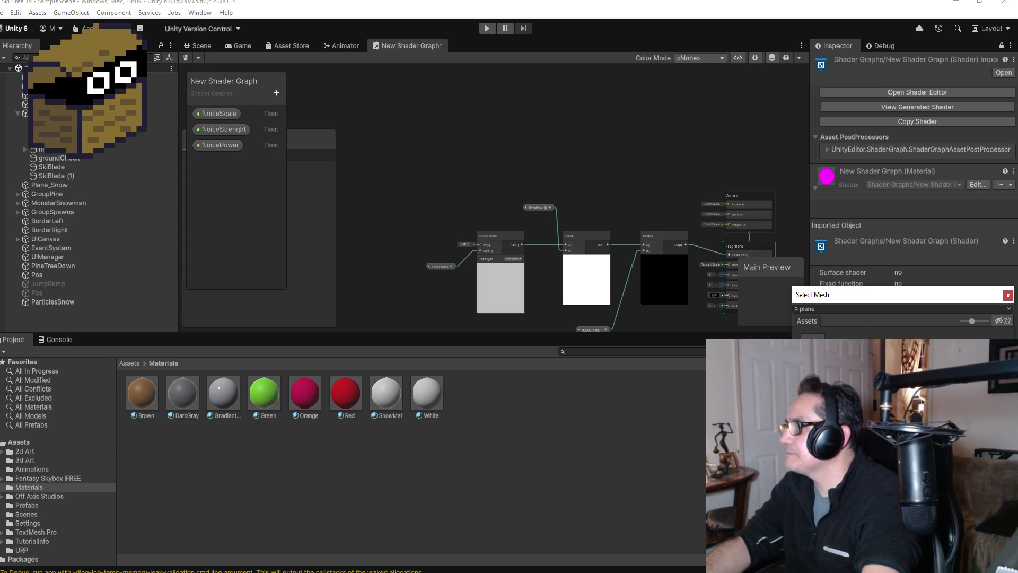
double_click(831, 310)
text(sn)
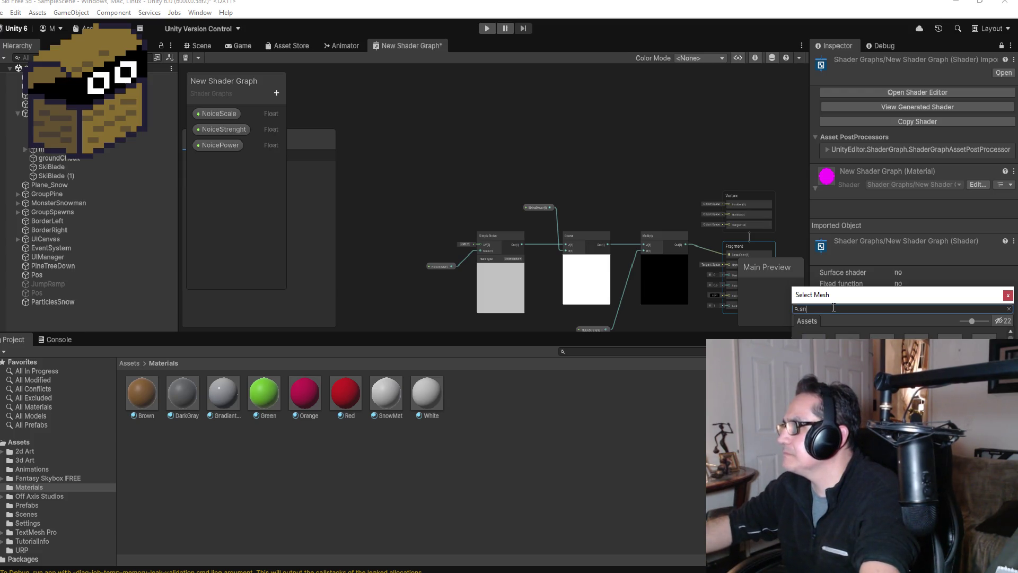
text(ow)
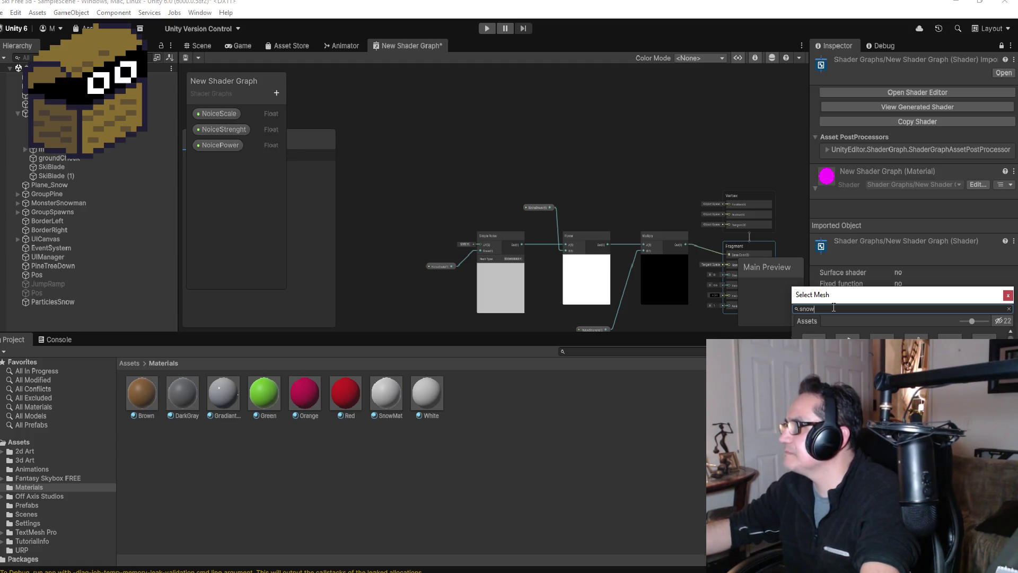
key(BackSpace)
key(BackSpace)
key(BackSpace)
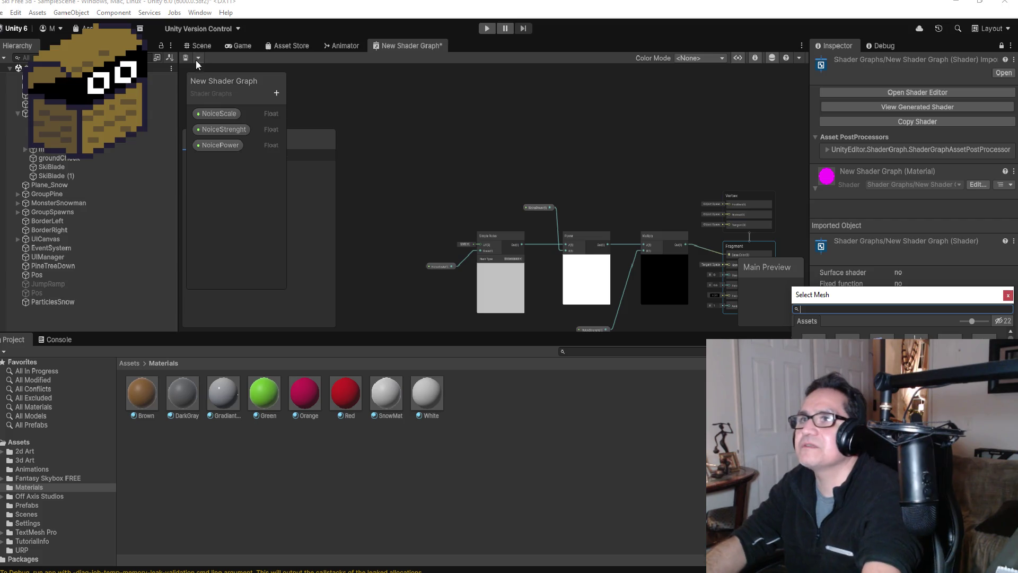
Select Plane_Snow in the Scene view, then go back to the New Shader Graph tab.
click(201, 47)
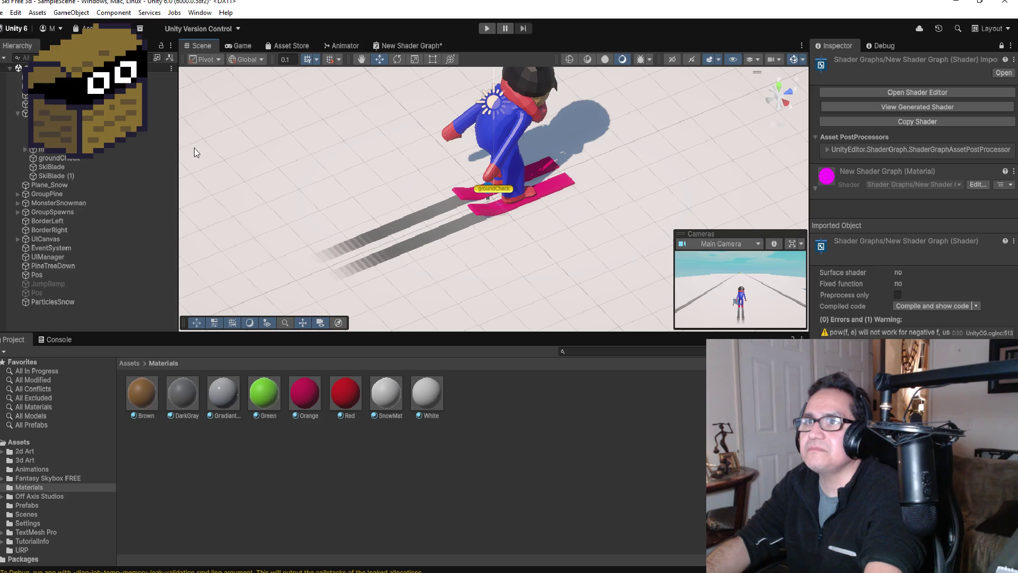
click(264, 134)
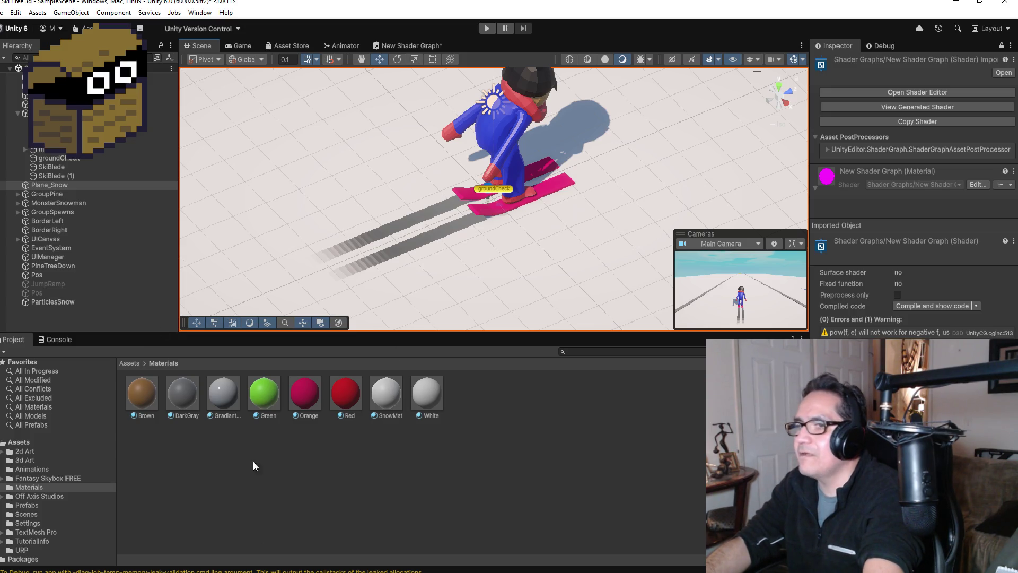
click(58, 185)
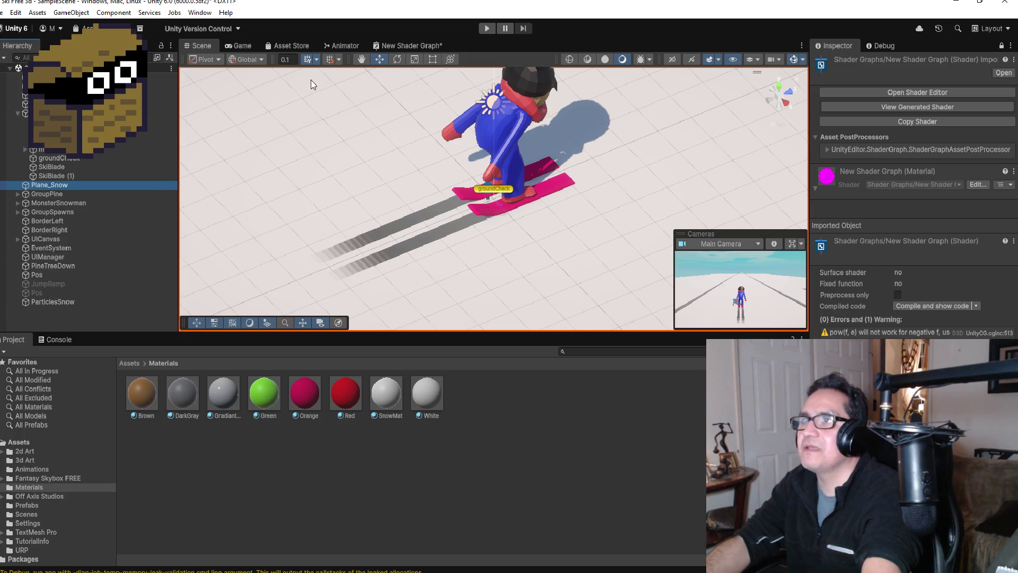
click(413, 46)
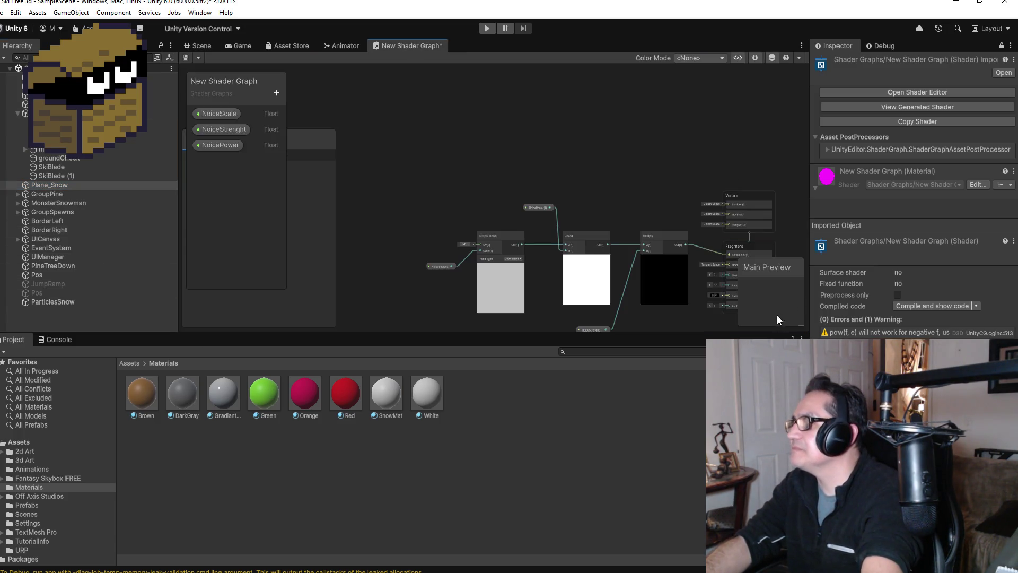
right_click(773, 297)
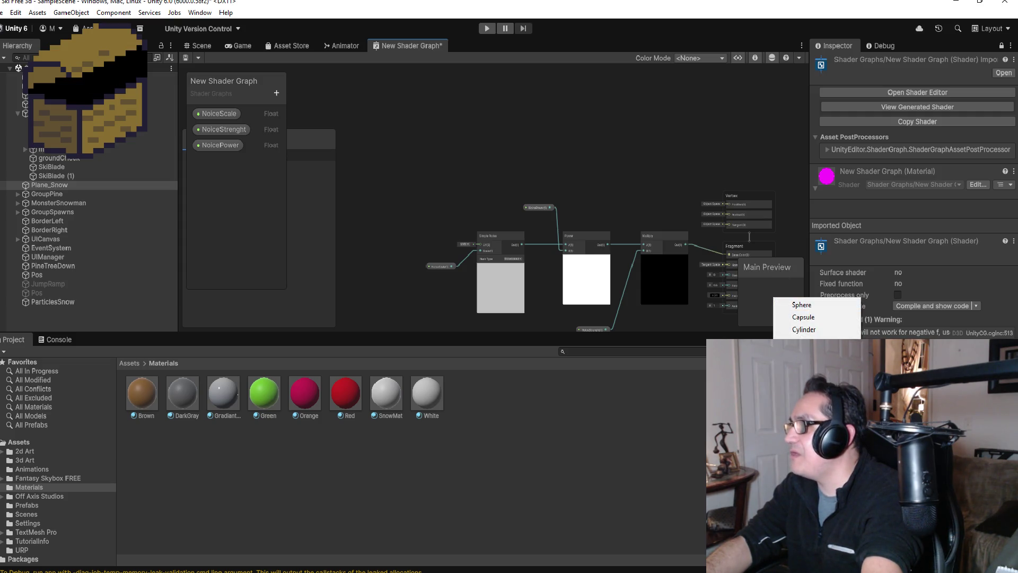
click(801, 329)
text(Plane))
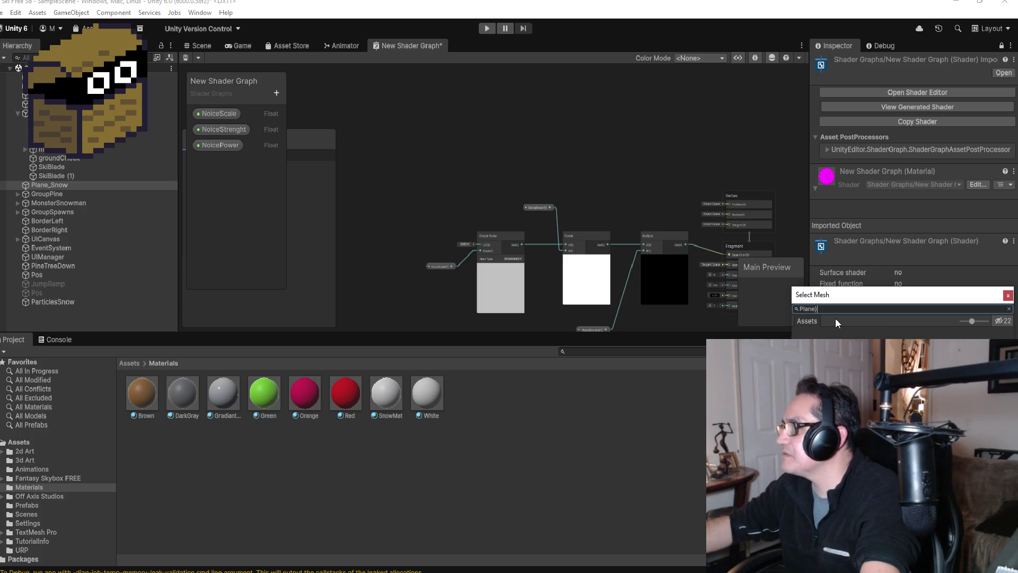
key(BackSpace)
key(BackSpace)
key(BackSpace)
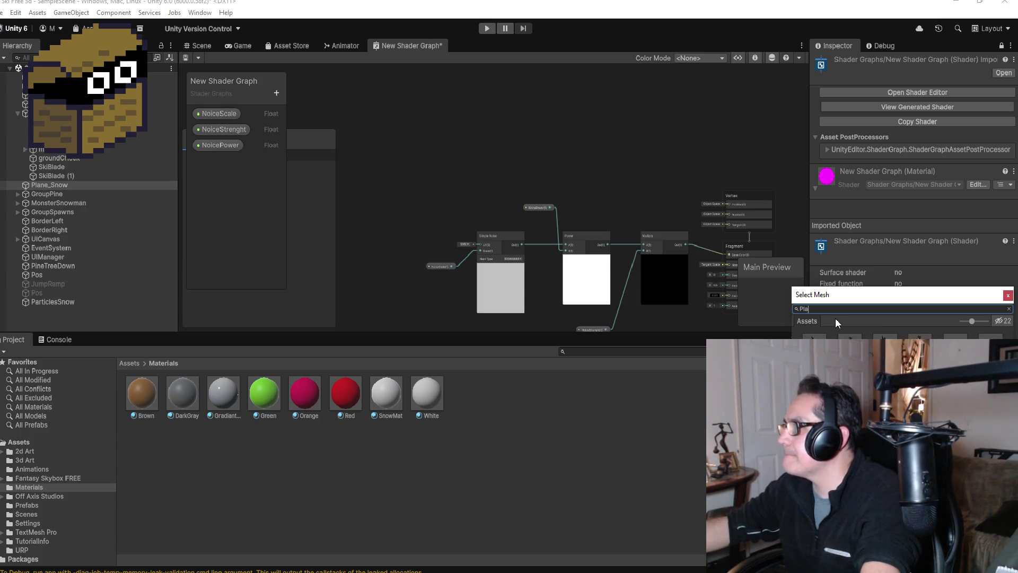
text(pl)
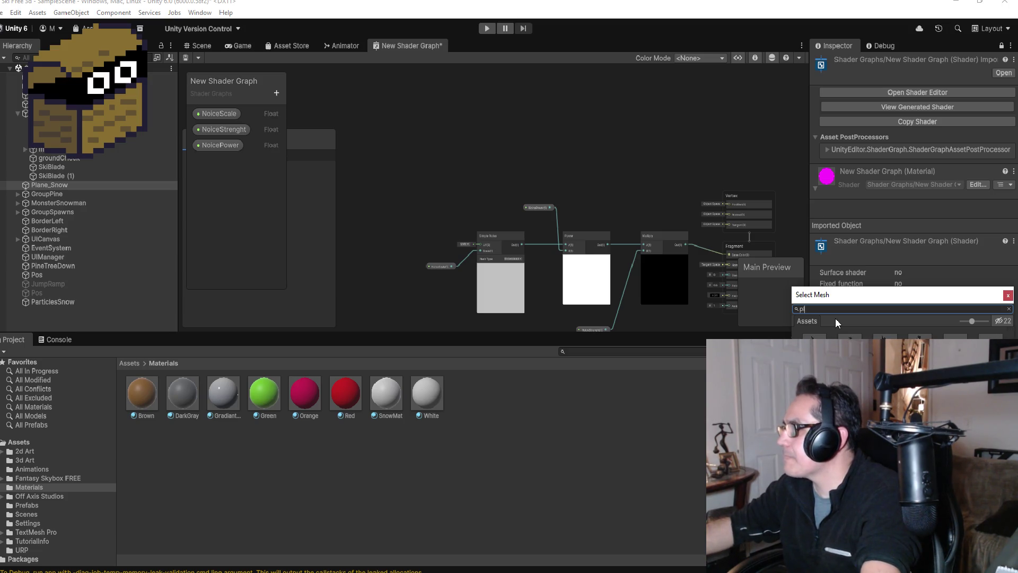
key(BackSpace)
key(BackSpace)
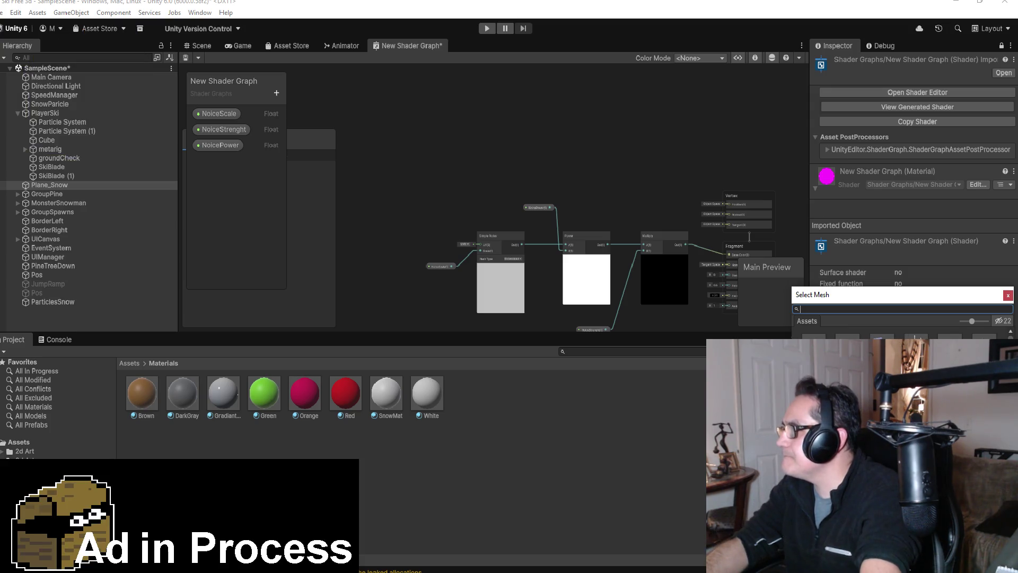
scroll(901, 331, down, 1)
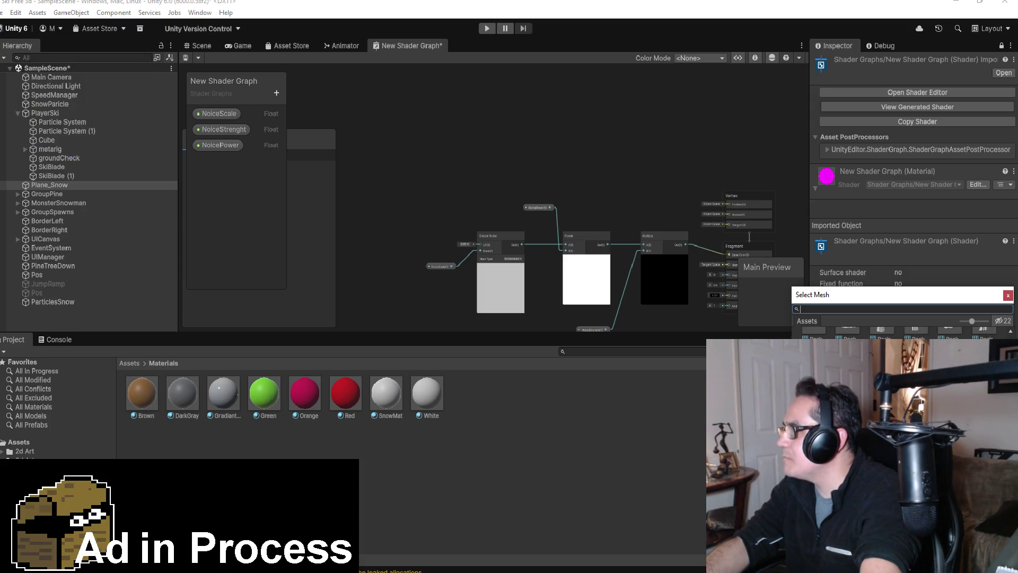
scroll(750, 237, up, 5)
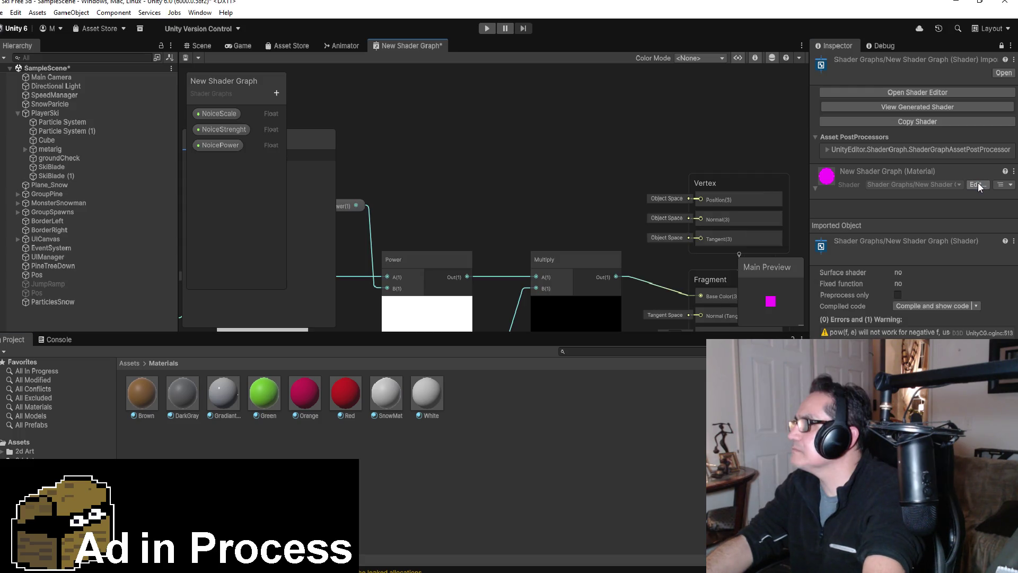
Inspect the material's variant family info and try applying SnowMat to it.
click(1011, 184)
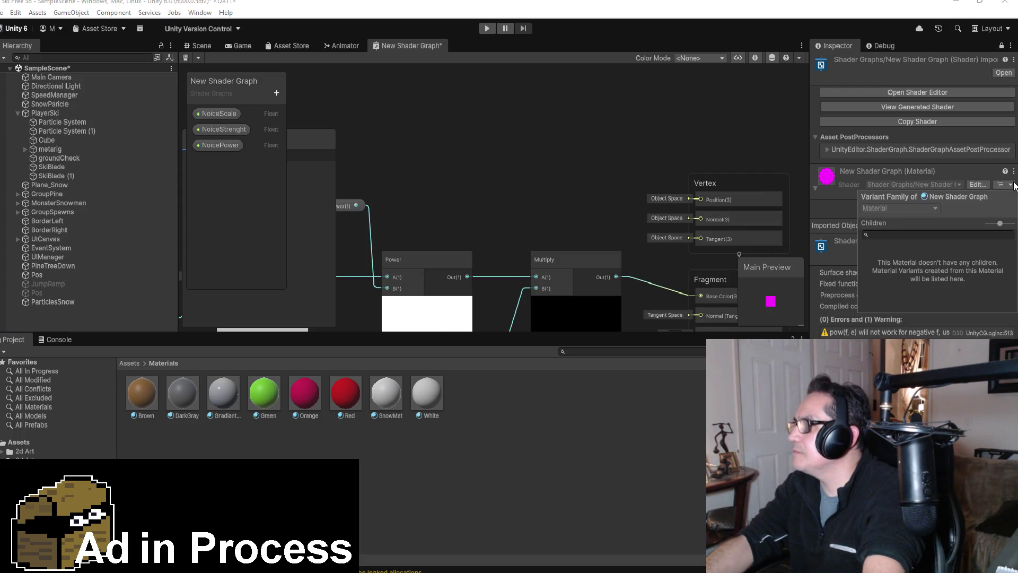
click(1009, 187)
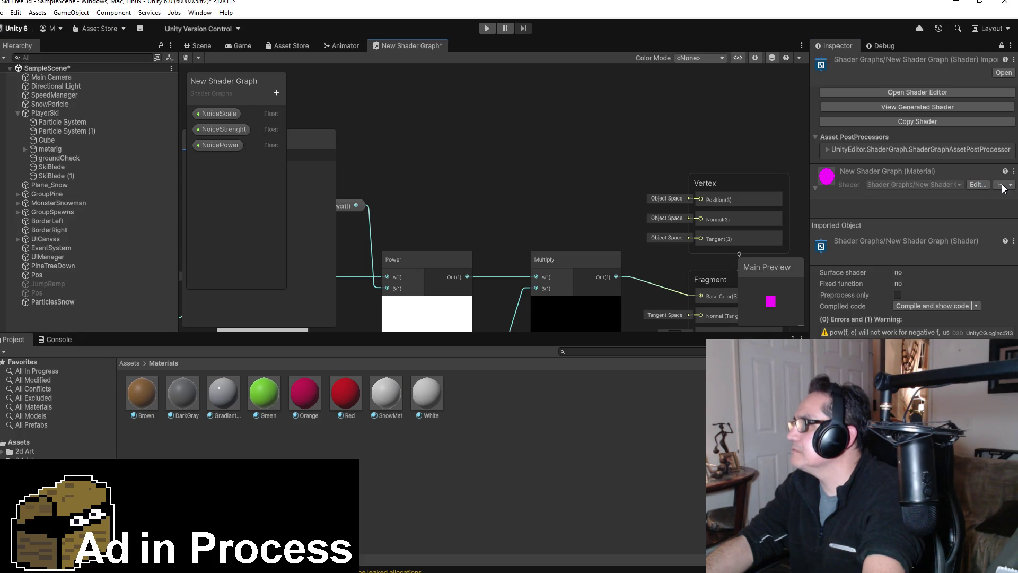
click(1001, 185)
click(980, 184)
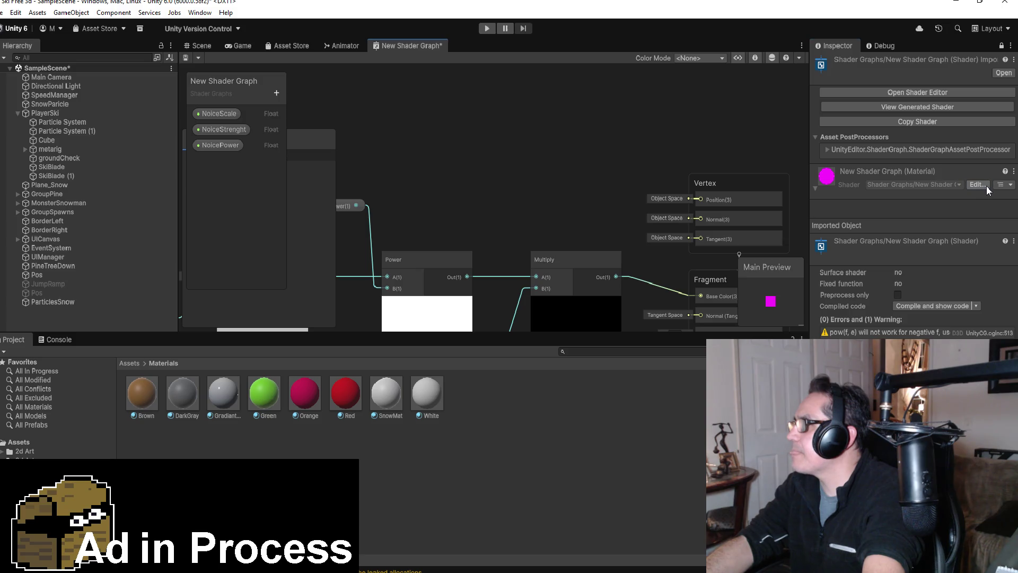
click(816, 190)
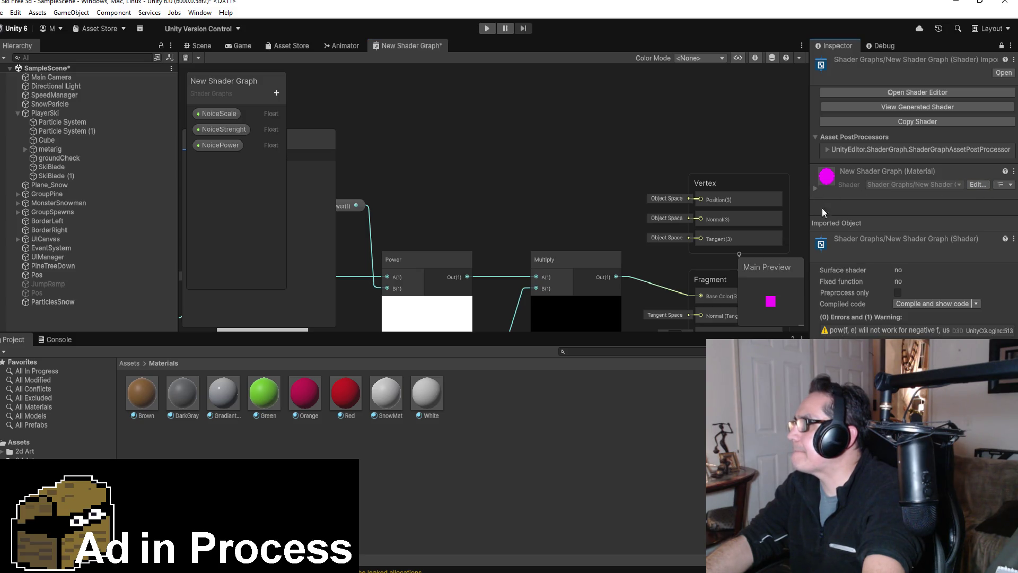
mouse_move(394, 397)
mouse_down()
mouse_move(906, 246)
mouse_move(827, 176)
mouse_move(974, 184)
mouse_up()
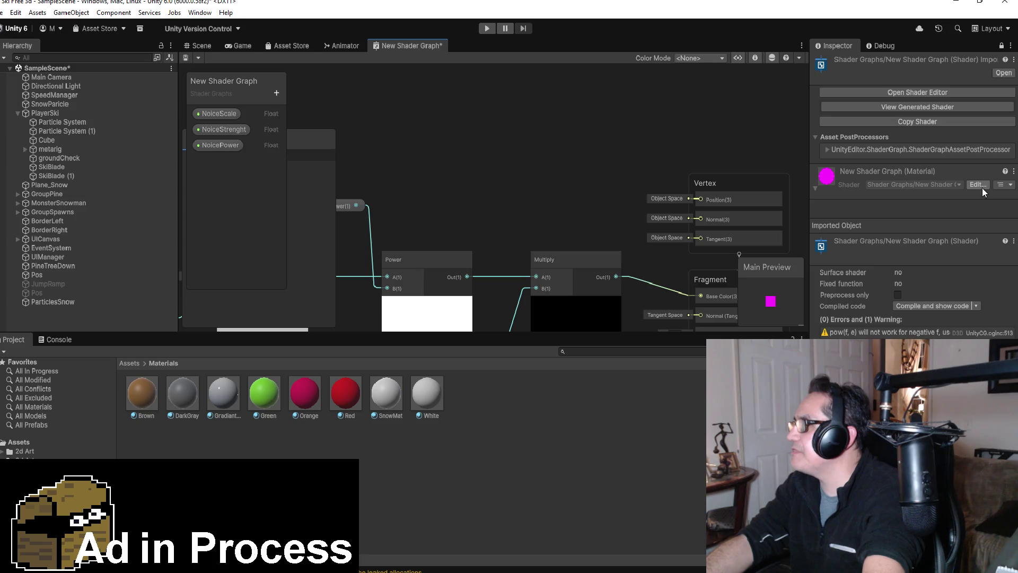
Locate the magenta New Shader Graph material in Assets/URP and open its context menu.
click(1005, 185)
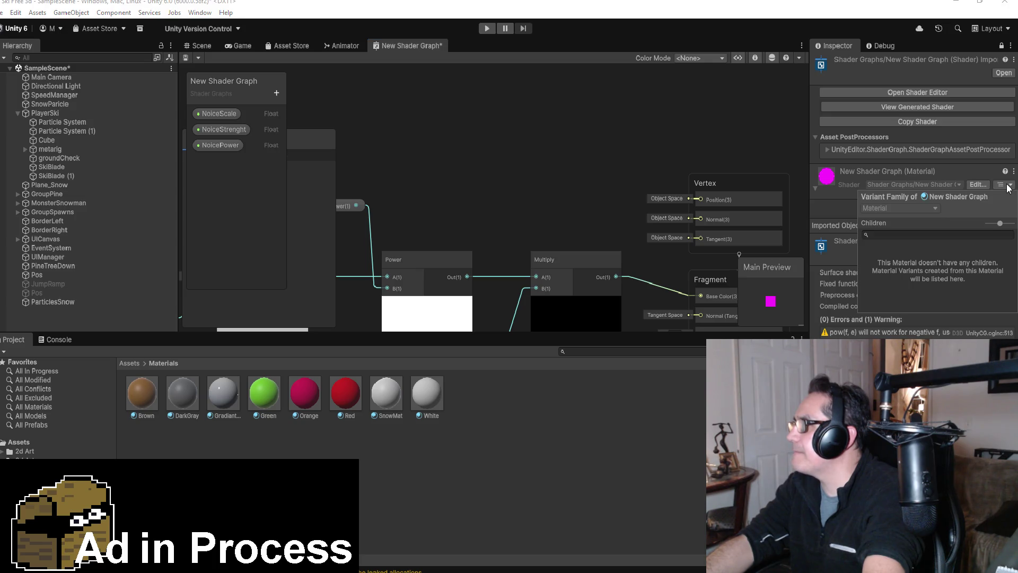
click(939, 195)
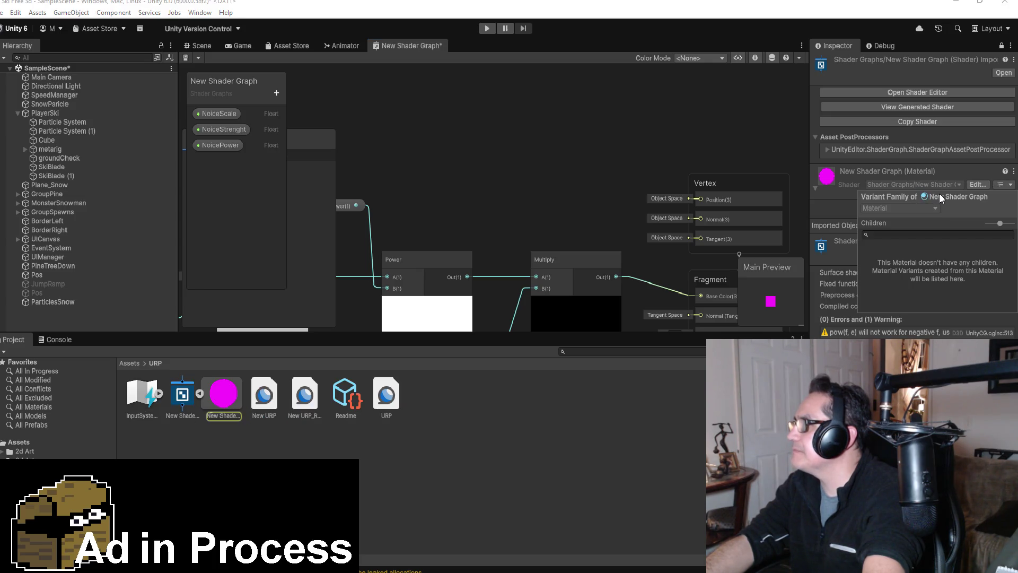
click(983, 183)
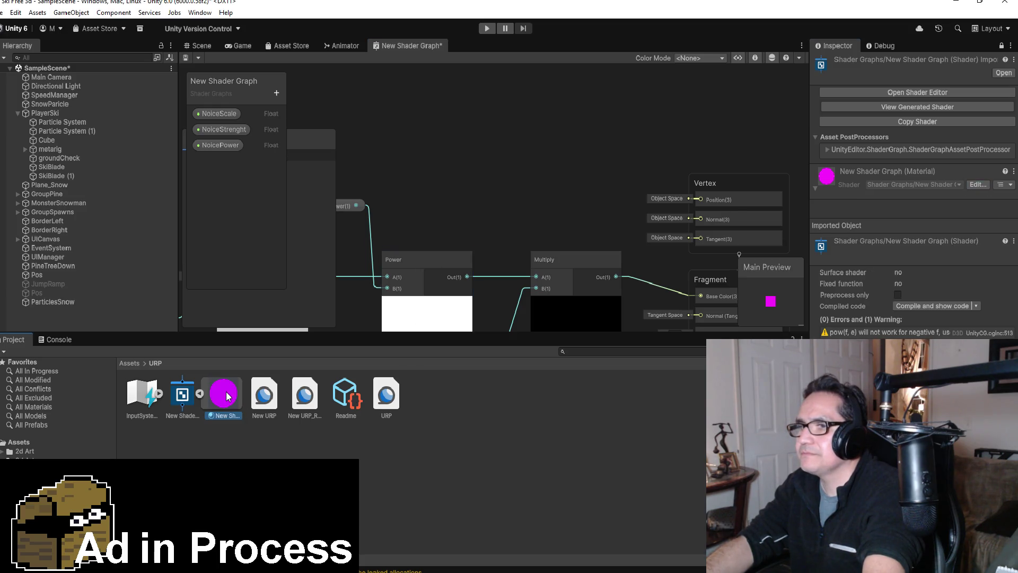
right_click(223, 399)
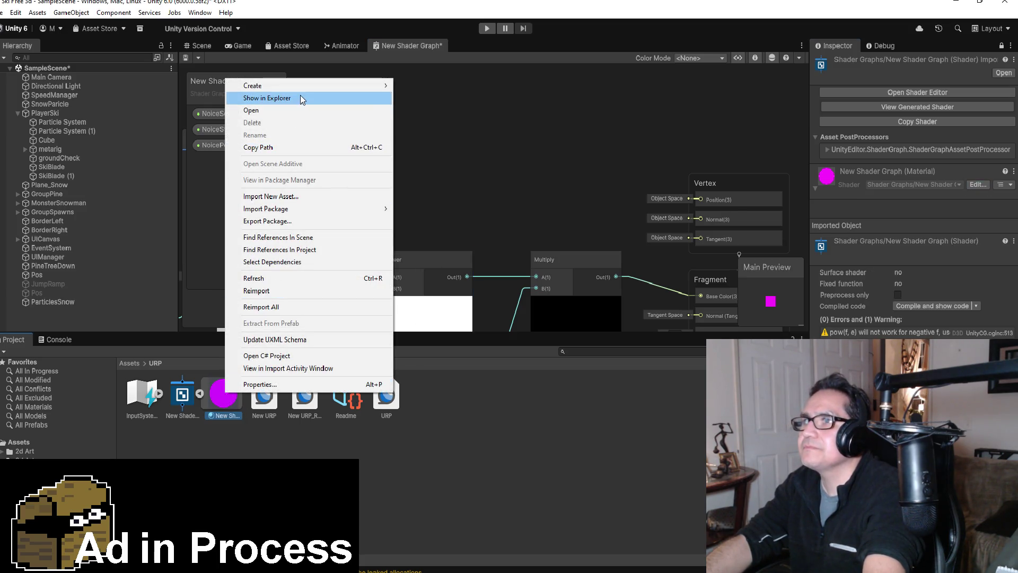
mouse_move(312, 86)
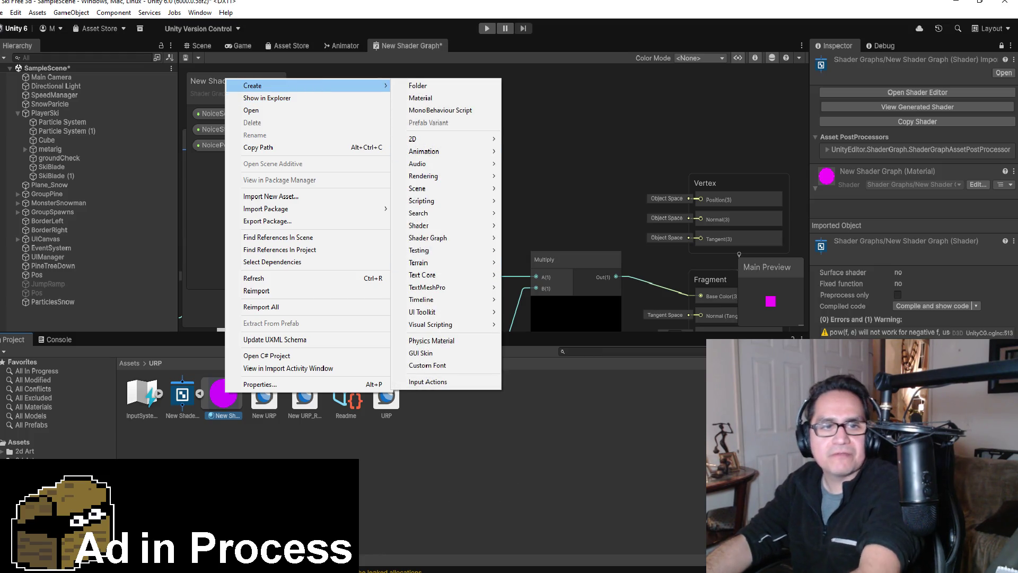
click(514, 481)
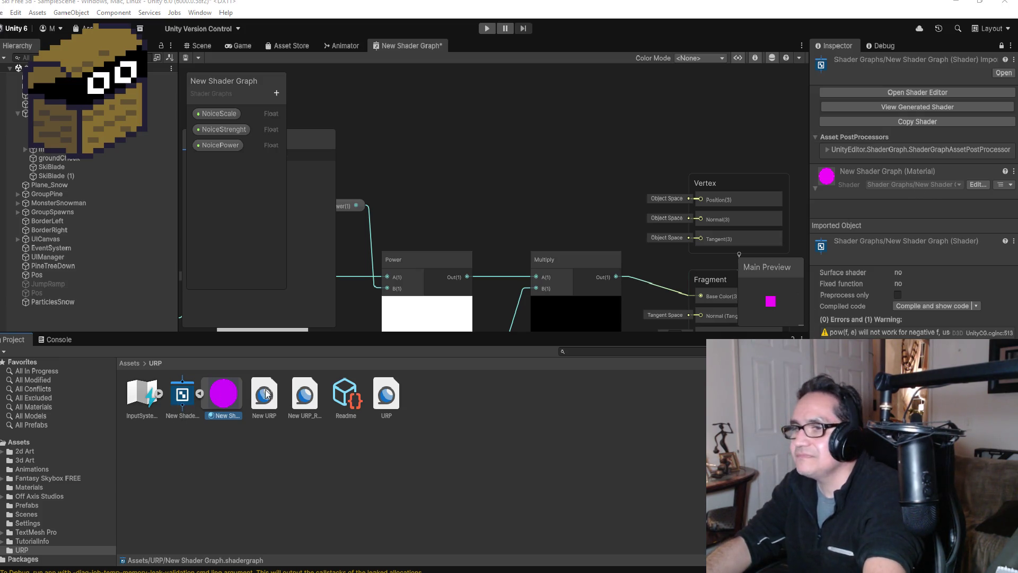
right_click(224, 392)
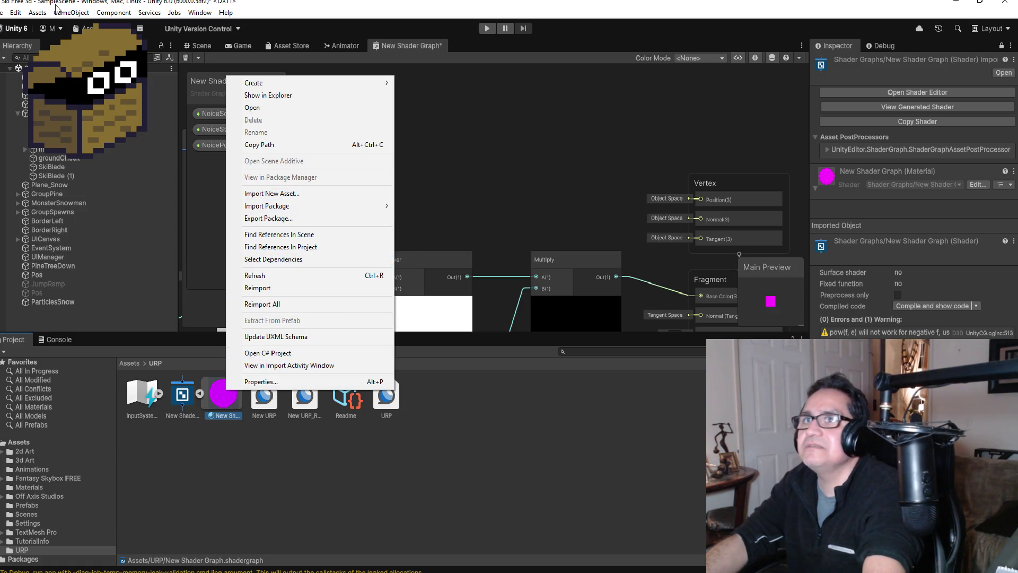
Convert the New Shader Graph material to URP, confirm the upgrade, and reselect it.
click(16, 13)
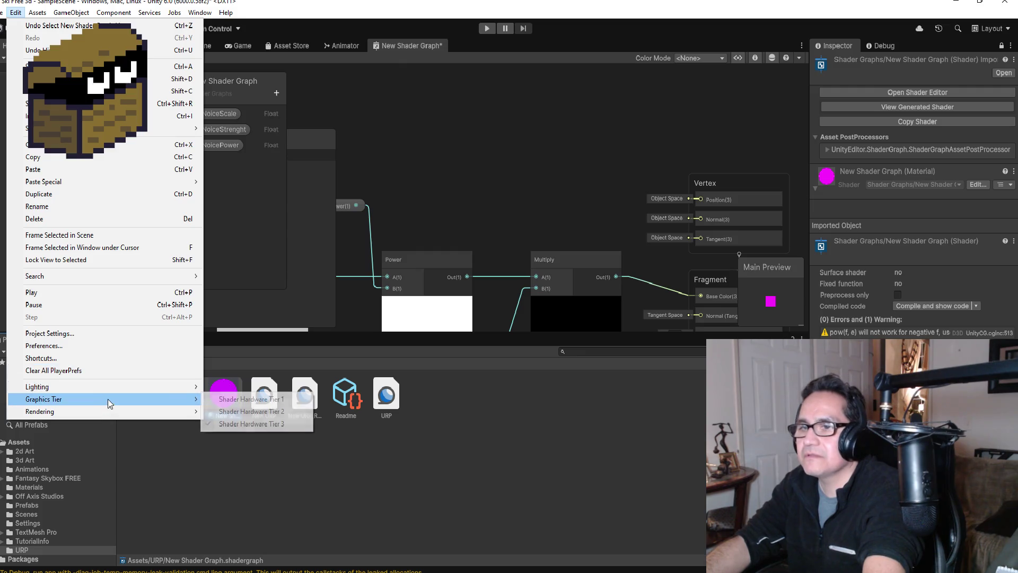
mouse_move(108, 411)
mouse_move(236, 427)
click(380, 427)
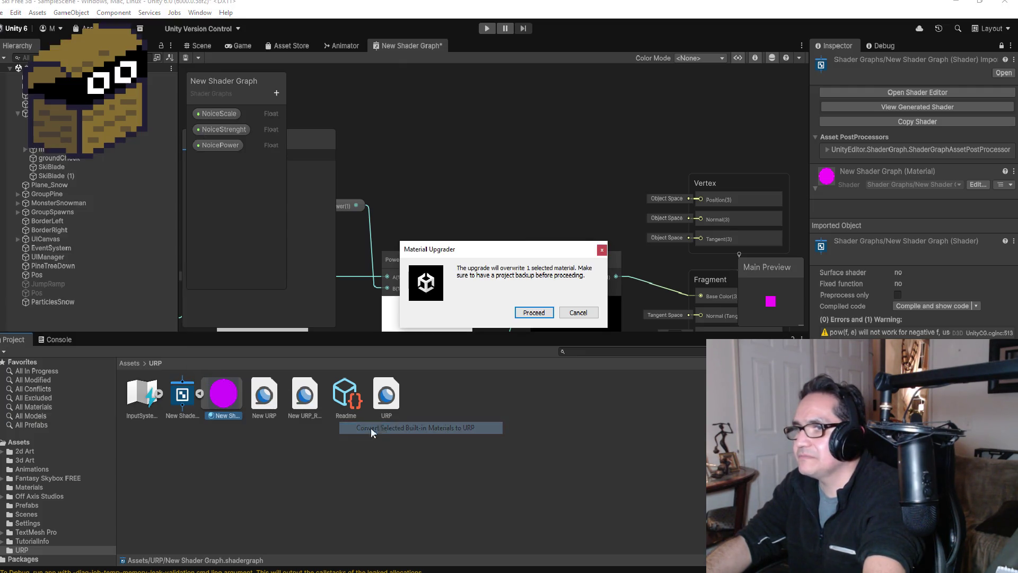
click(533, 312)
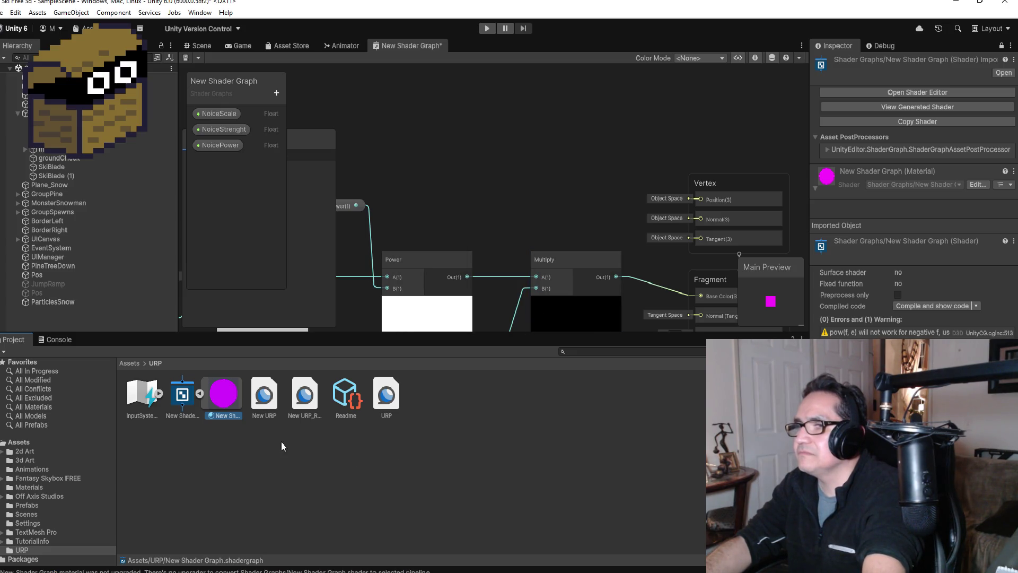
click(592, 416)
click(231, 402)
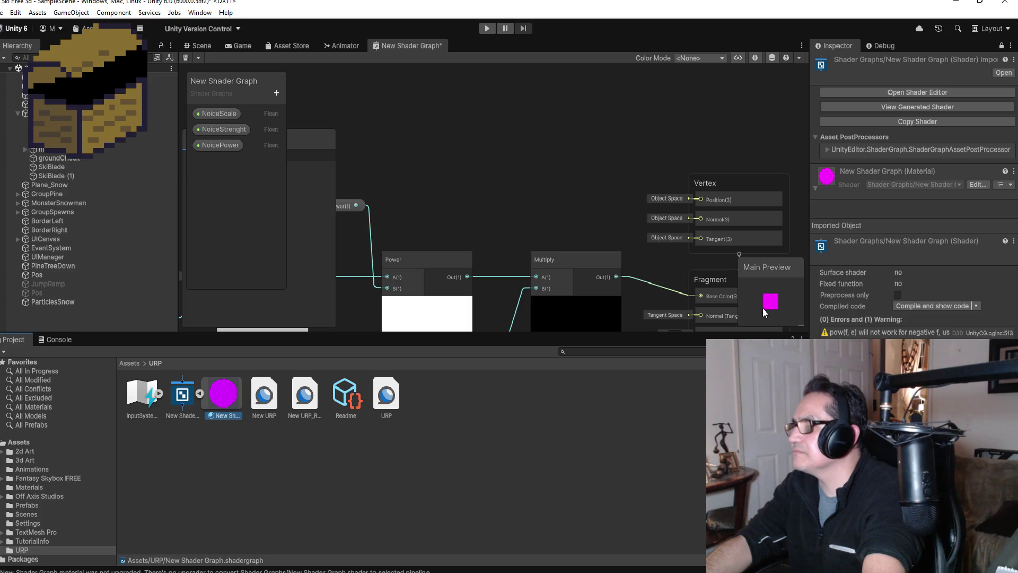
scroll(769, 305, up, 2)
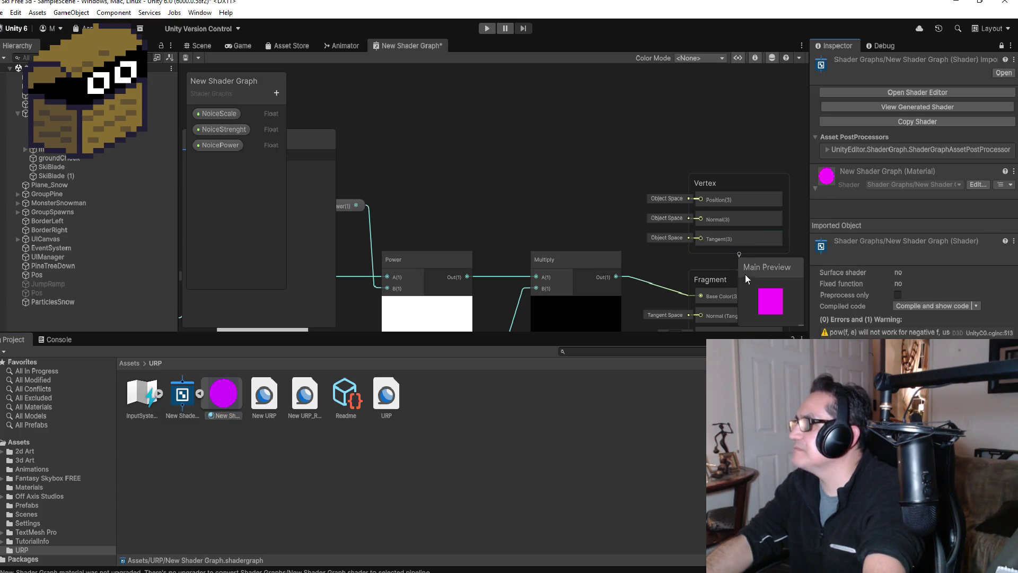
Show the main preview on a custom mesh chosen in the Select Mesh window.
right_click(761, 295)
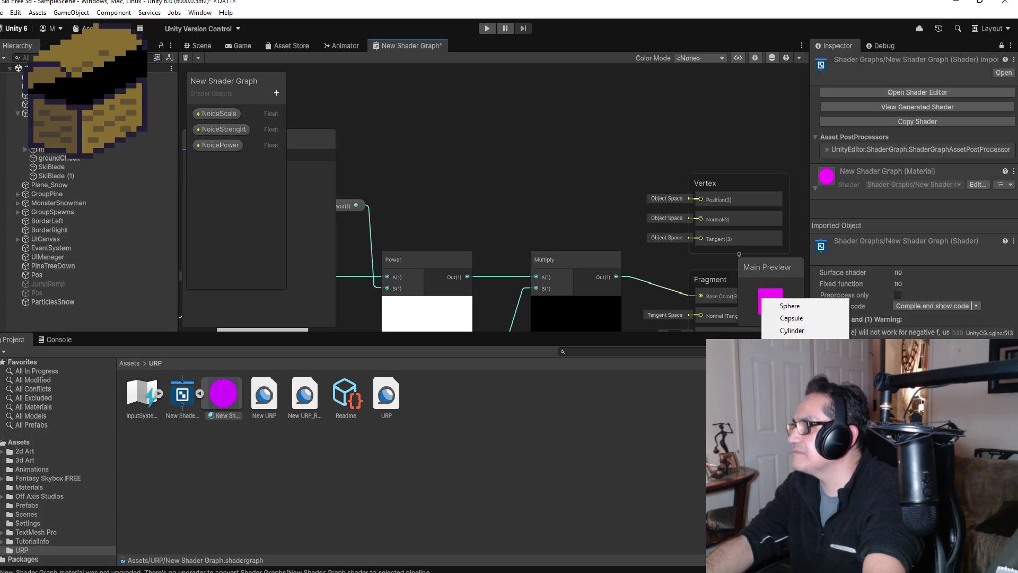
click(793, 367)
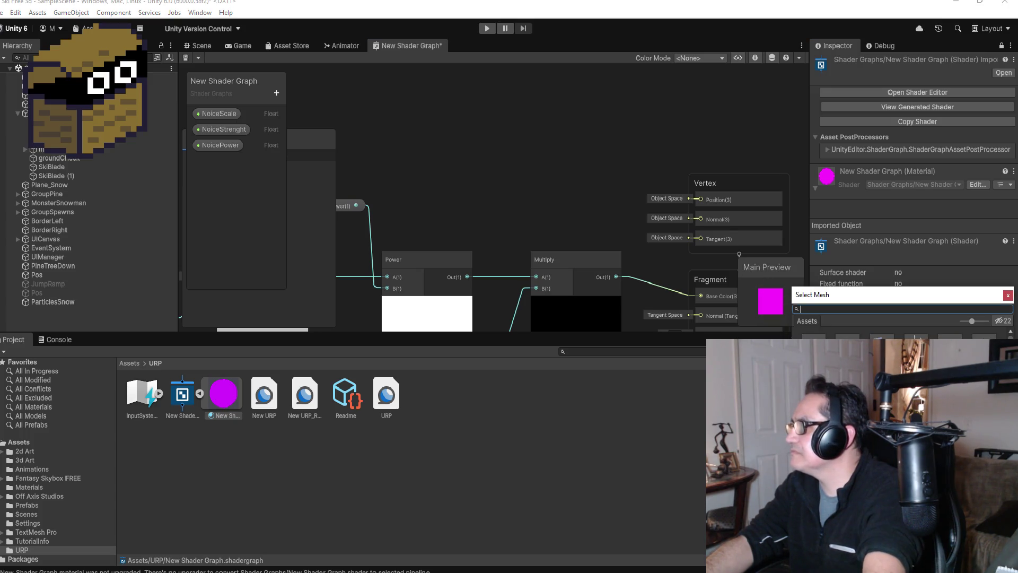
click(814, 355)
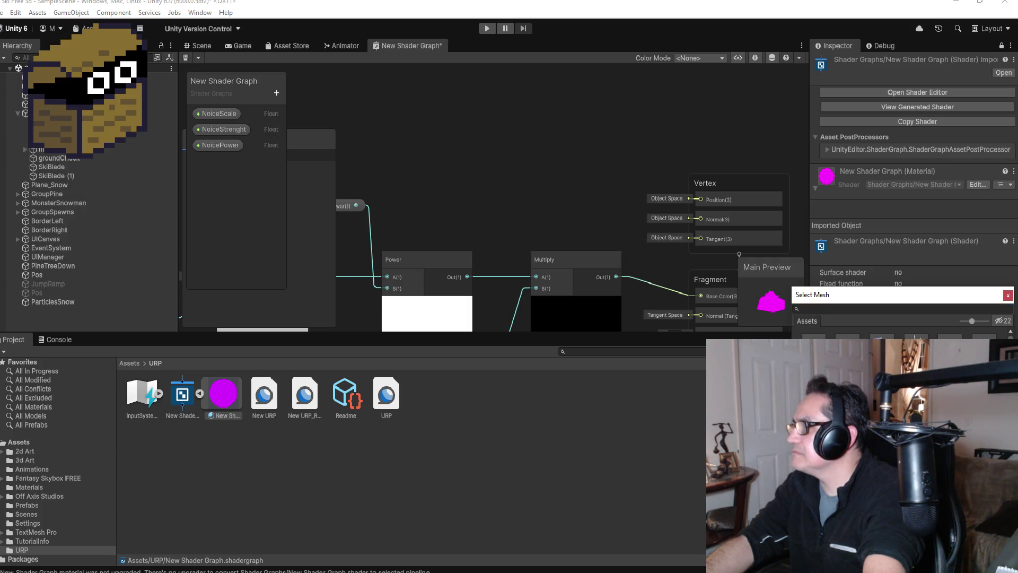
click(212, 395)
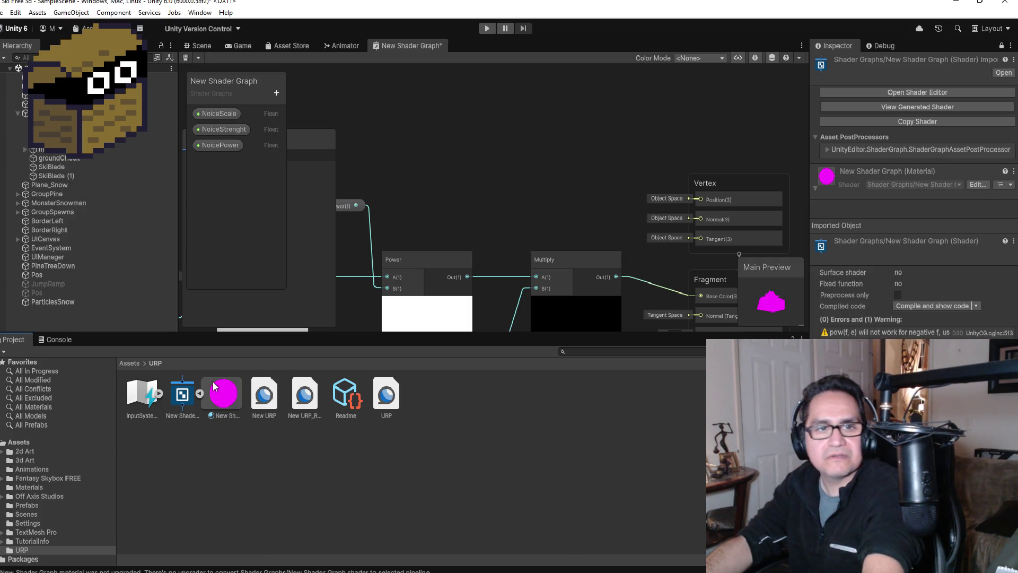
right_click(213, 395)
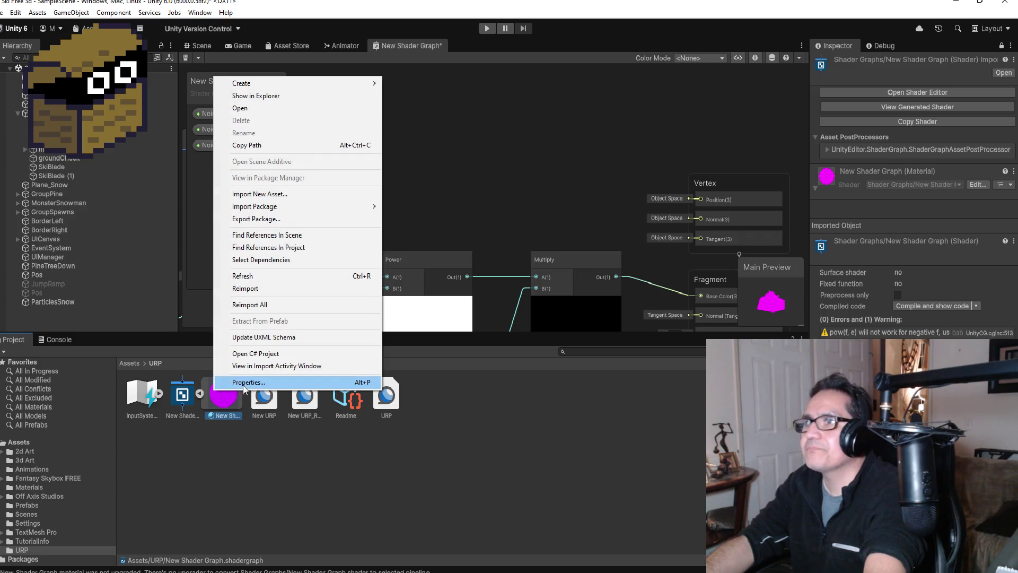
click(232, 461)
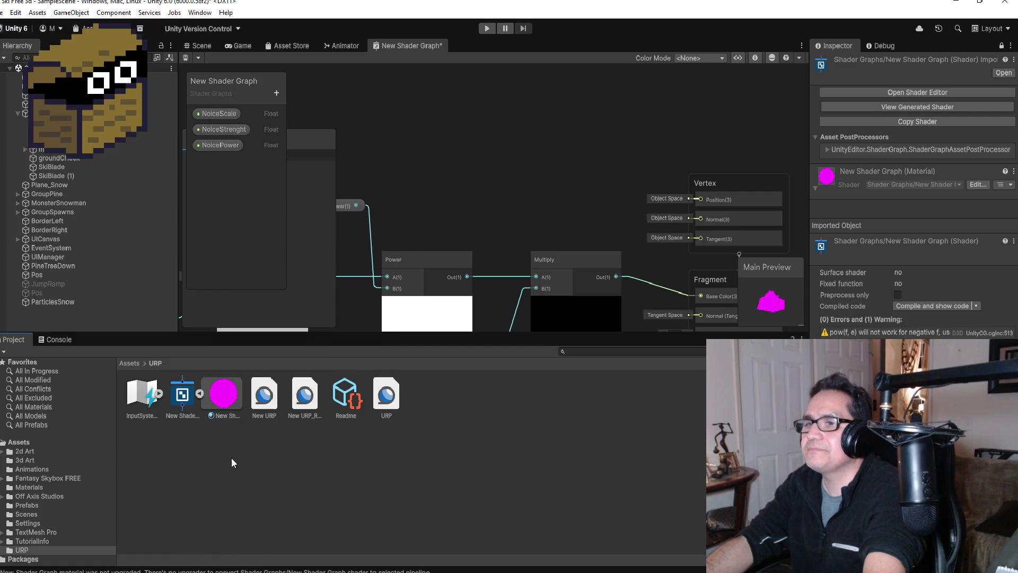
click(129, 363)
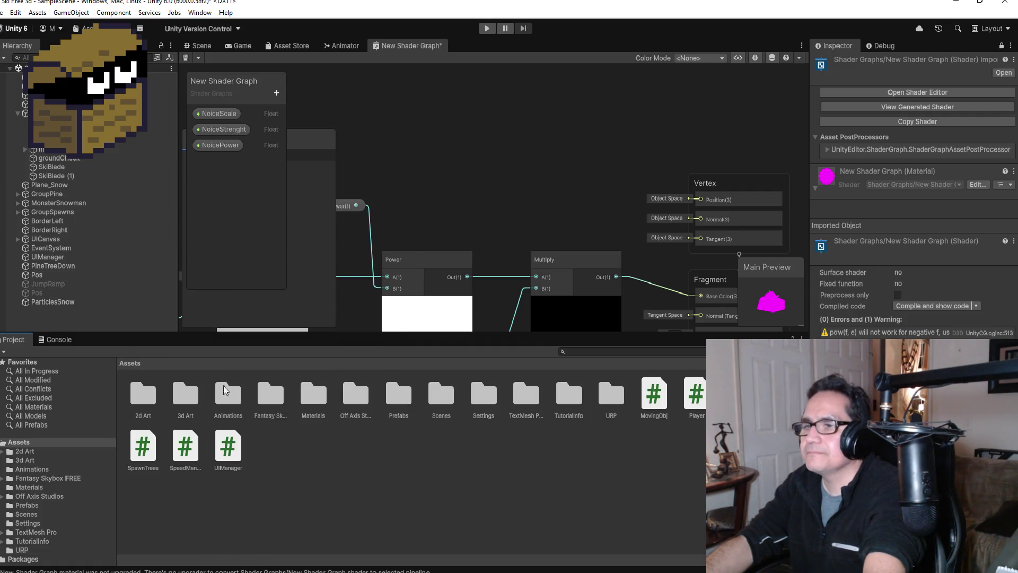
click(399, 408)
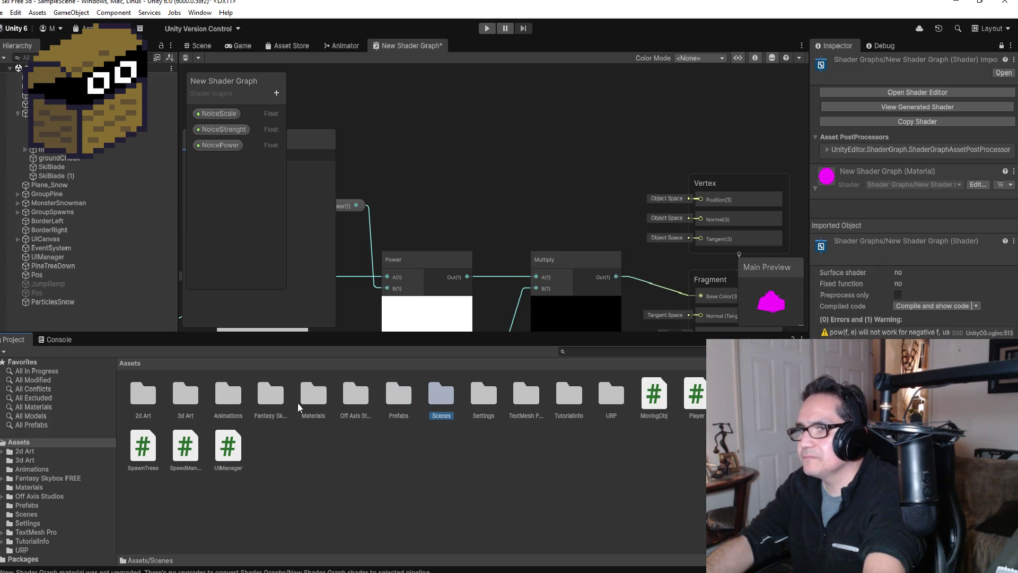
double_click(314, 397)
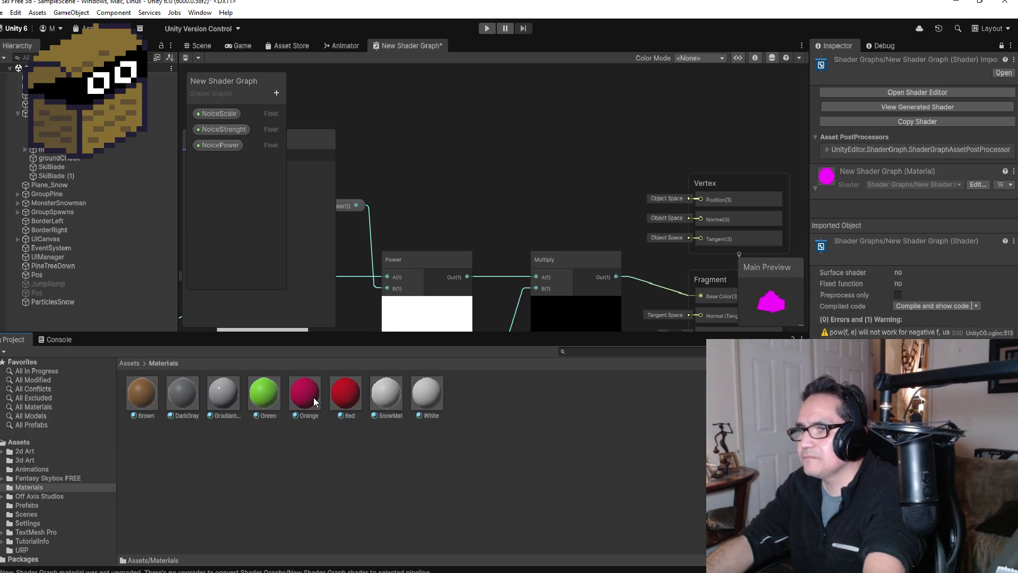
click(386, 400)
drag(393, 396, 838, 201)
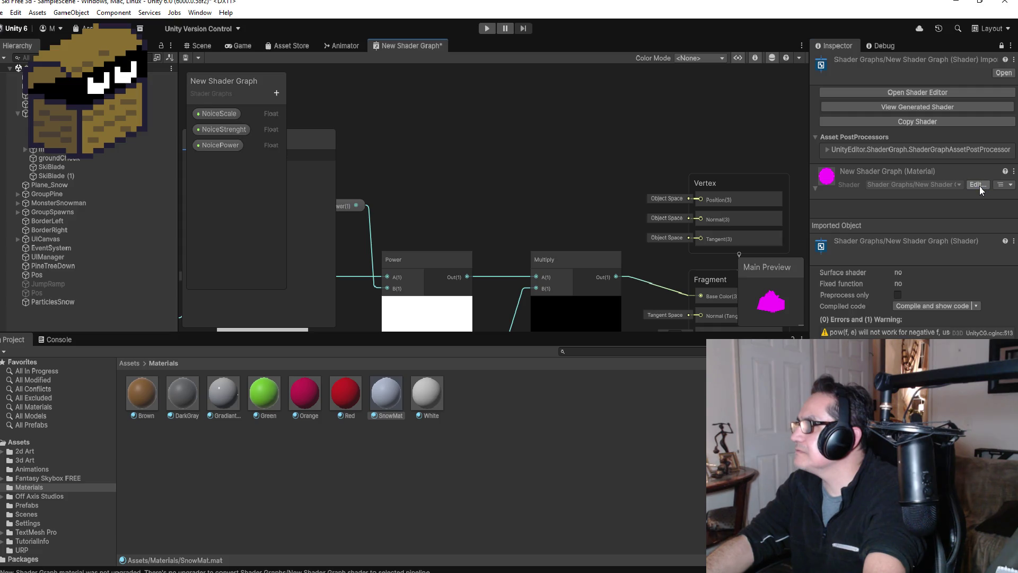
click(131, 363)
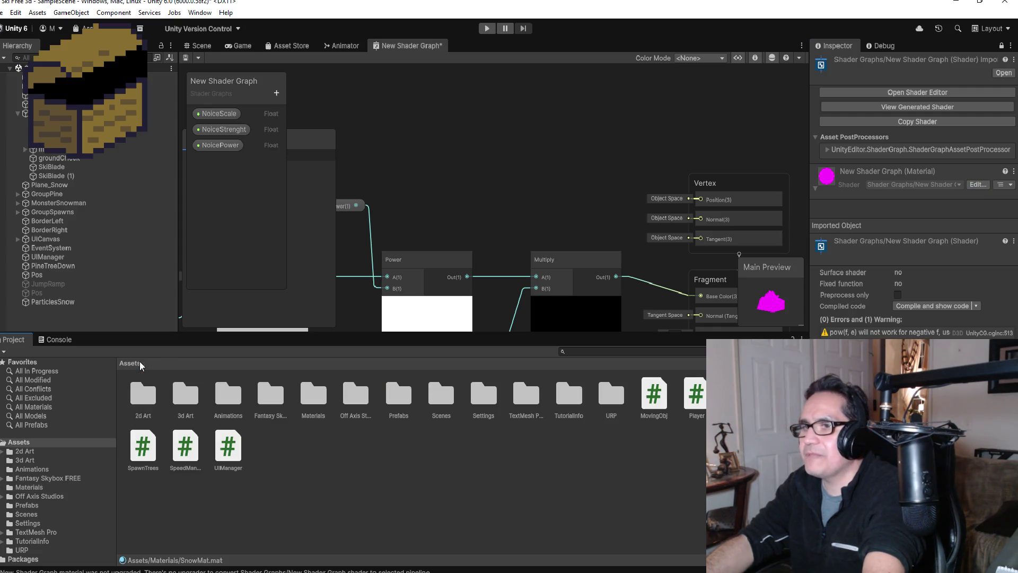
double_click(611, 395)
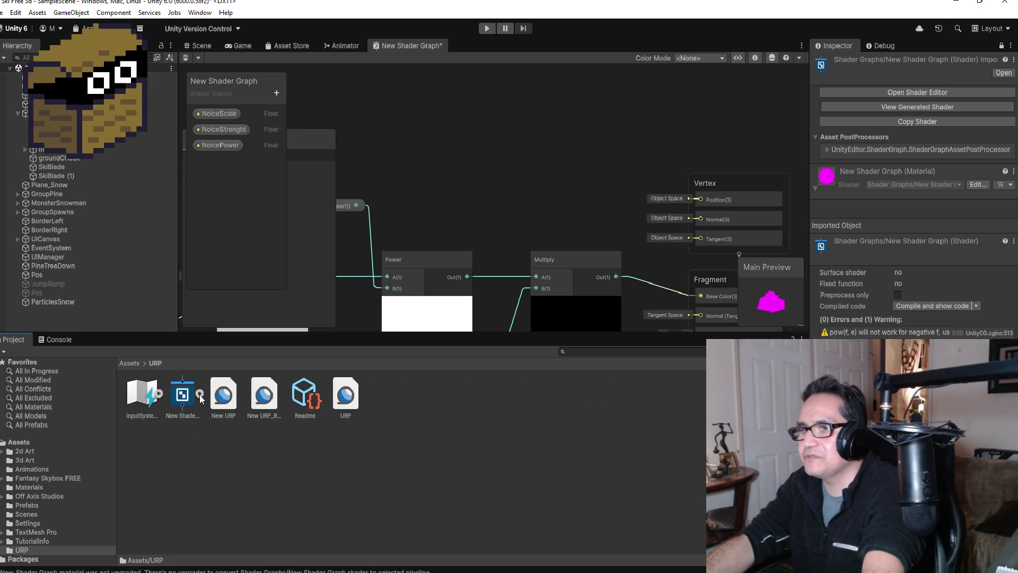
click(181, 395)
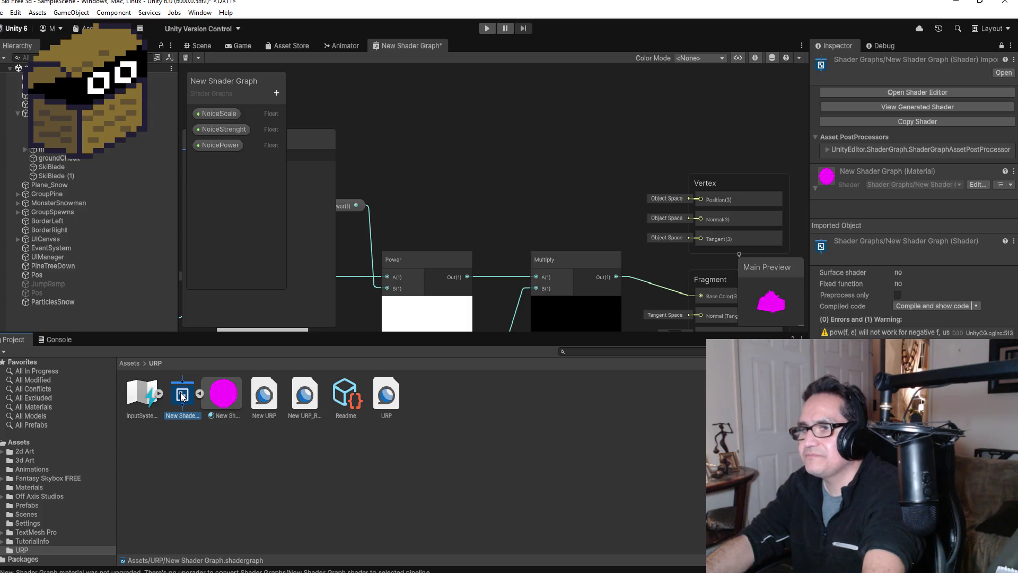
right_click(181, 394)
click(202, 436)
click(222, 395)
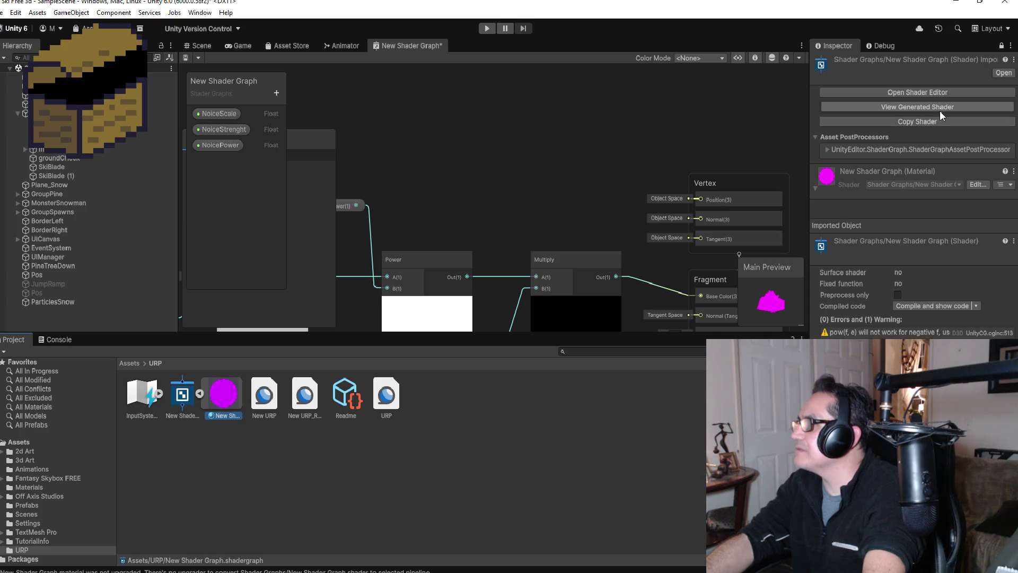
click(1013, 171)
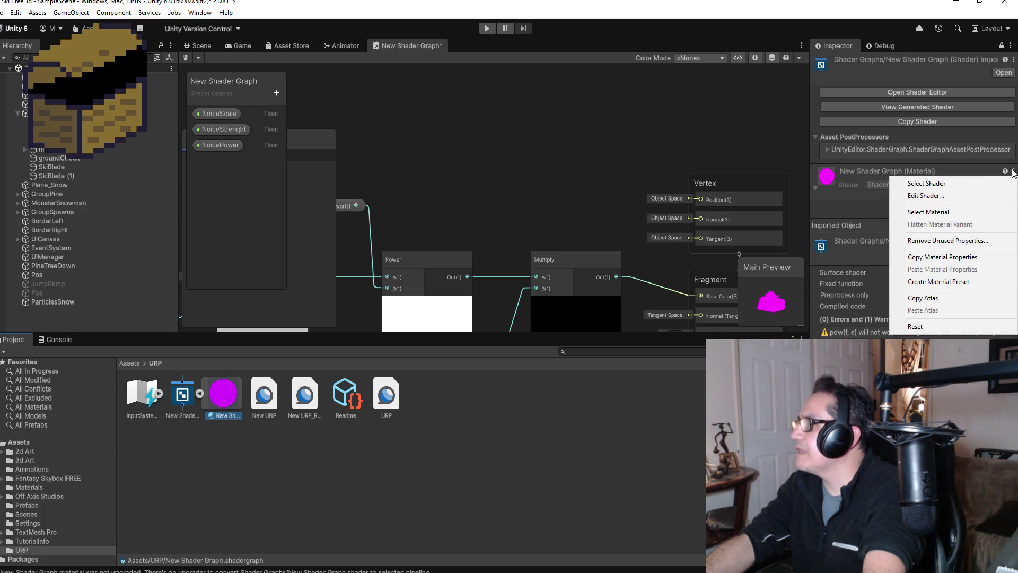
click(958, 209)
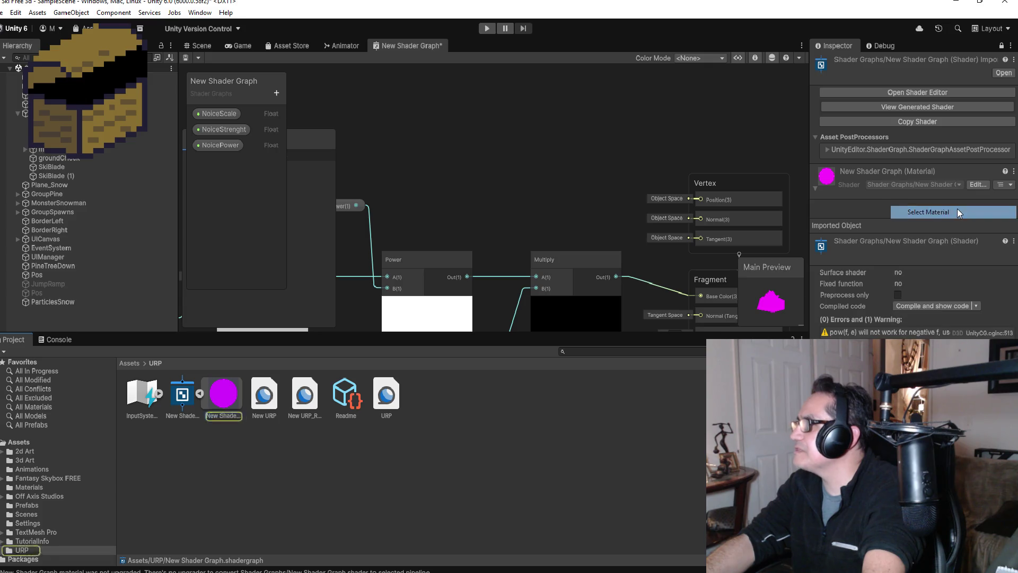
click(131, 363)
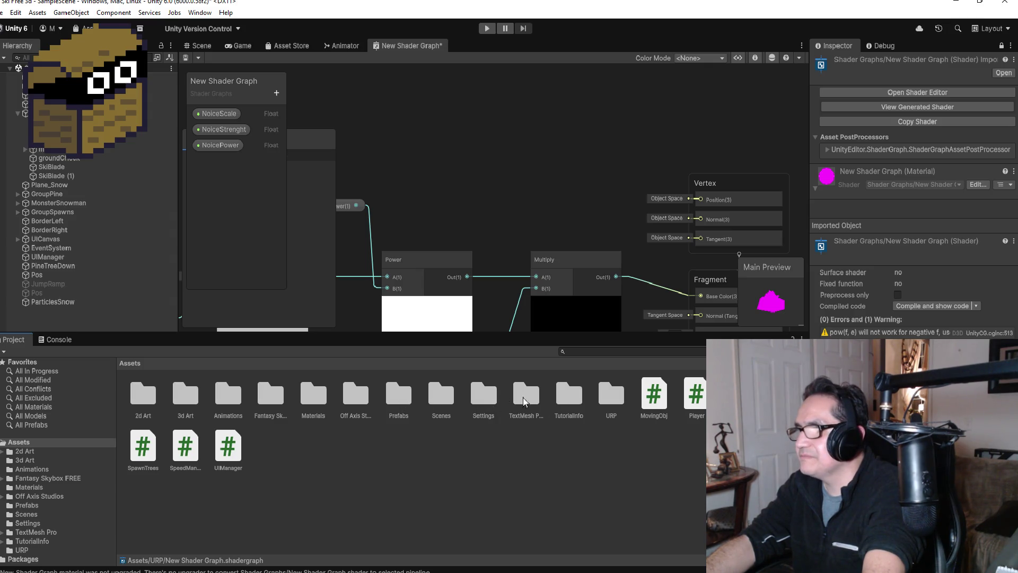
double_click(313, 395)
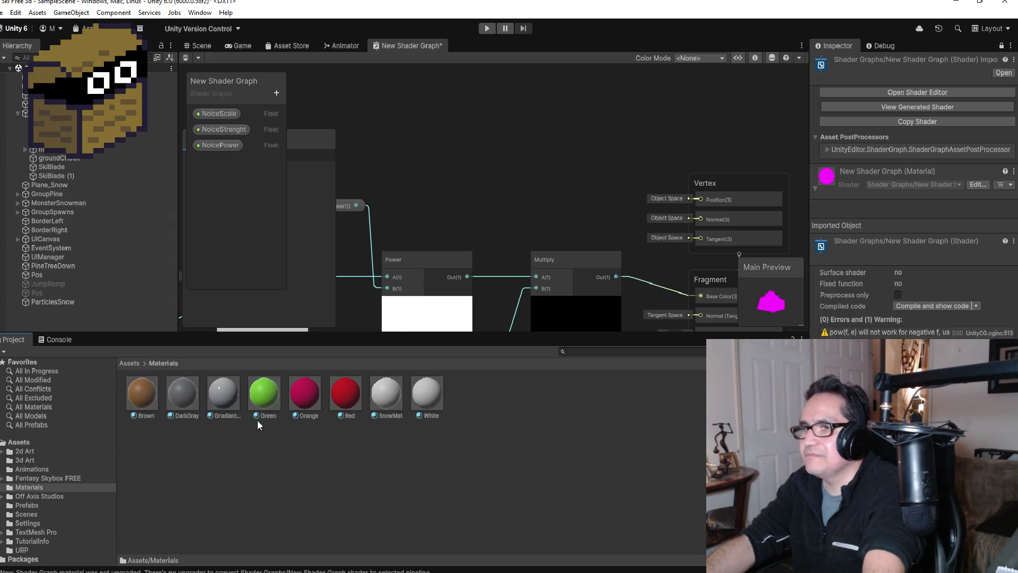
click(1013, 171)
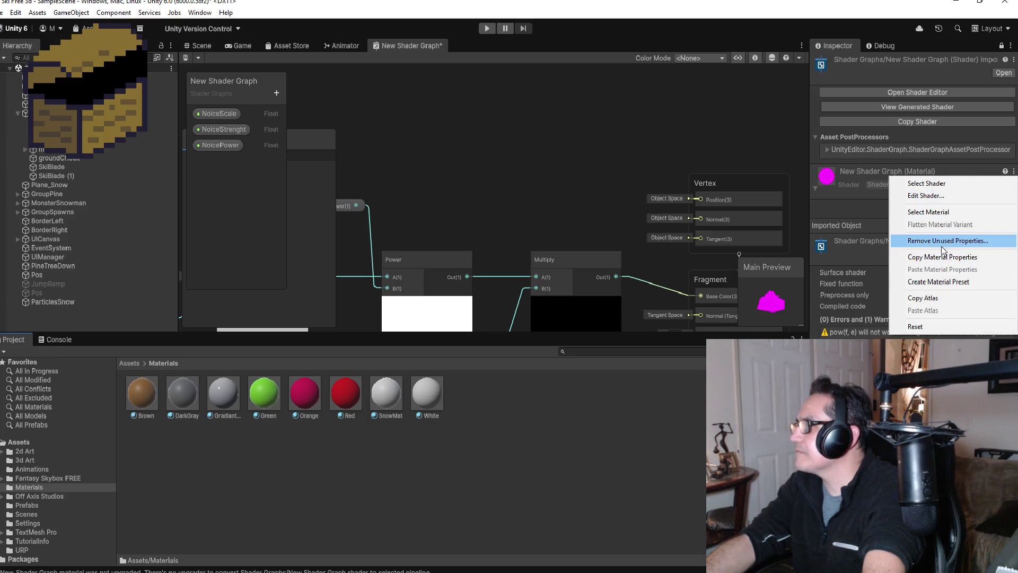
click(941, 214)
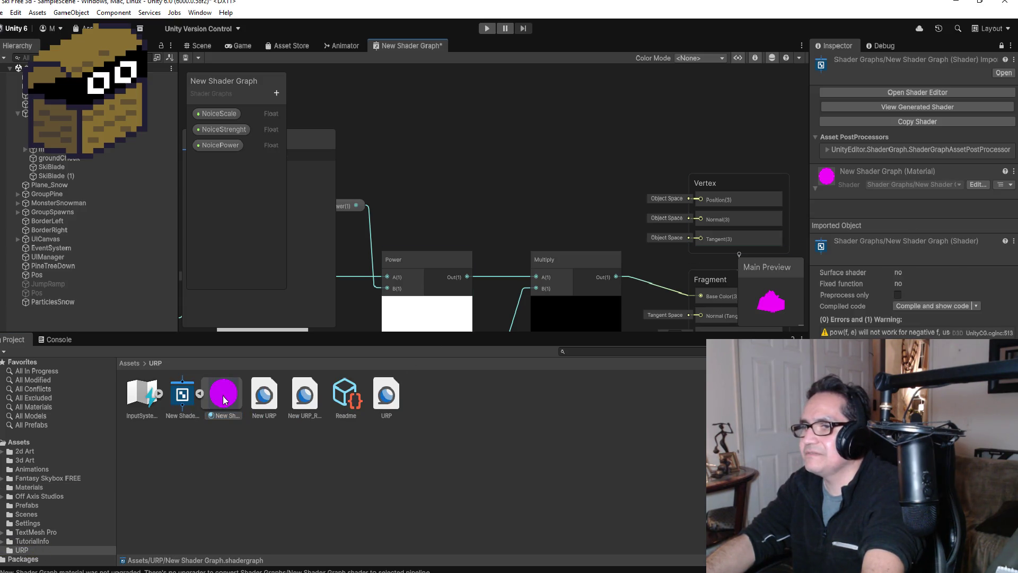
right_click(224, 398)
click(231, 434)
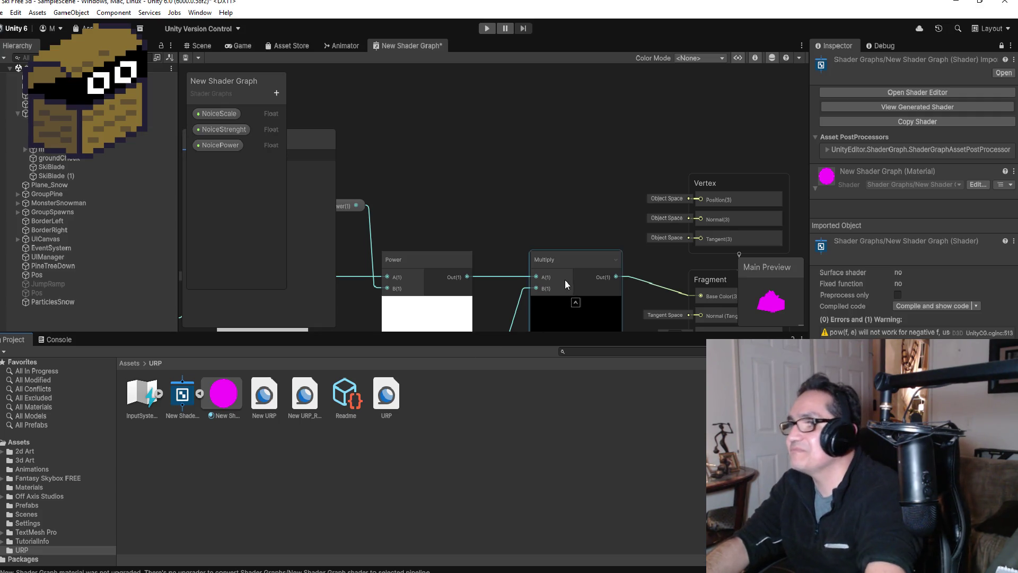
scroll(654, 247, down, 3)
scroll(683, 281, up, 5)
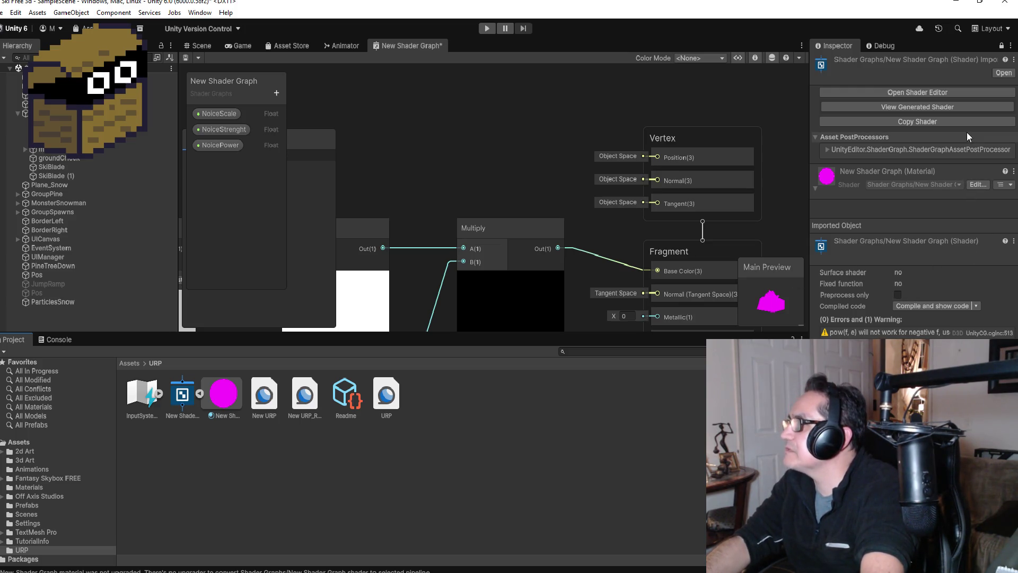
click(855, 173)
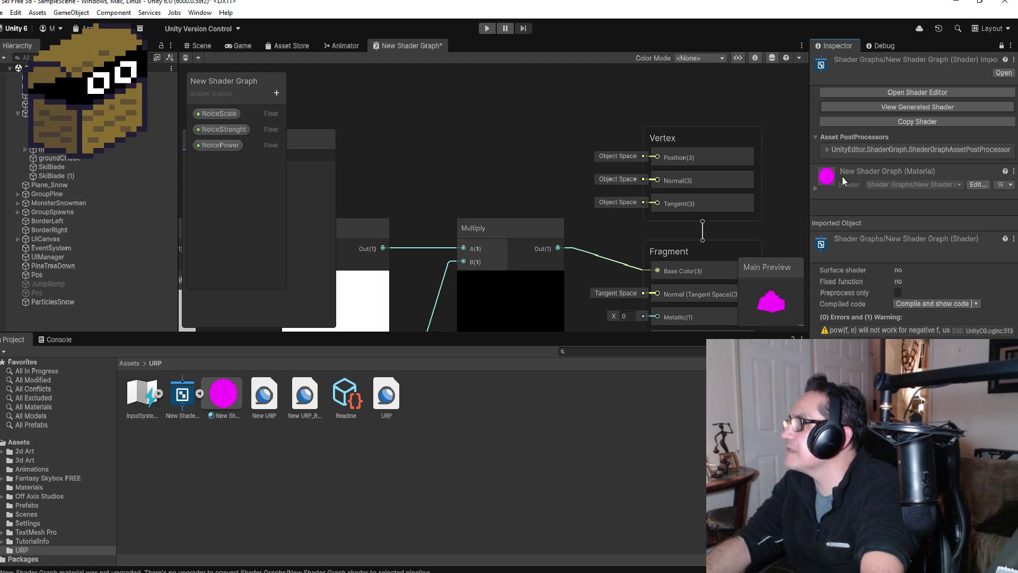
click(224, 391)
right_click(223, 391)
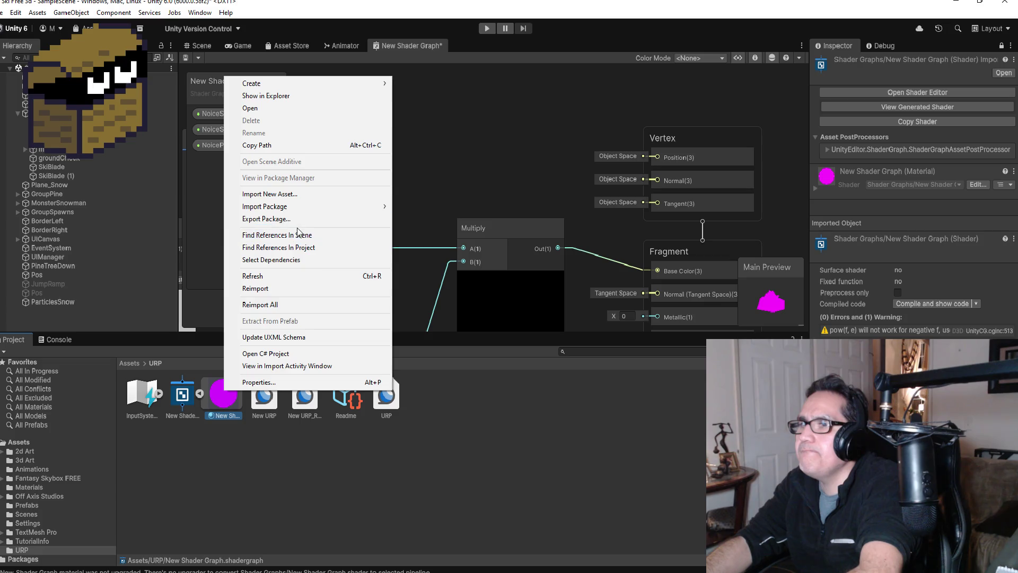
click(513, 471)
scroll(511, 230, down, 6)
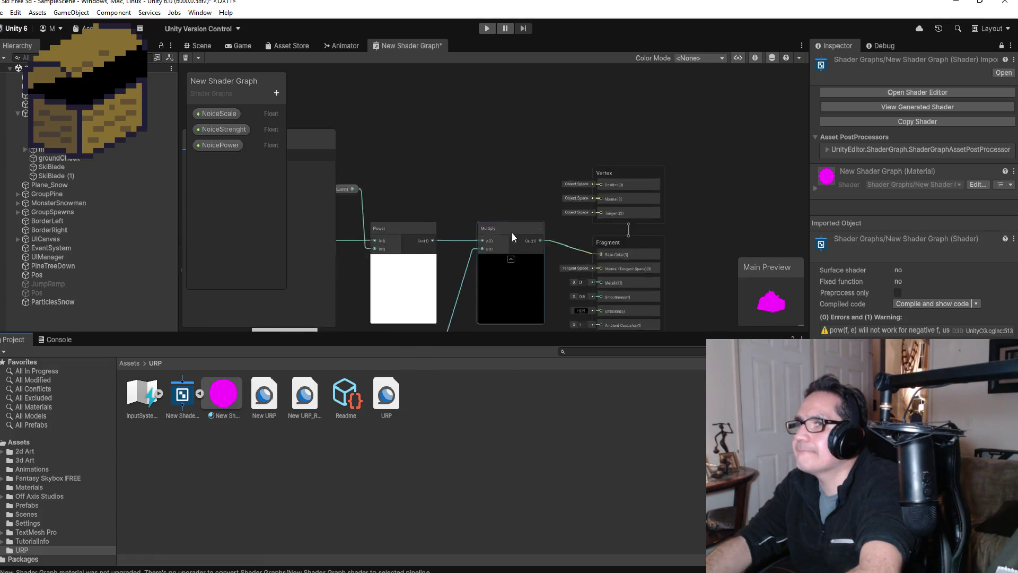
scroll(642, 281, up, 5)
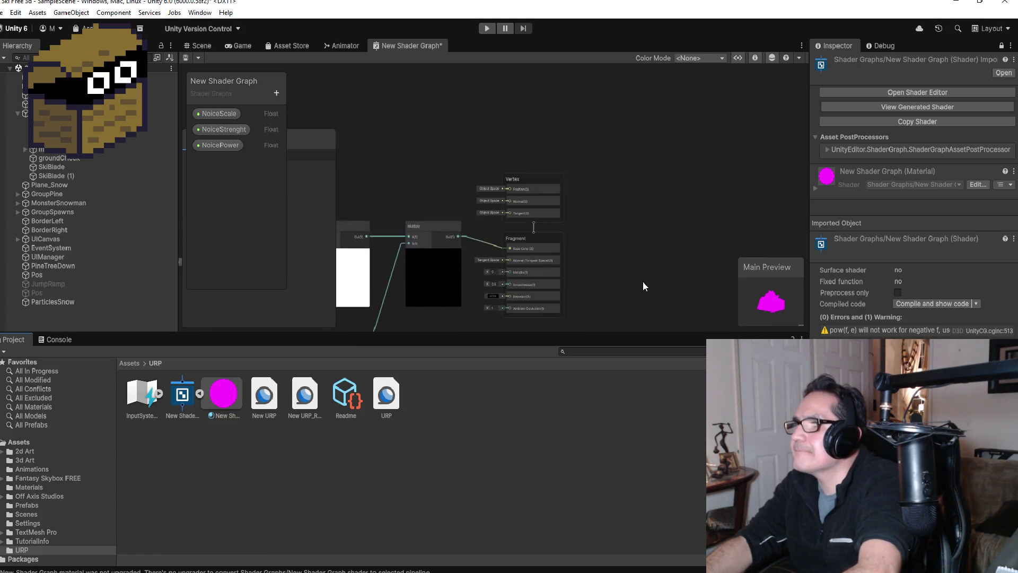
Change the main preview mesh to a Sphere.
right_click(779, 302)
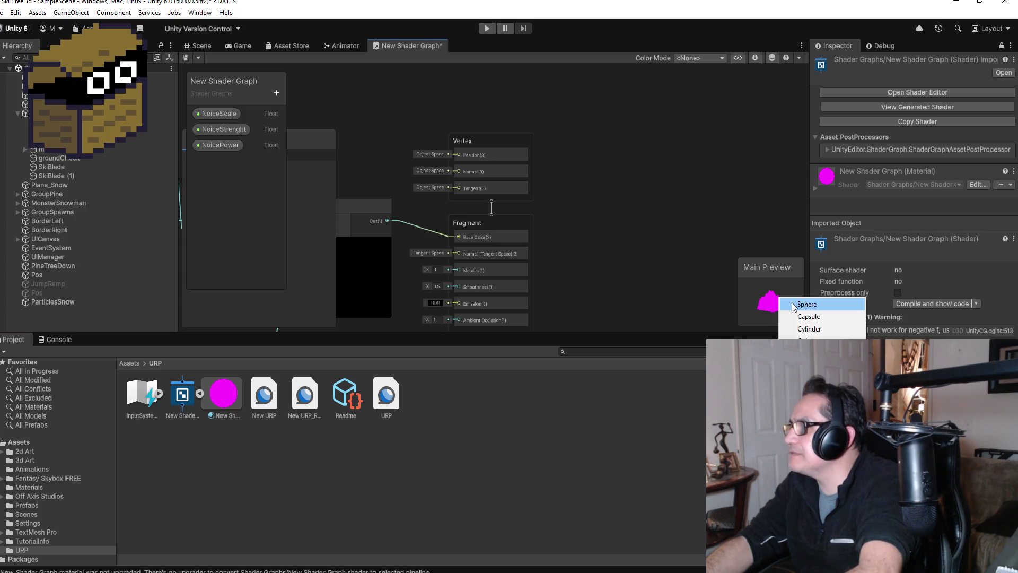
click(796, 301)
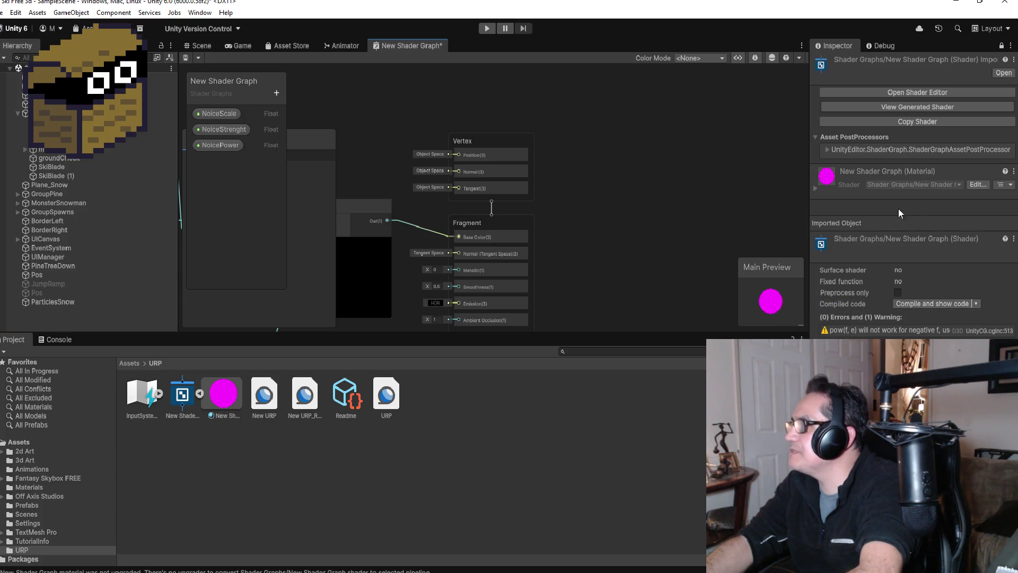
click(1012, 172)
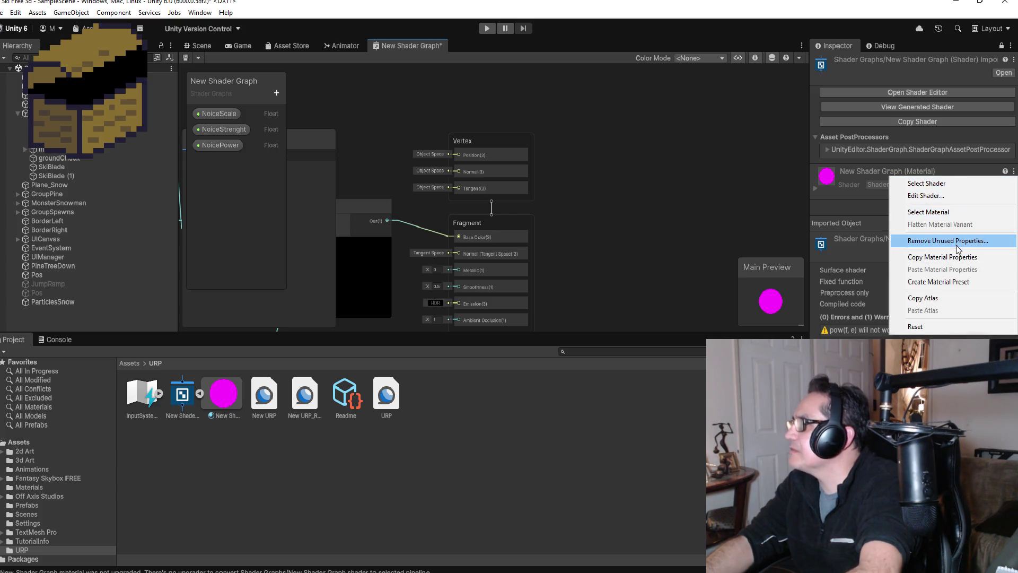
click(944, 282)
click(181, 398)
right_click(181, 400)
click(231, 128)
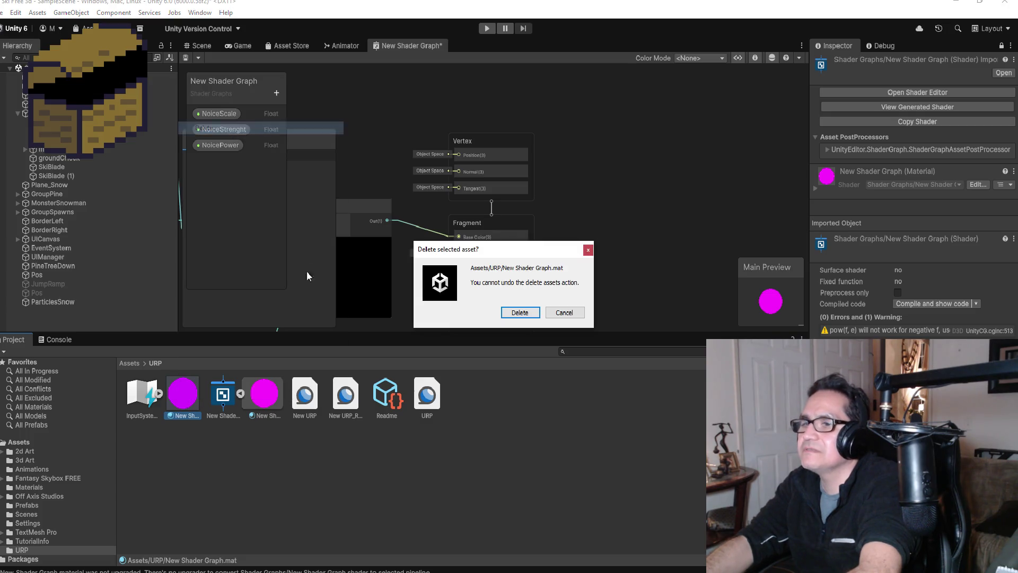
click(533, 316)
click(223, 395)
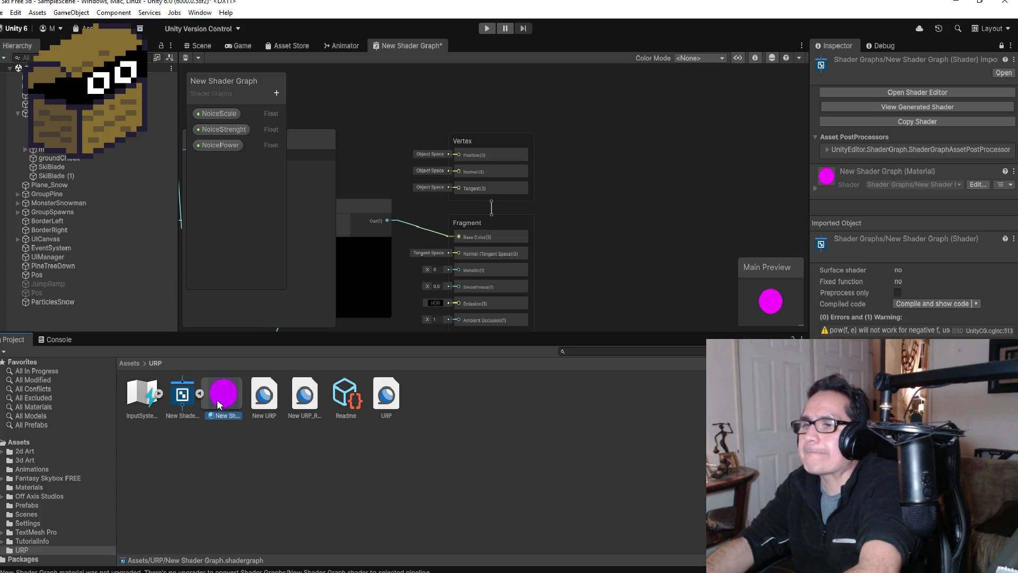
right_click(220, 391)
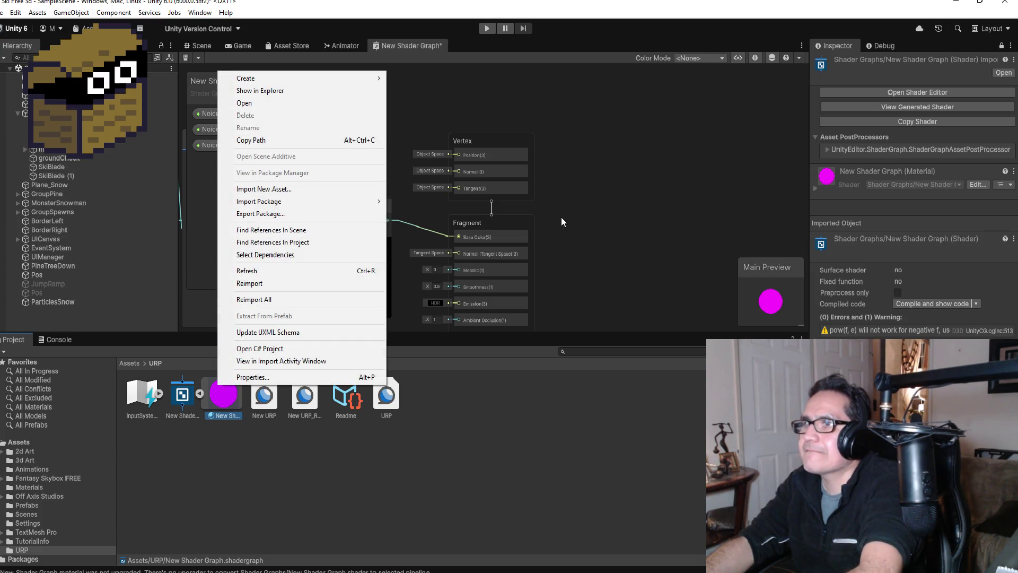
click(548, 255)
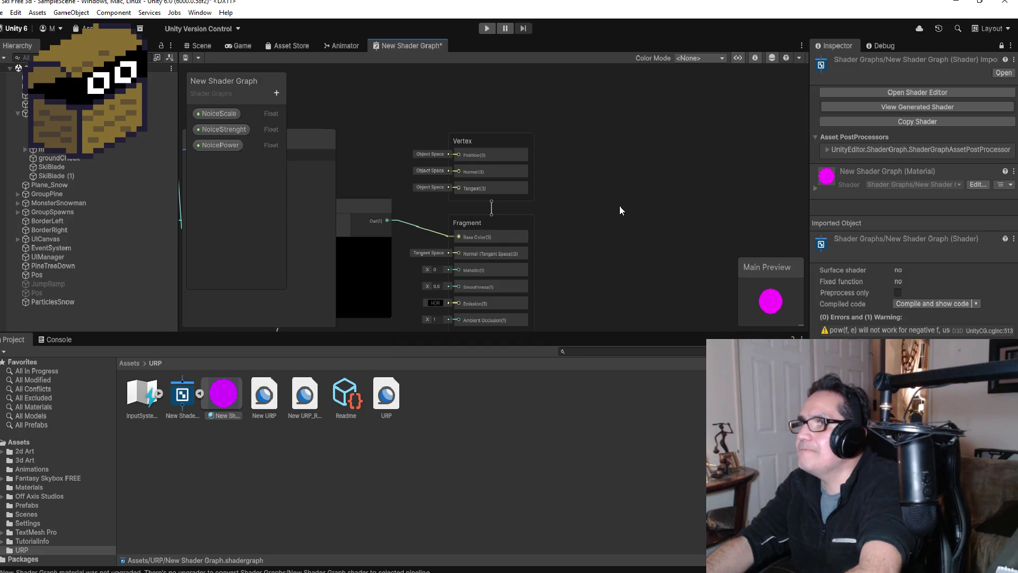
scroll(466, 231, up, 2)
scroll(486, 269, down, 2)
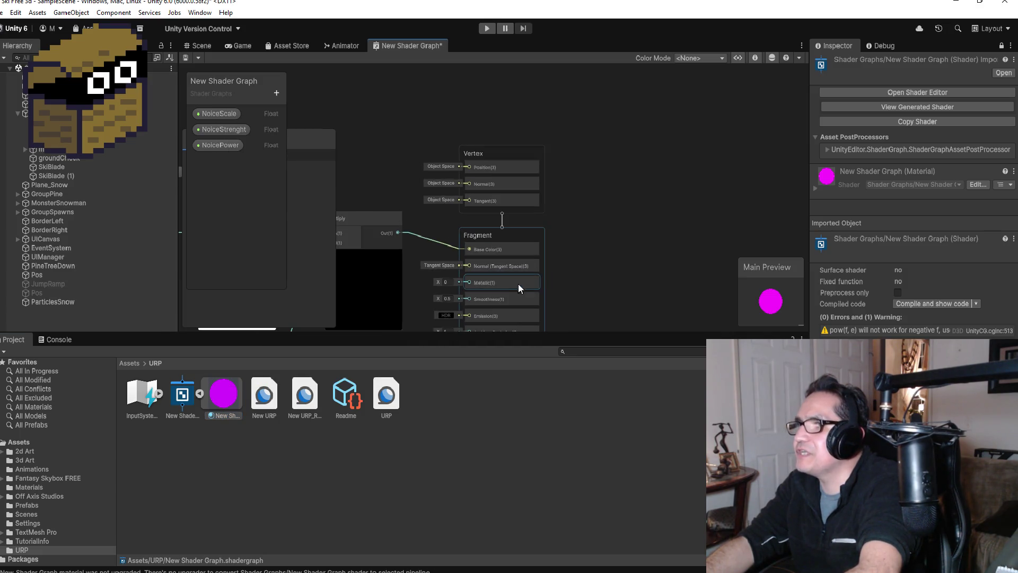
scroll(535, 292, up, 2)
scroll(506, 277, down, 2)
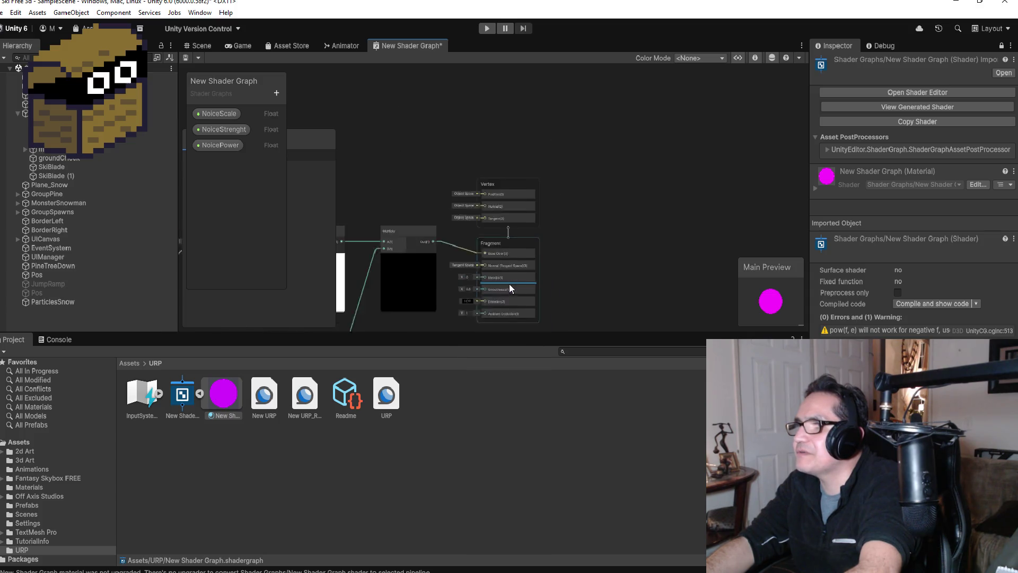
right_click(220, 389)
key(Escape)
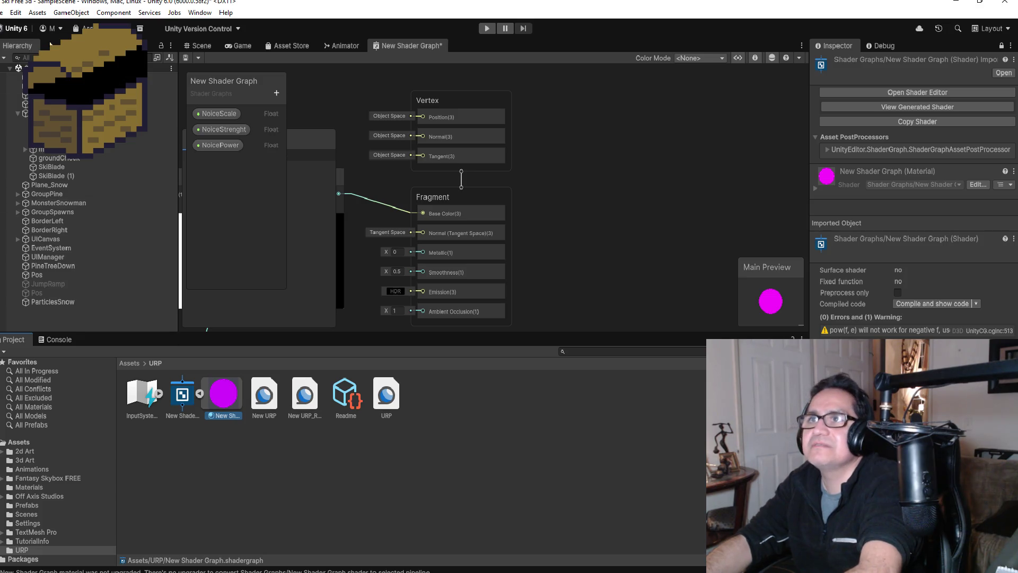
click(15, 12)
Run Convert Selected Built-in Materials to URP on the material and proceed with the upgrade.
mouse_move(59, 399)
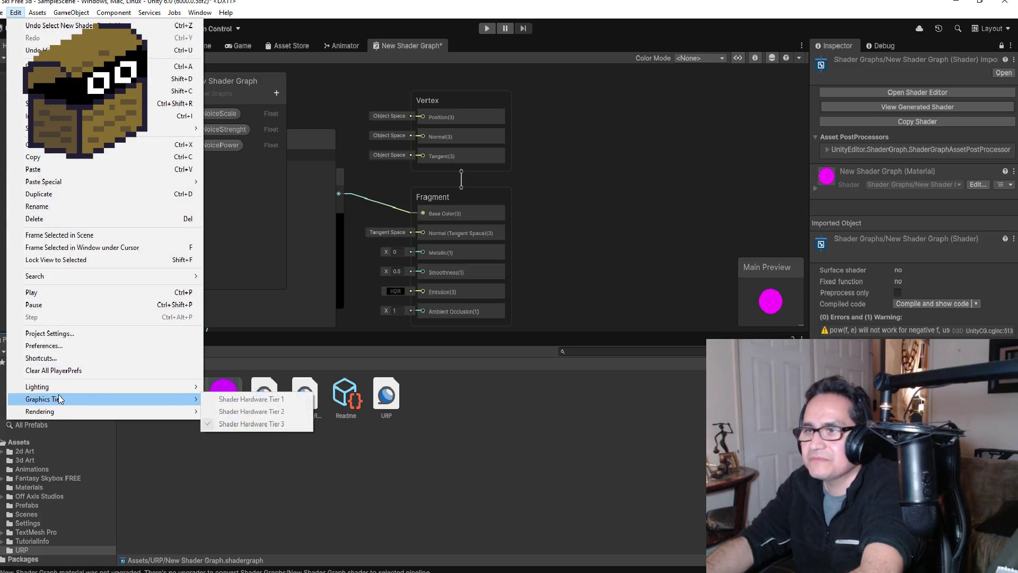
mouse_move(126, 414)
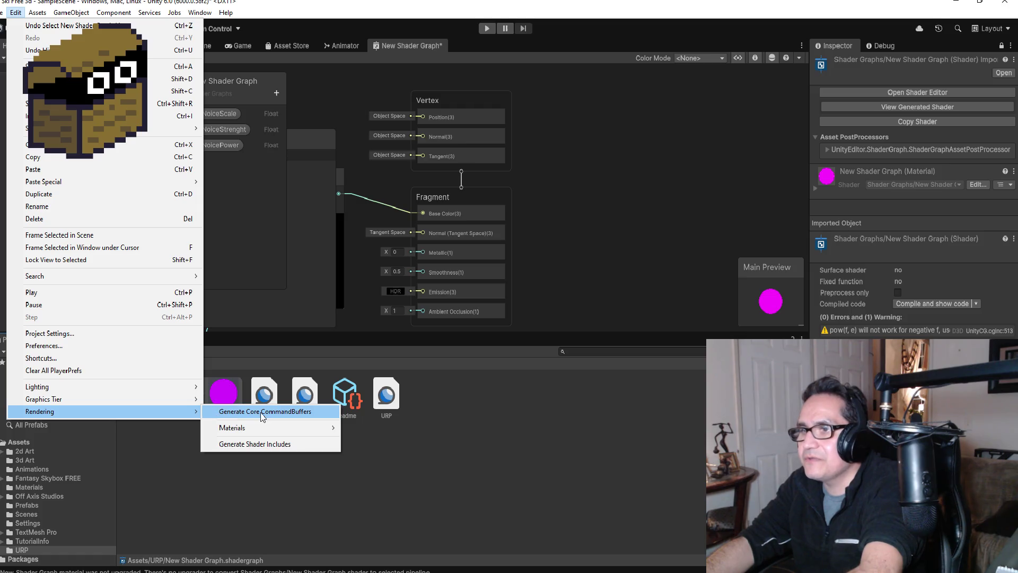
mouse_move(257, 427)
click(383, 428)
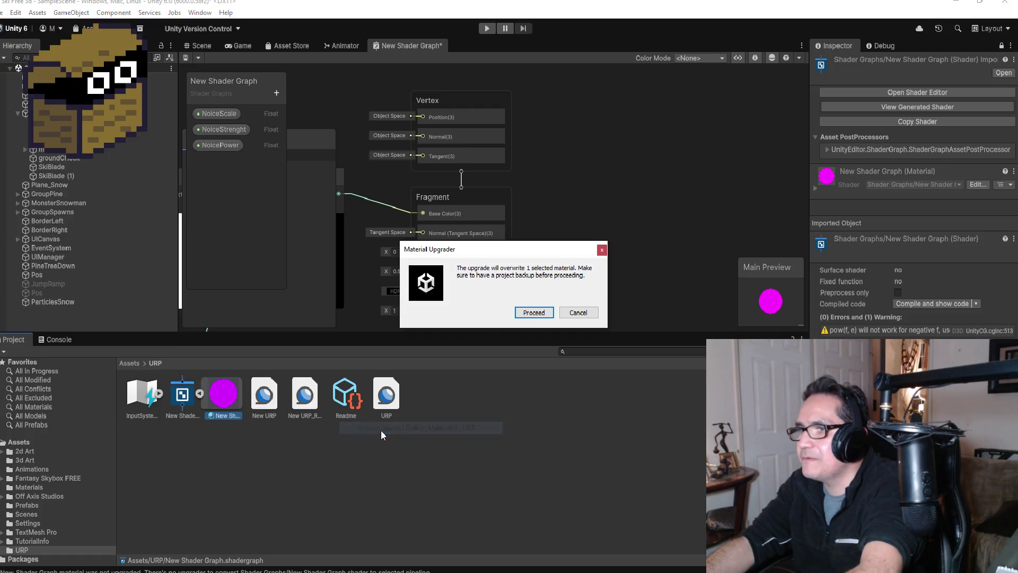
click(535, 312)
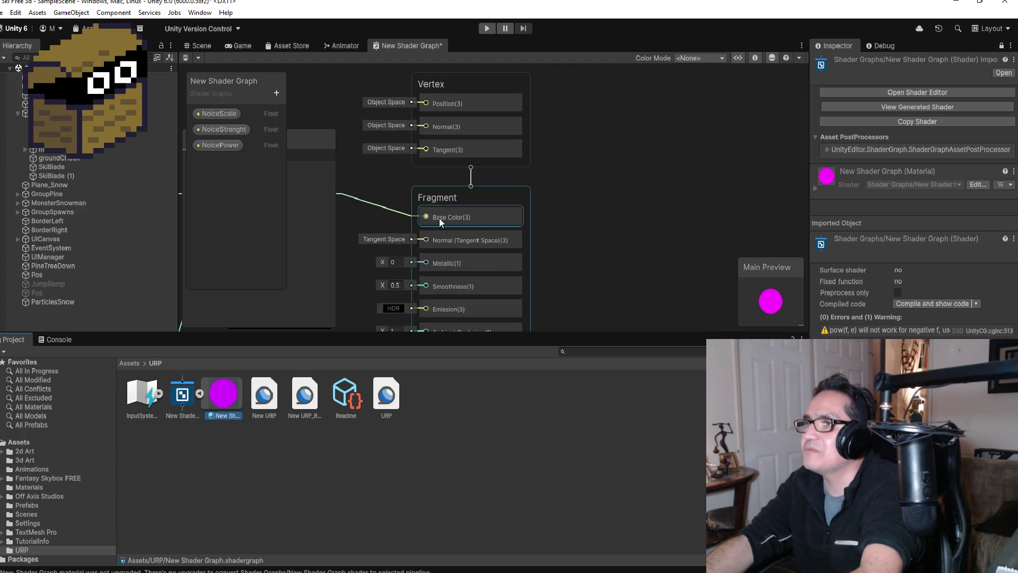
scroll(439, 218, down, 3)
scroll(376, 187, up, 3)
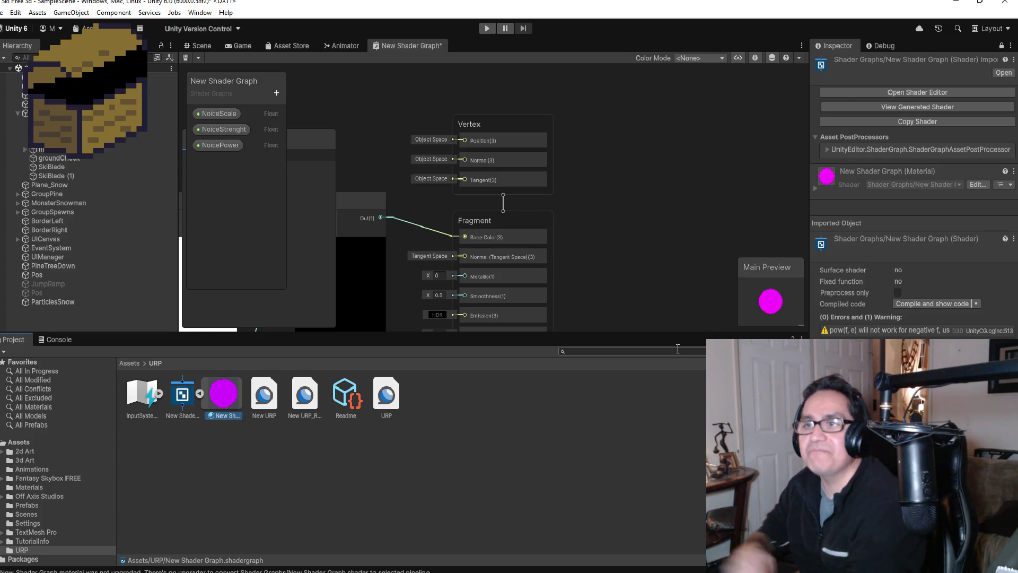
click(113, 12)
click(88, 16)
click(16, 13)
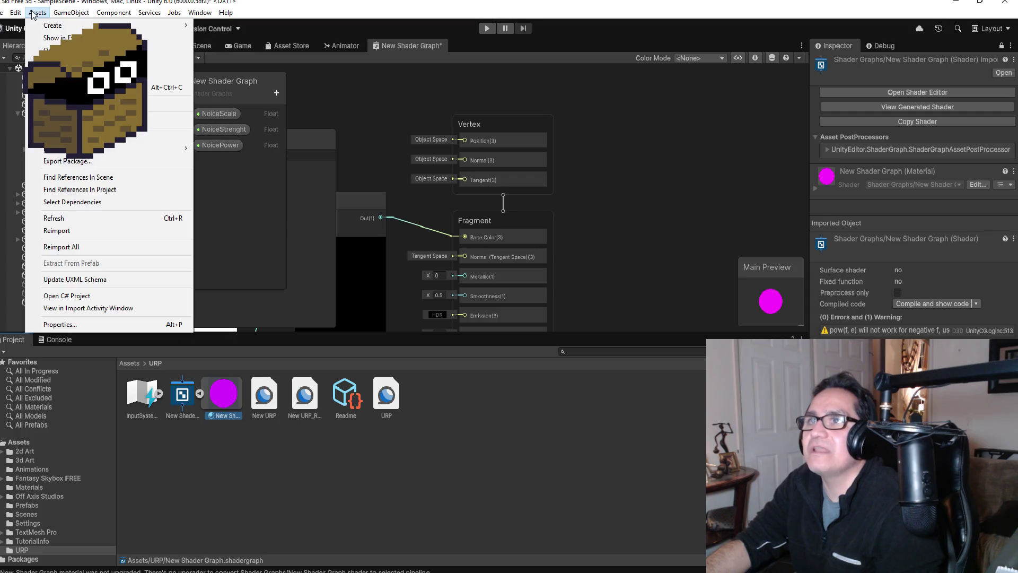
mouse_move(16, 13)
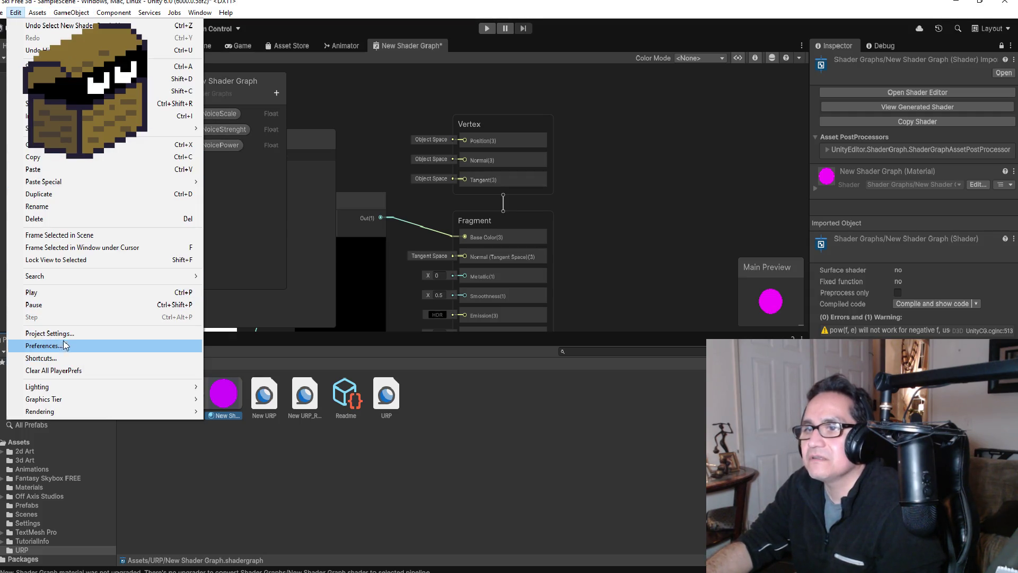
click(53, 345)
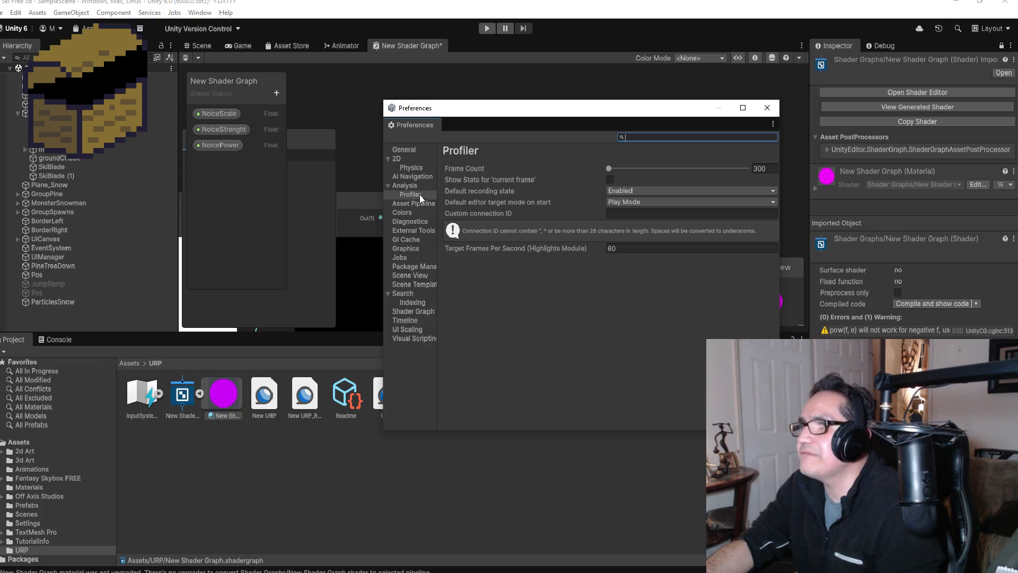
click(415, 213)
click(413, 240)
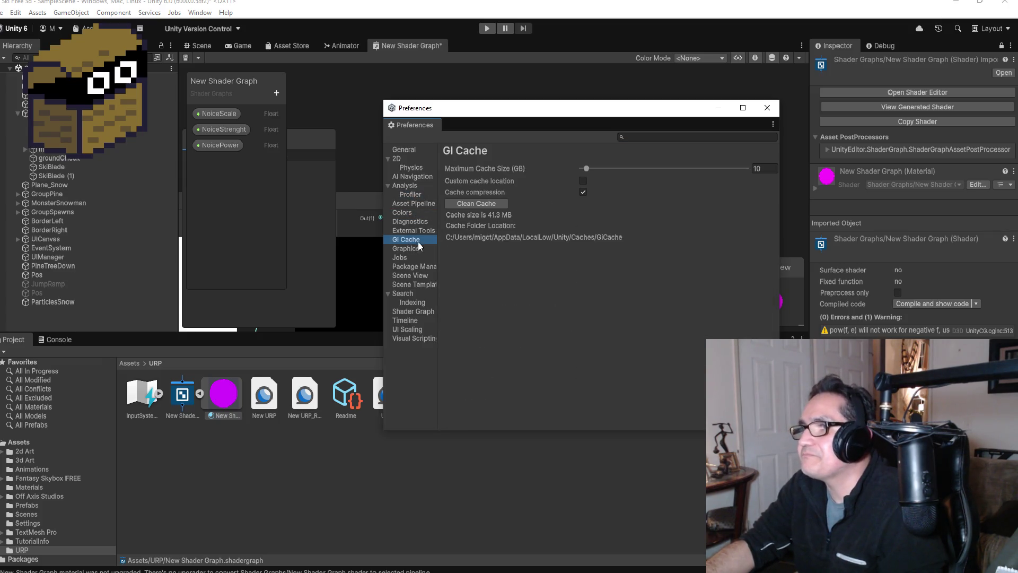
click(404, 248)
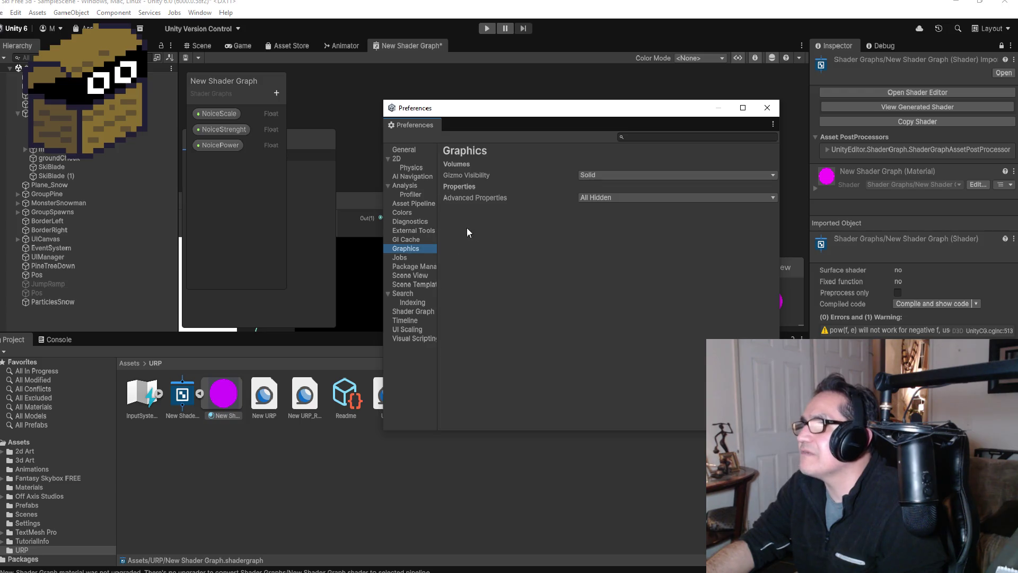
click(415, 176)
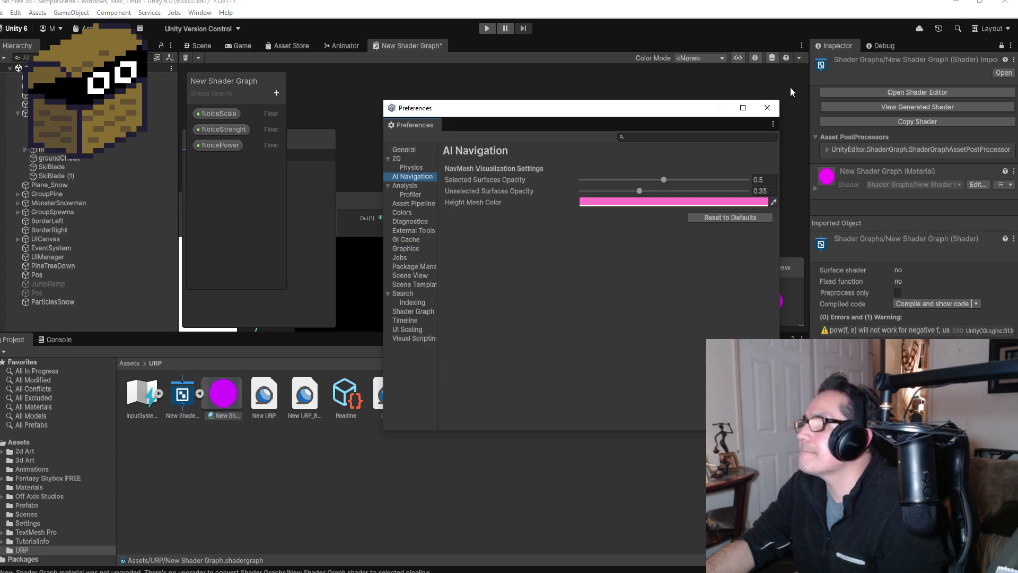
click(767, 108)
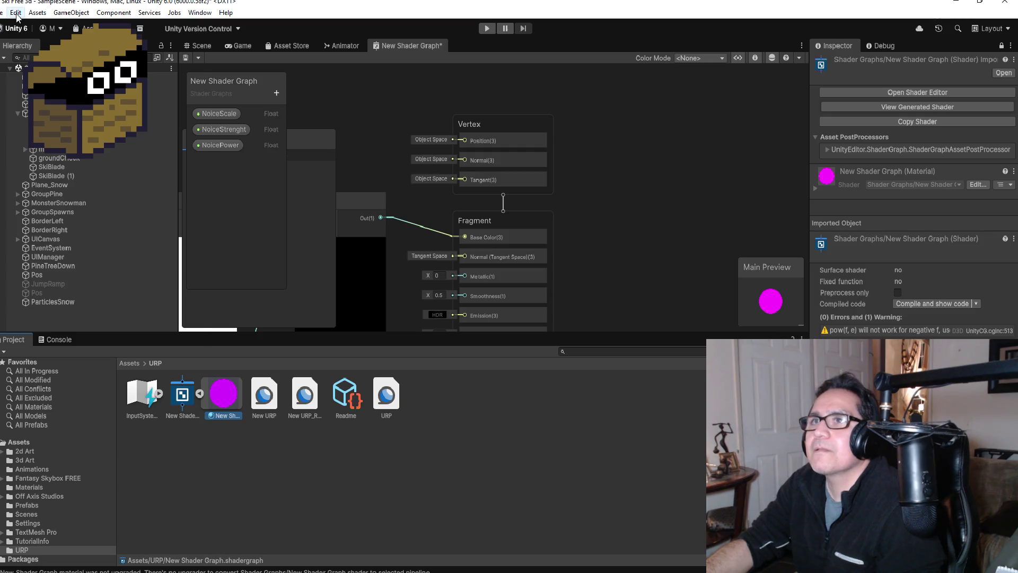
click(16, 15)
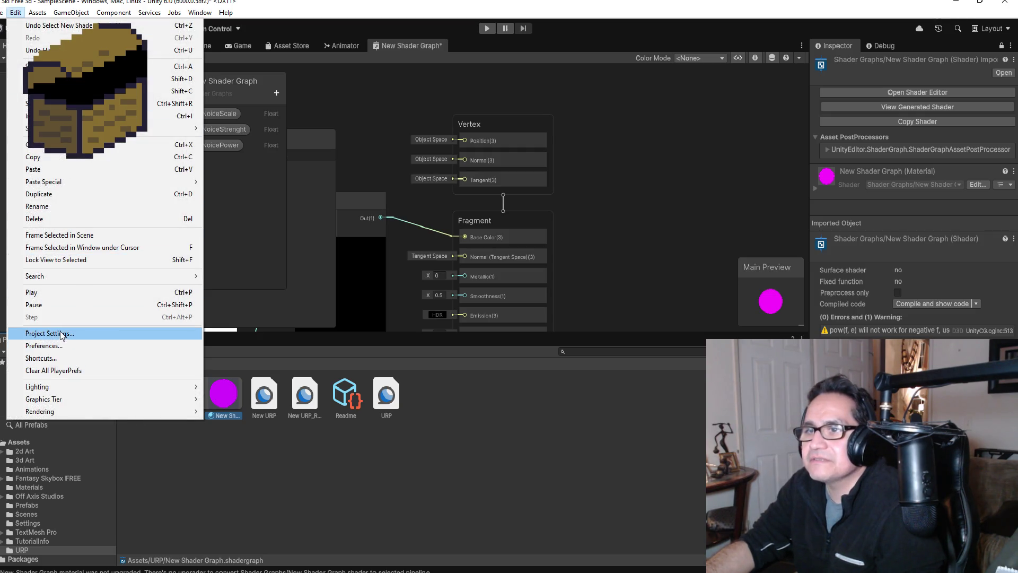
In Project Settings > Quality, assign New URP as the Render Pipeline Asset and confirm.
click(61, 334)
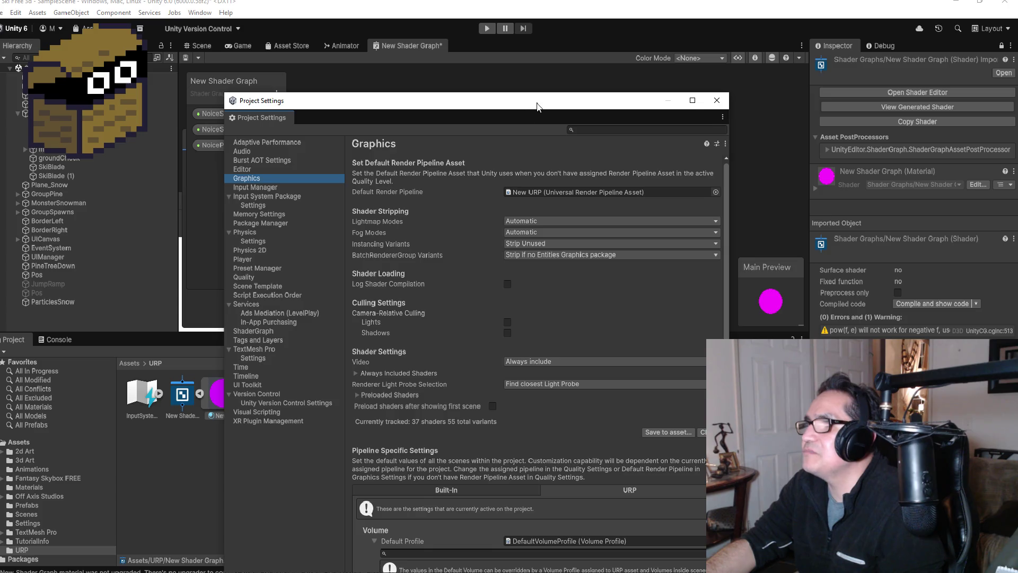
drag(536, 106, 669, 94)
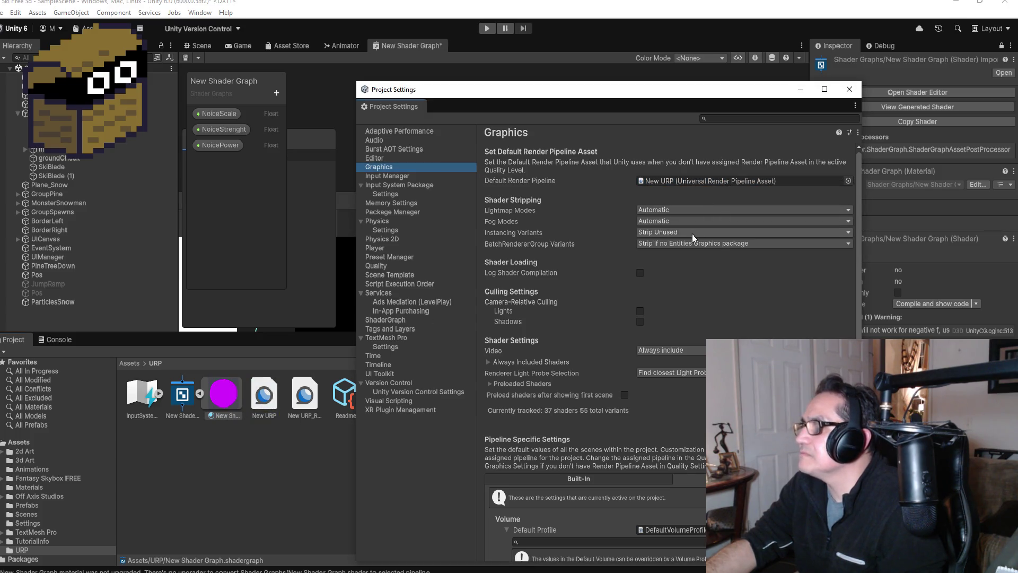
scroll(698, 290, down, 10)
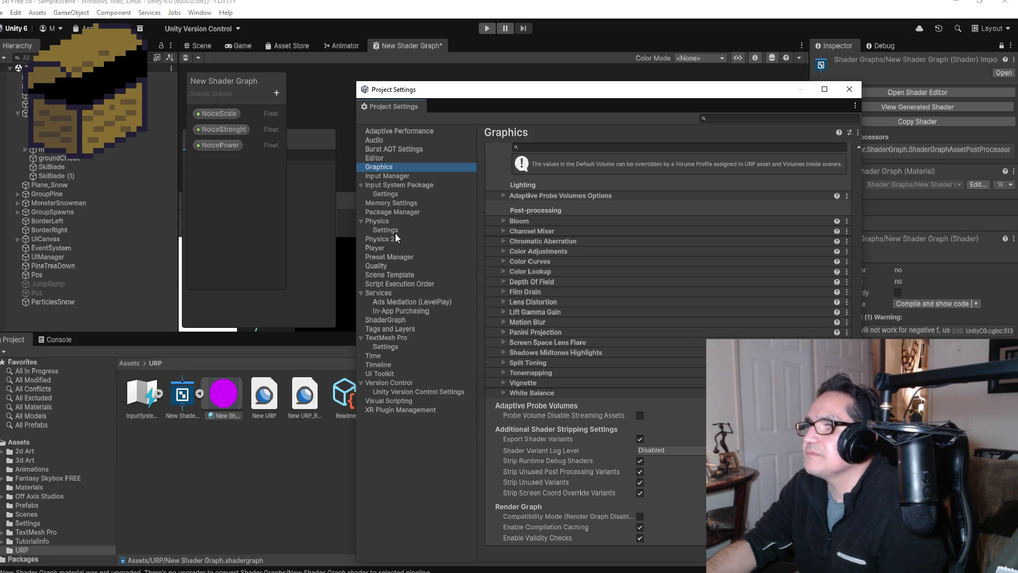
click(388, 222)
click(397, 212)
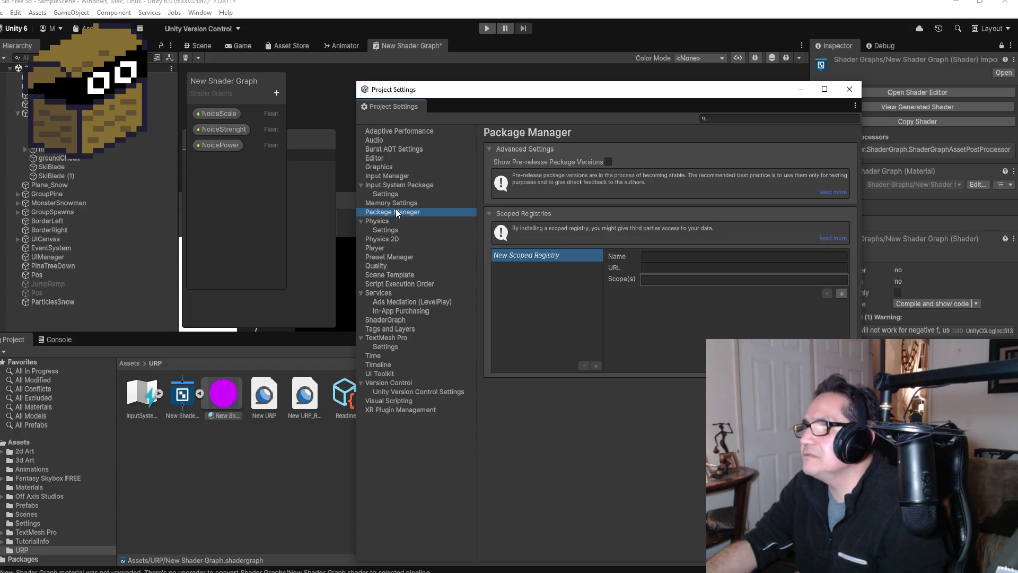
click(397, 241)
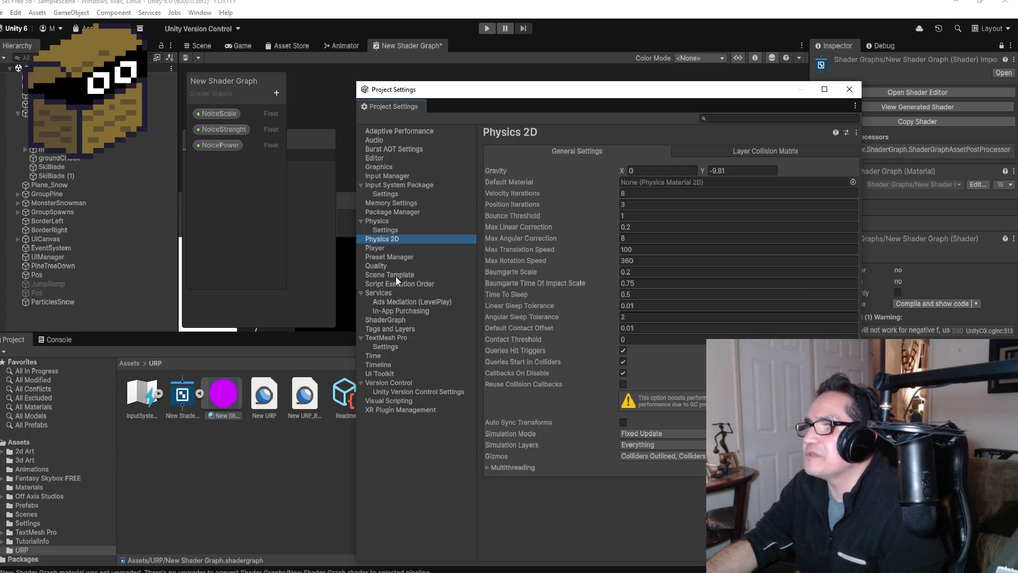
click(390, 265)
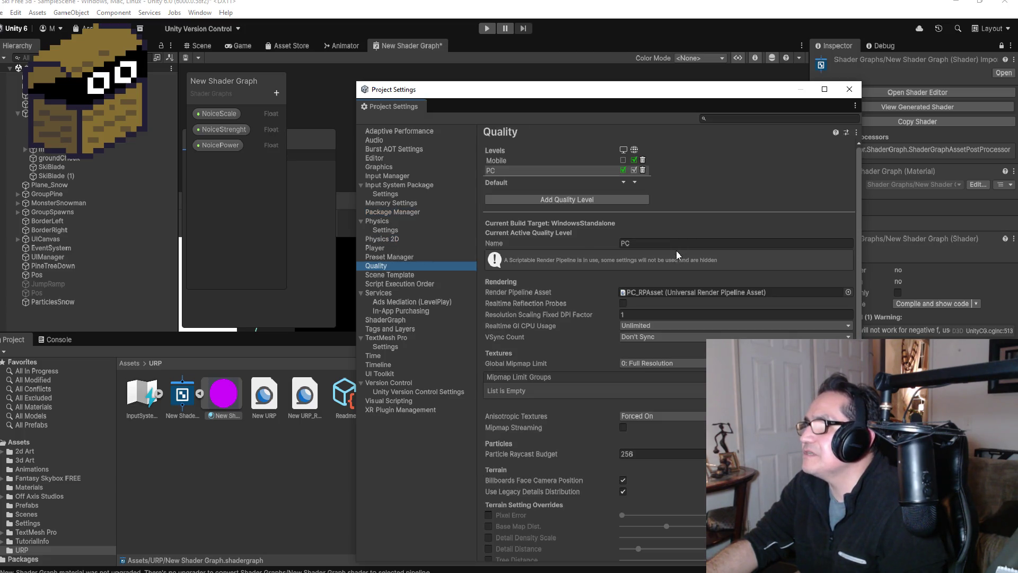
drag(658, 292, 705, 297)
click(525, 312)
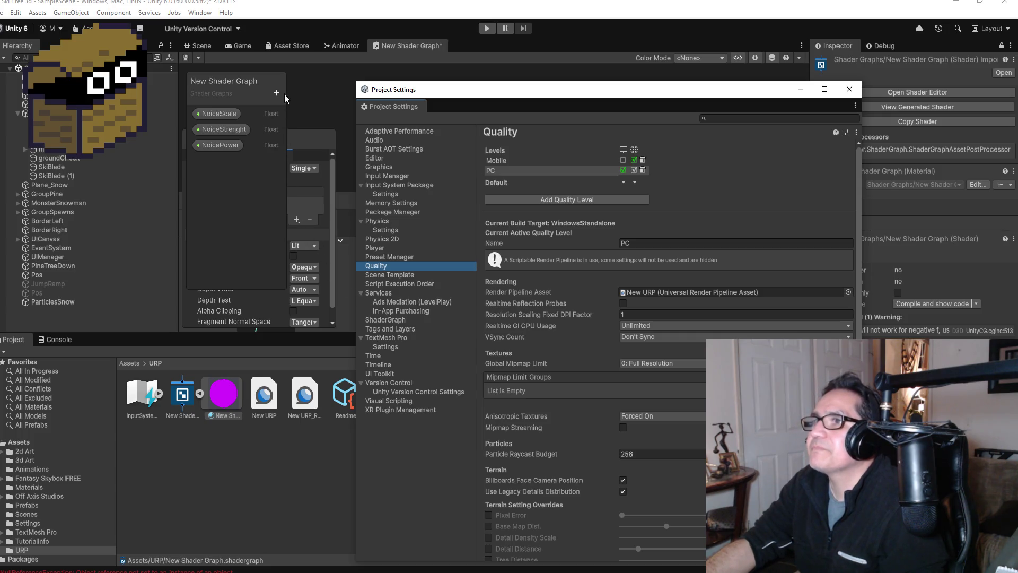
click(850, 90)
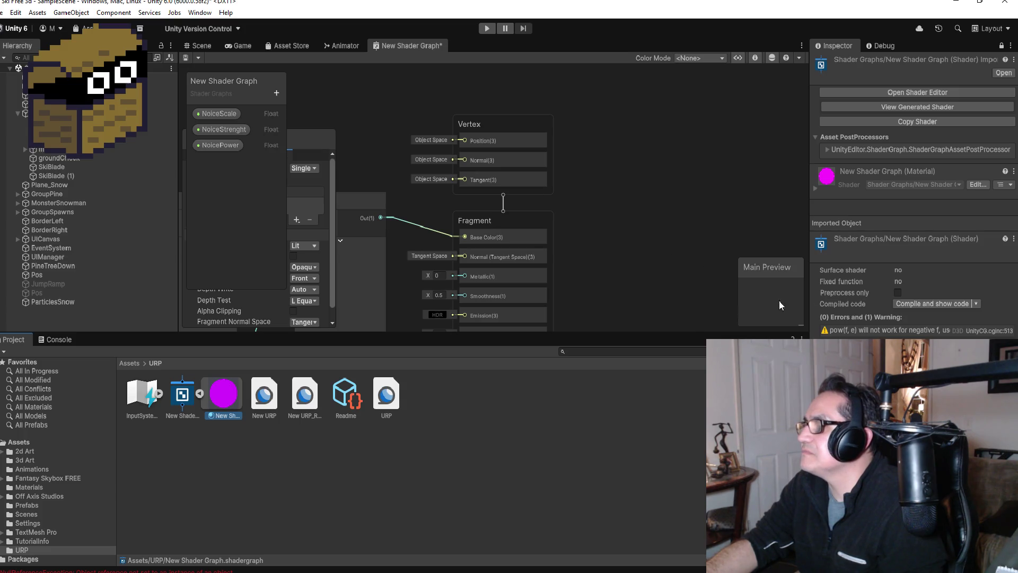
Switch the main preview mesh from Sphere to Capsule.
right_click(771, 298)
click(811, 301)
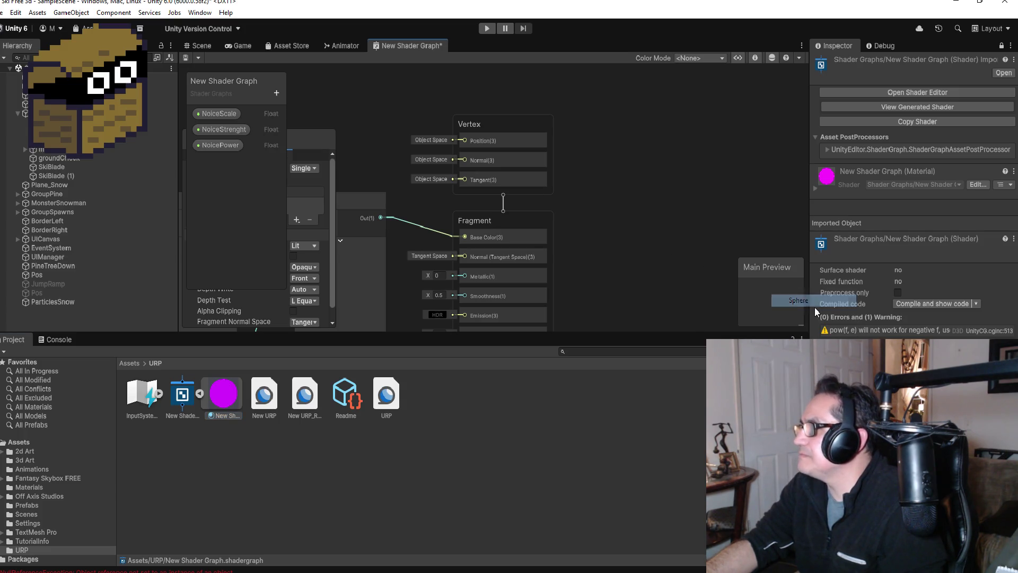
right_click(787, 315)
click(811, 320)
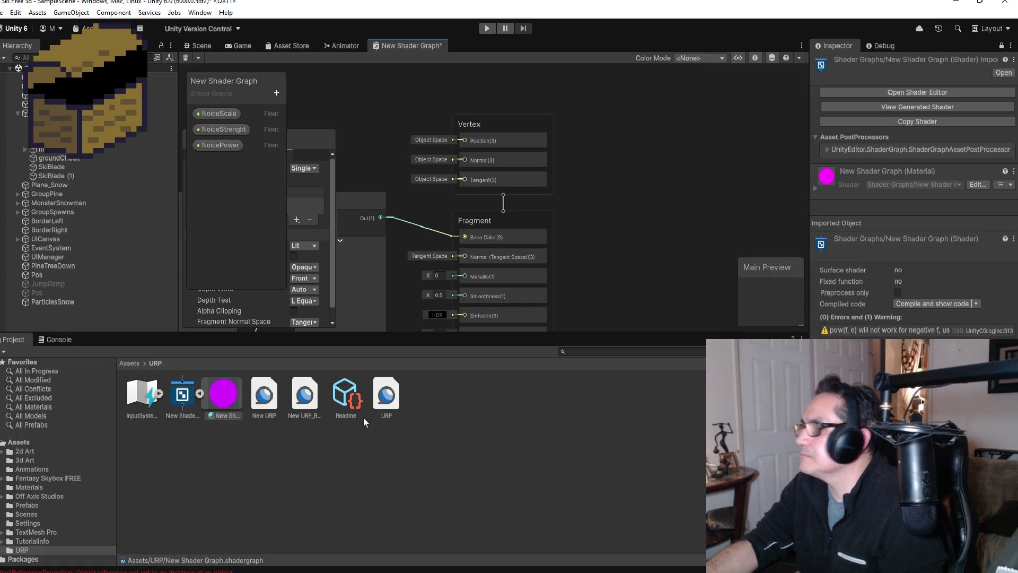
Convert the selected material to URP again and confirm the Material Upgrader.
right_click(232, 405)
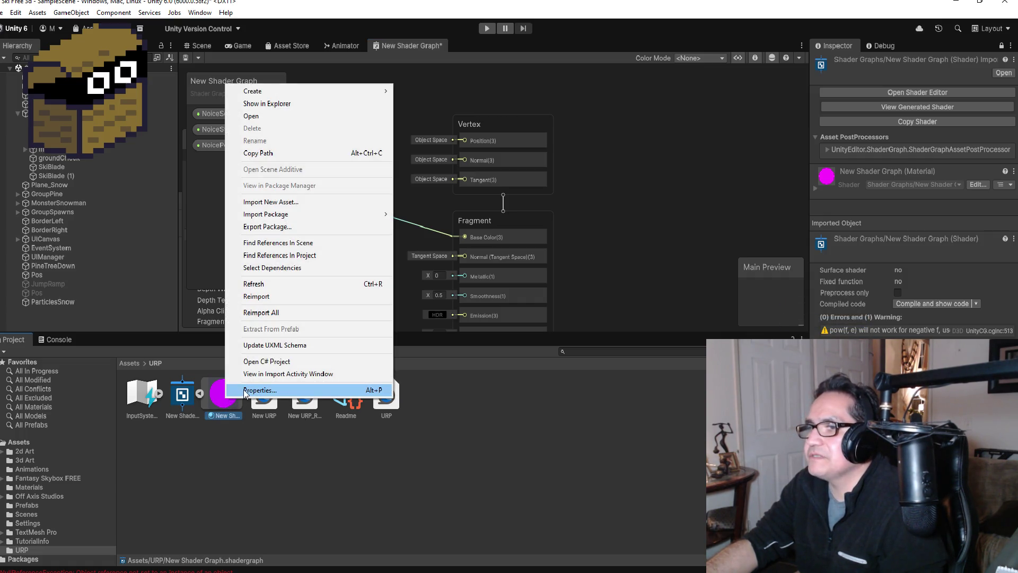
click(16, 14)
mouse_move(93, 398)
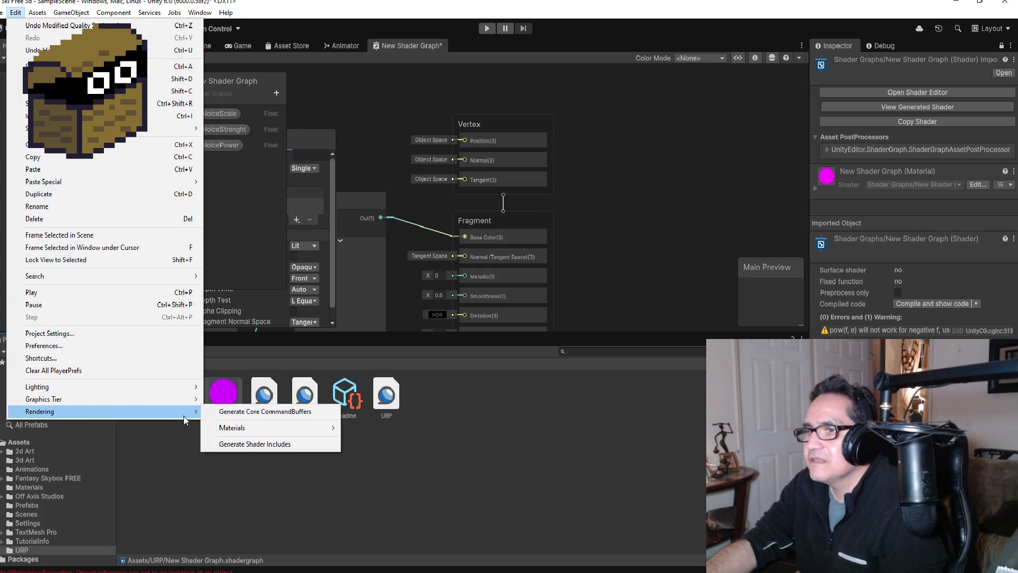
mouse_move(228, 428)
click(376, 433)
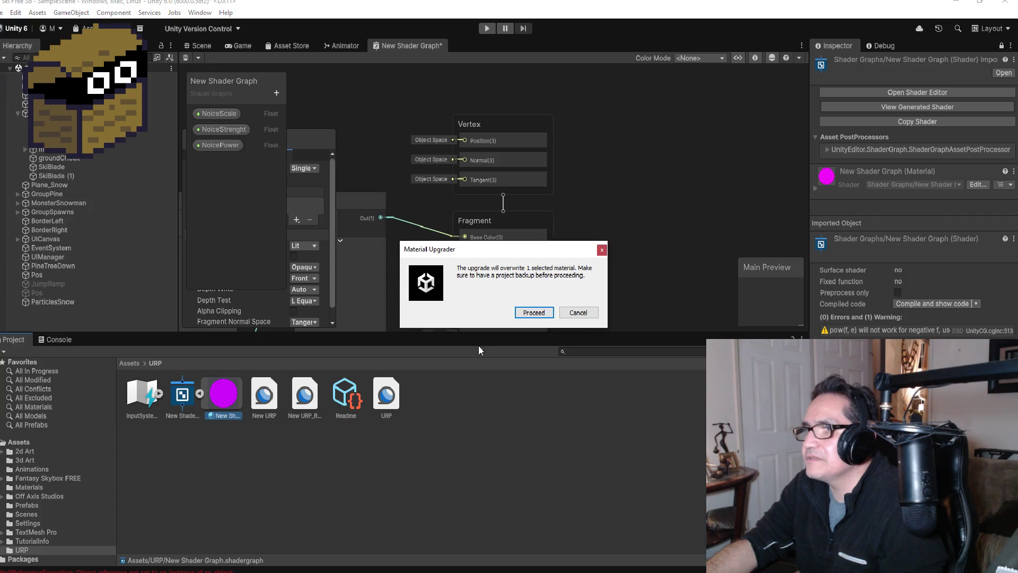
click(533, 312)
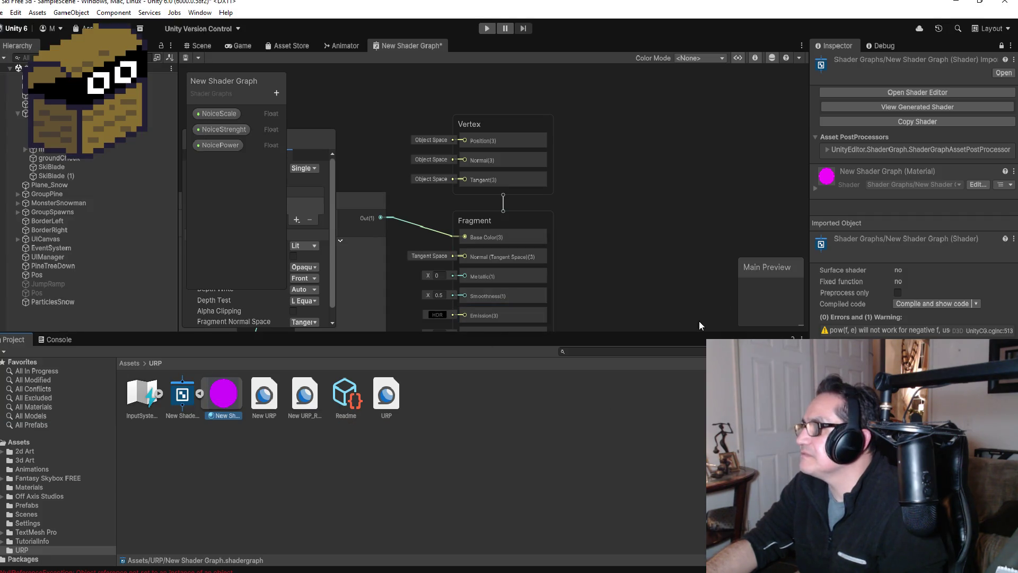
Browse the preview mesh options and cancel the Custom Mesh picker without choosing.
right_click(761, 282)
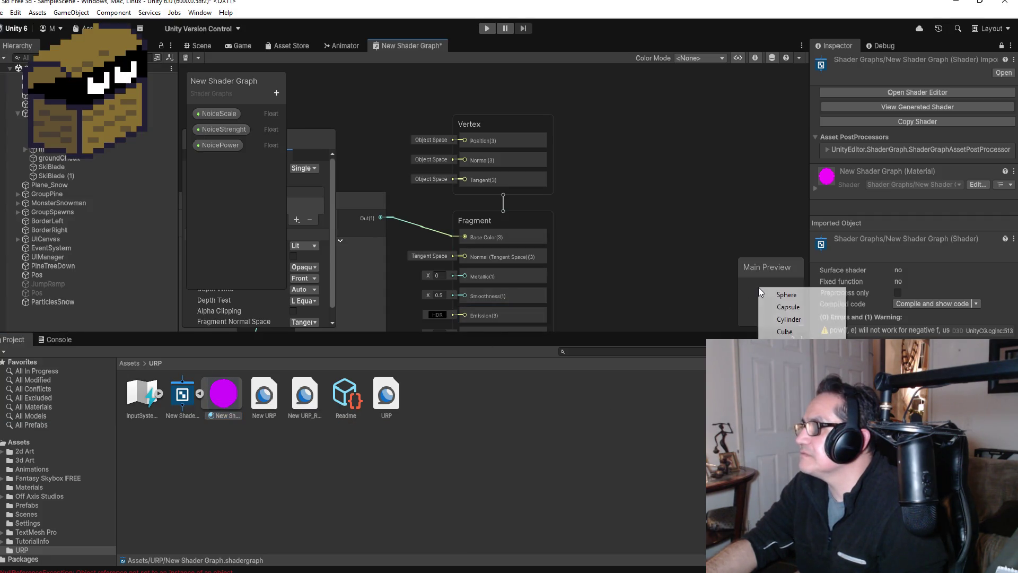
click(774, 332)
scroll(630, 269, down, 5)
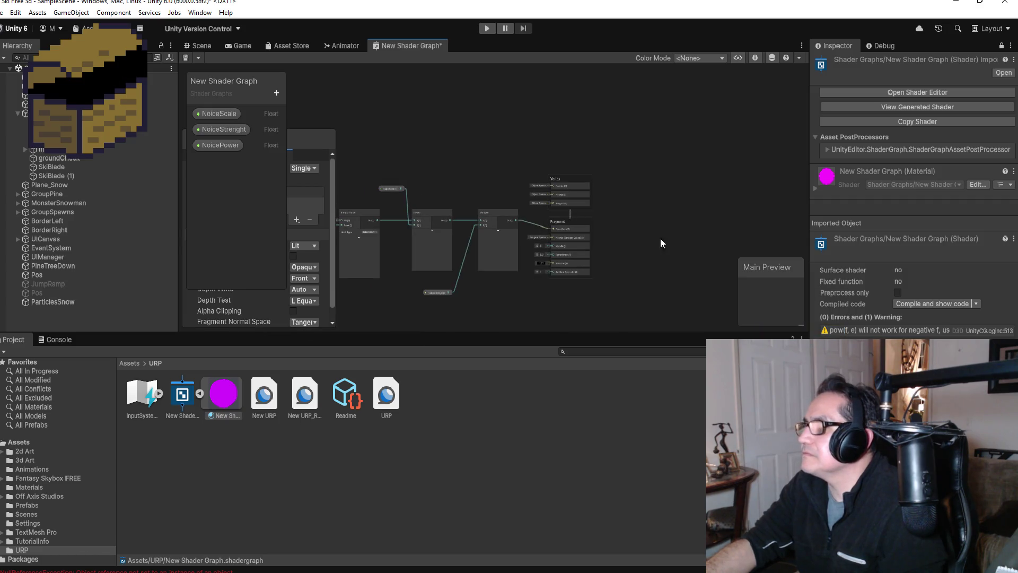
right_click(774, 292)
click(805, 358)
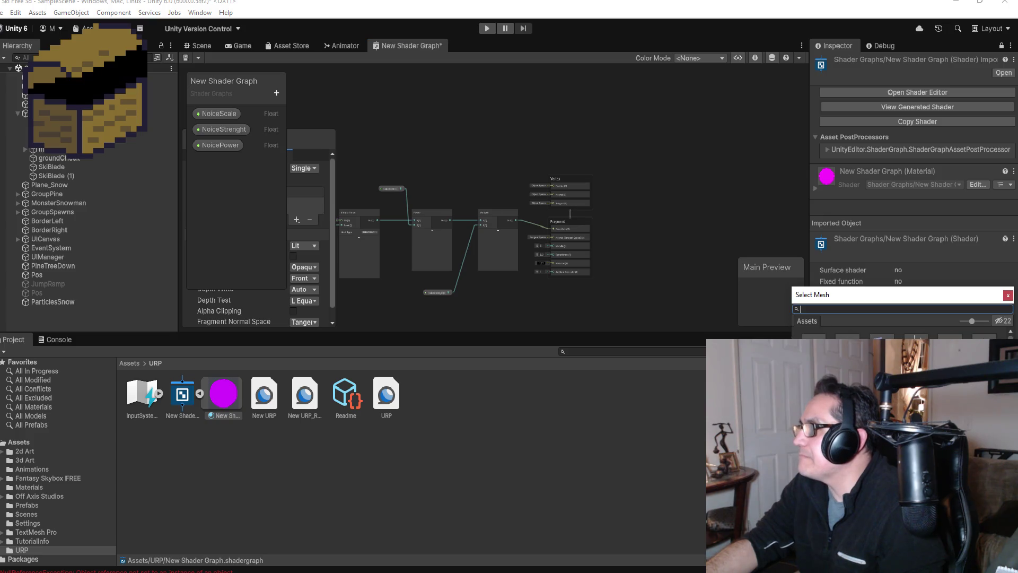
key(Escape)
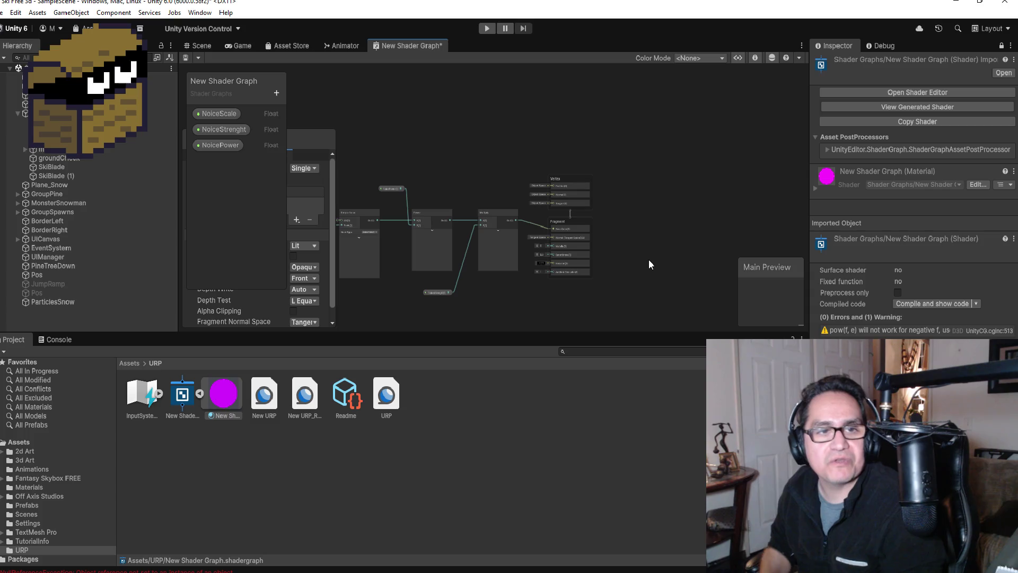
Select the skier in the Hierarchy and frame it in the Scene view.
scroll(615, 255, up, 3)
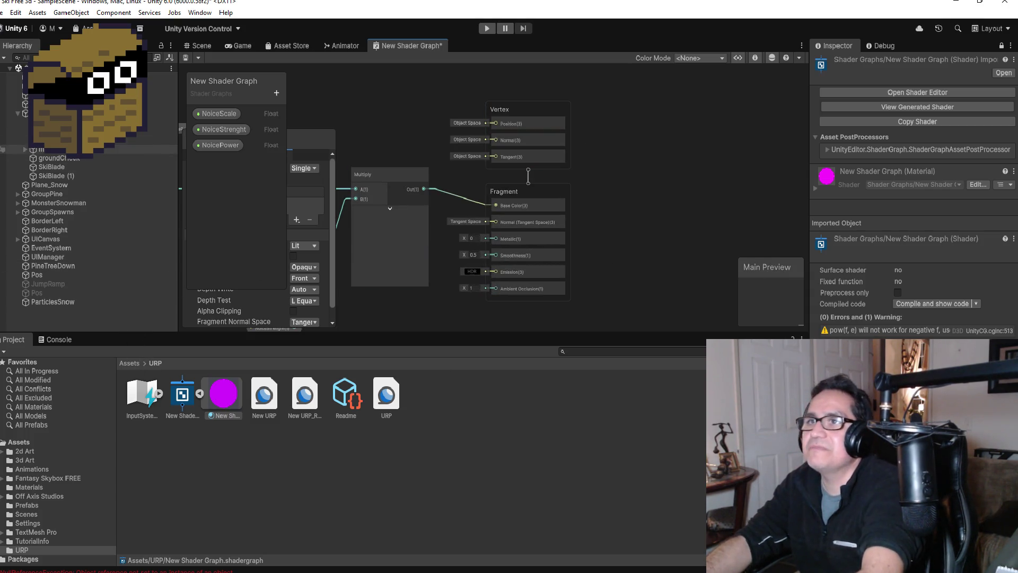
click(162, 96)
click(202, 46)
key(f)
scroll(505, 212, down, 3)
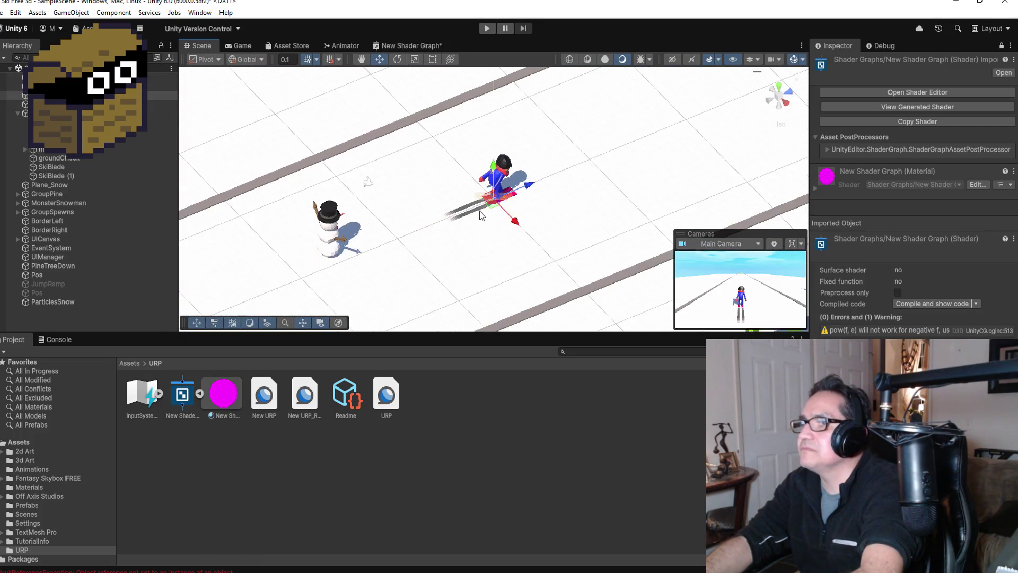
scroll(488, 204, up, 2)
scroll(488, 205, down, 3)
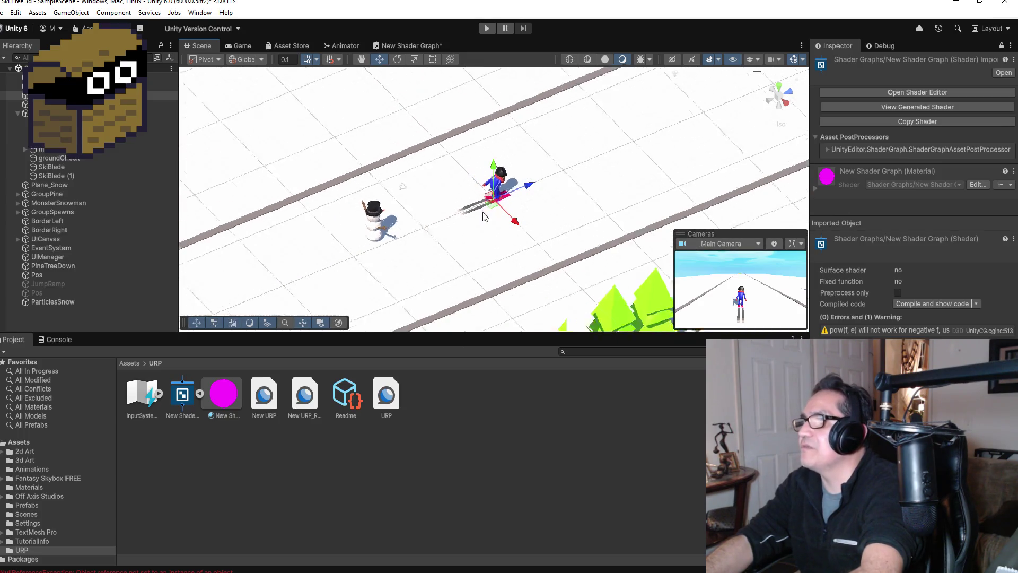
scroll(493, 208, down, 3)
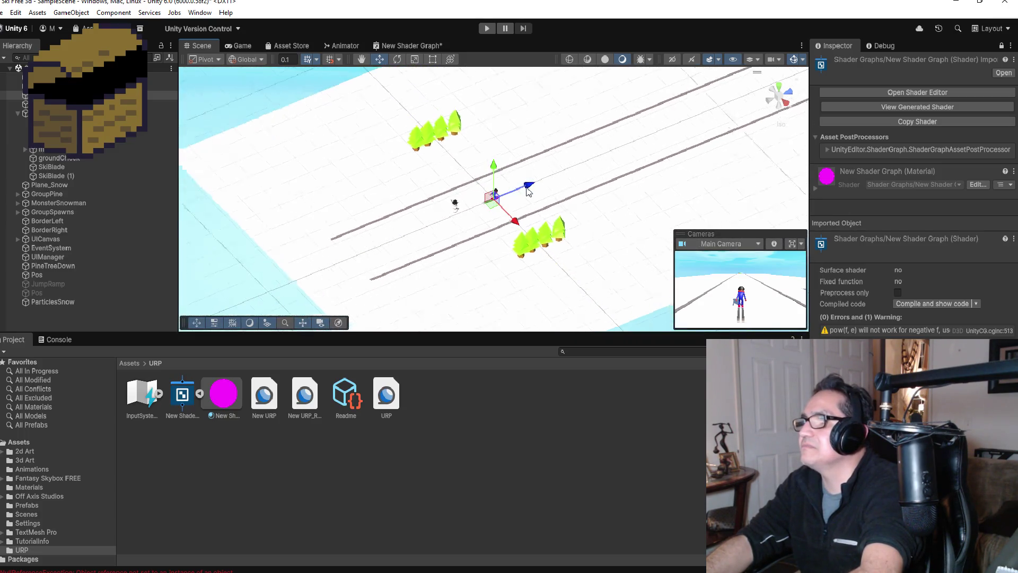
scroll(533, 163, up, 3)
scroll(533, 163, up, 3)
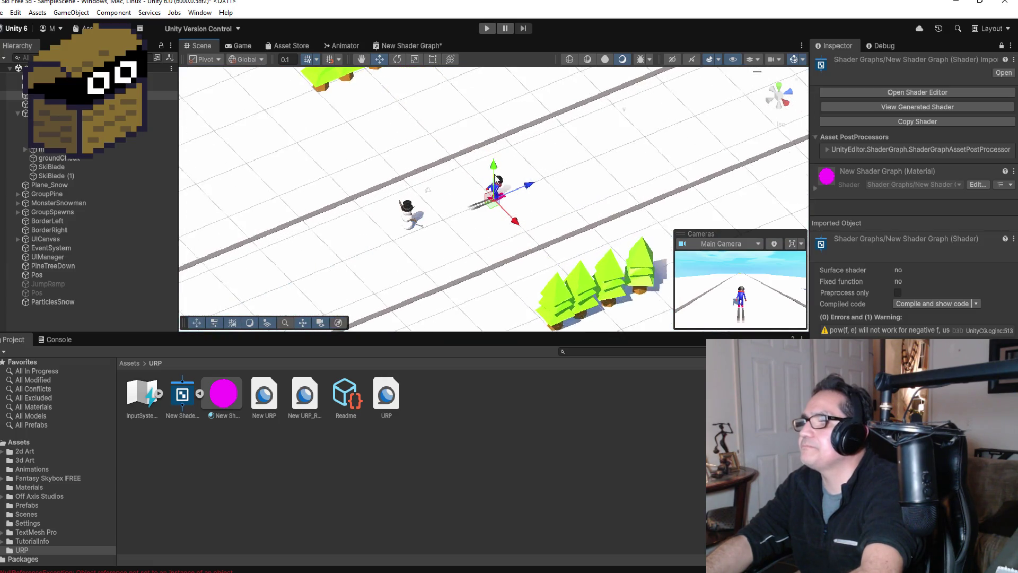
click(222, 399)
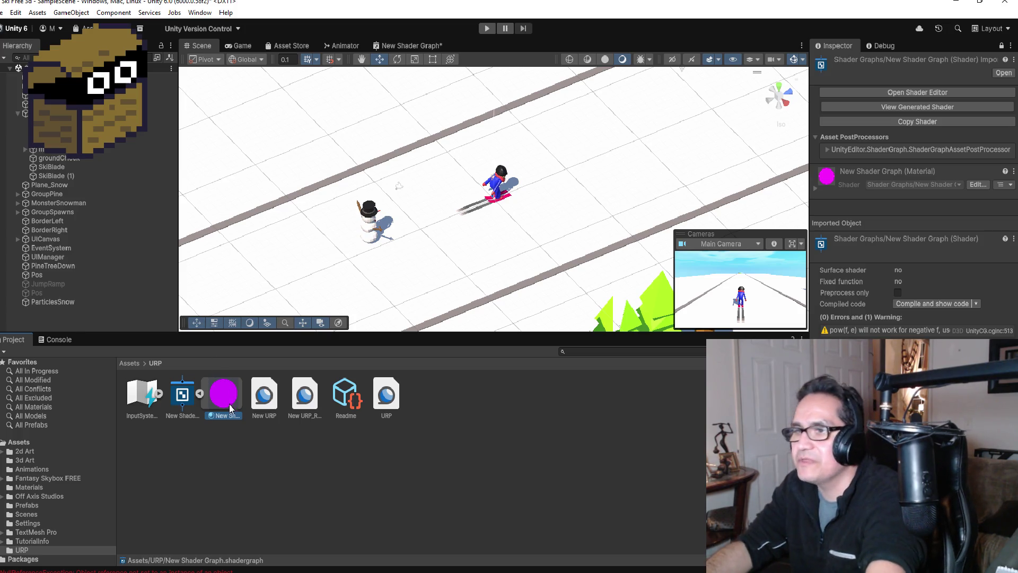
click(183, 396)
right_click(184, 397)
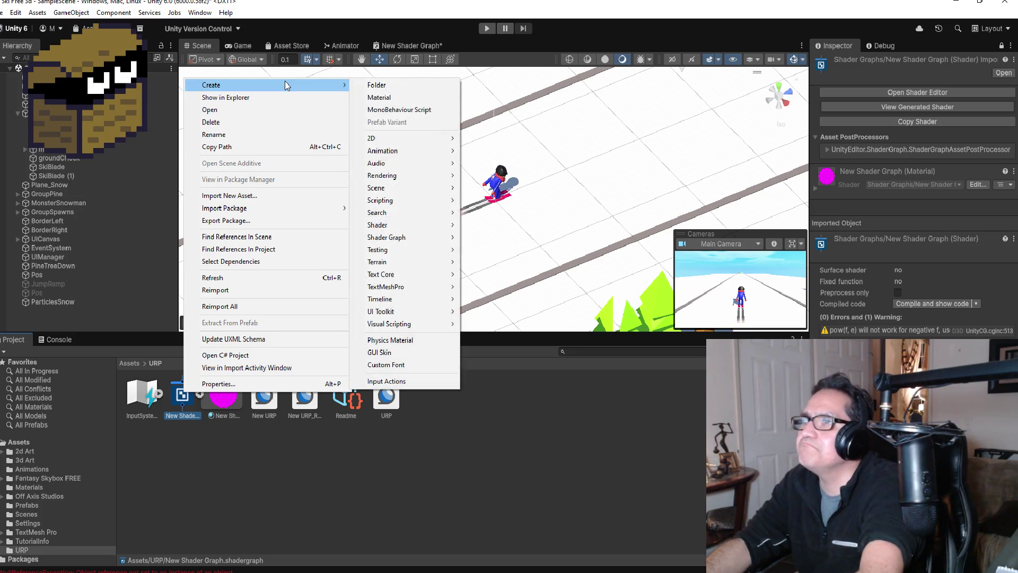
Switch back to the New Shader Graph editor tab.
mouse_move(339, 85)
mouse_move(407, 227)
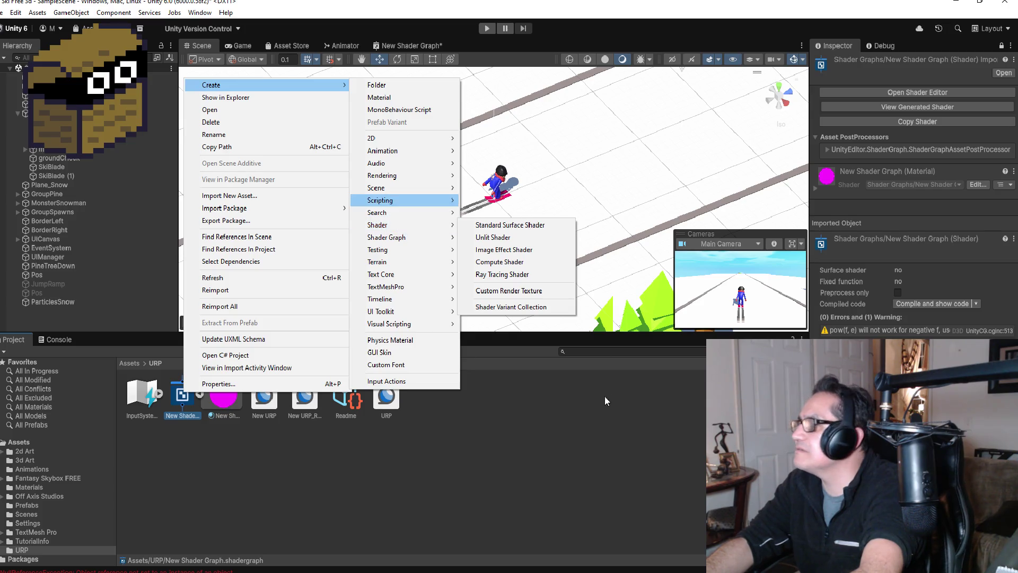
click(398, 47)
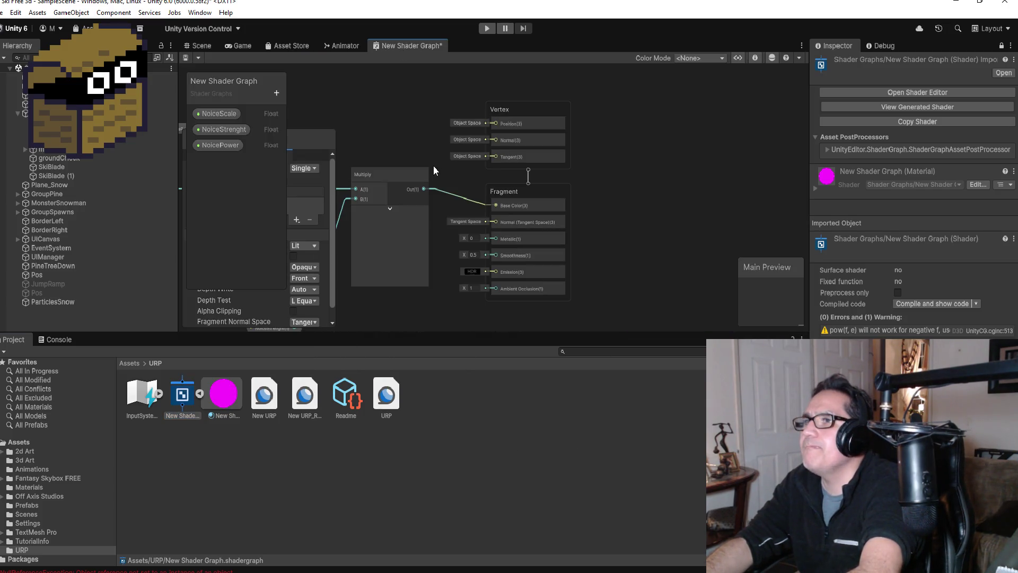
click(424, 183)
scroll(420, 180, down, 2)
scroll(393, 195, down, 2)
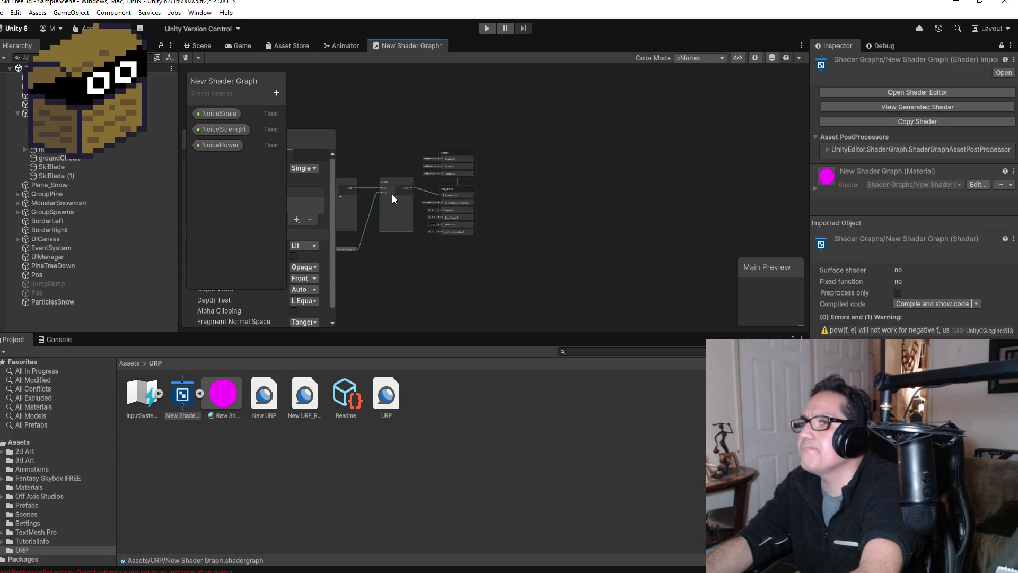
scroll(406, 177, up, 3)
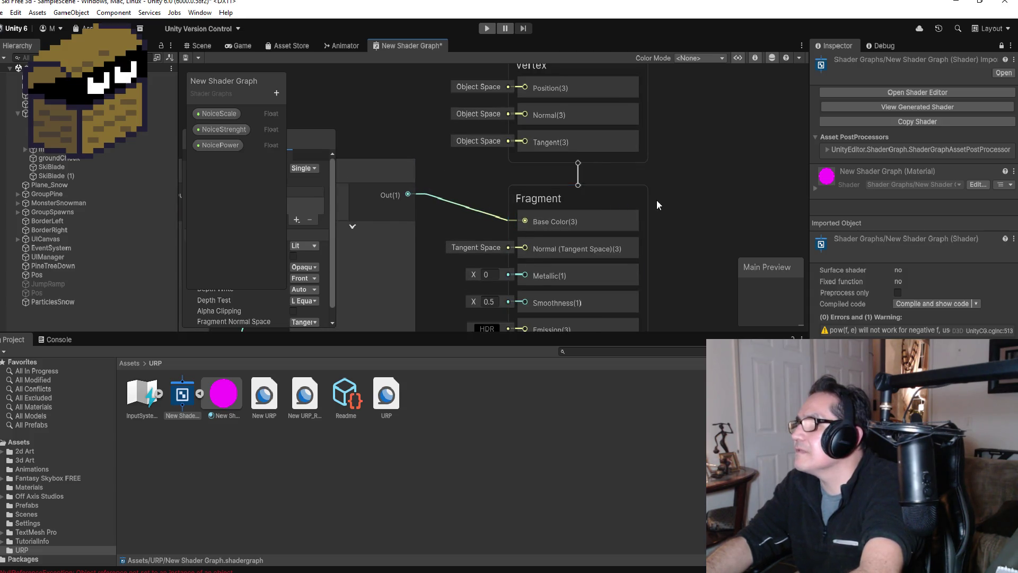
scroll(657, 199, down, 1)
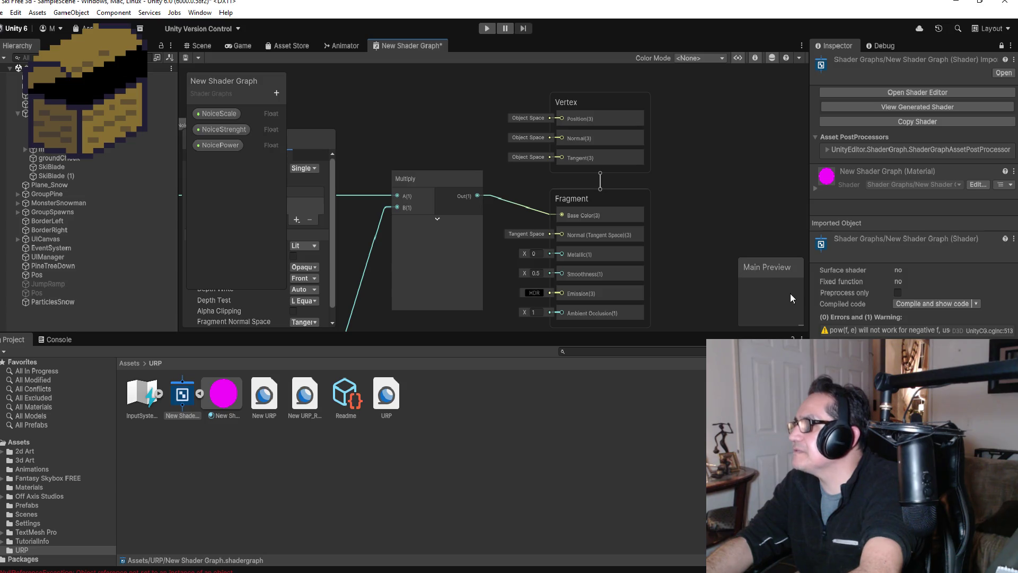
mouse_move(770, 273)
mouse_down()
mouse_move(759, 262)
mouse_move(768, 274)
mouse_up()
click(1014, 173)
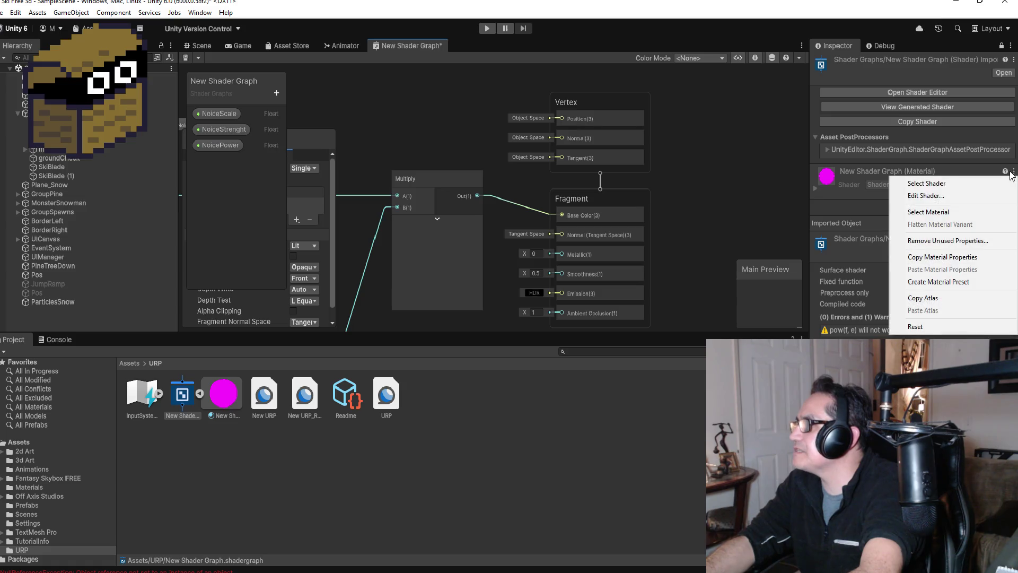
click(946, 212)
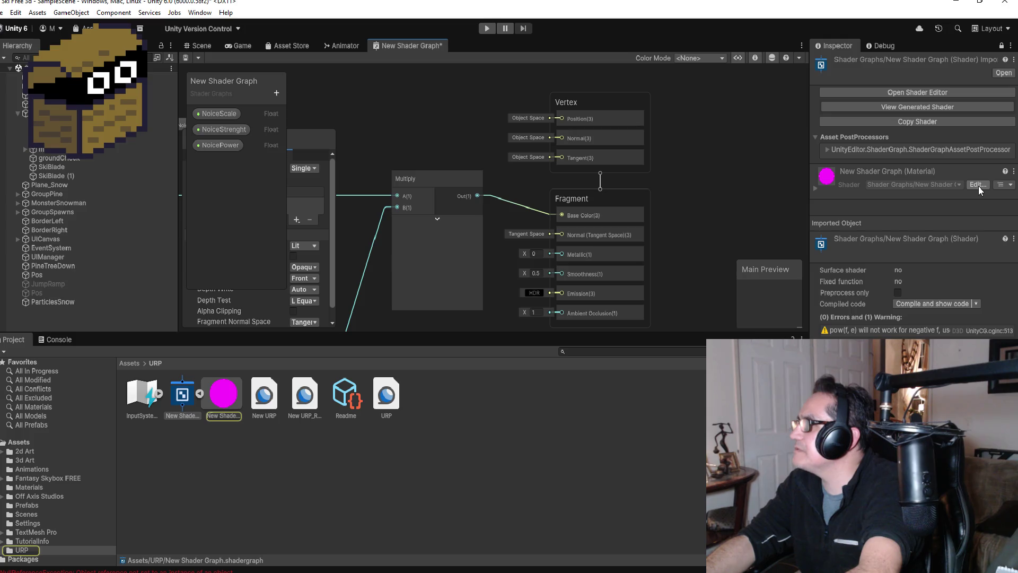
click(816, 188)
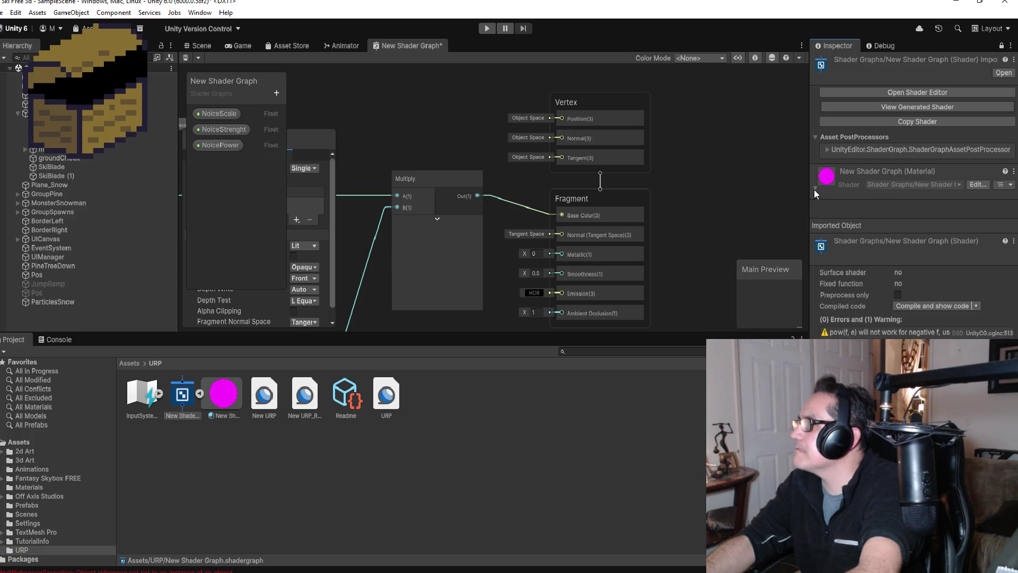
click(815, 189)
right_click(903, 176)
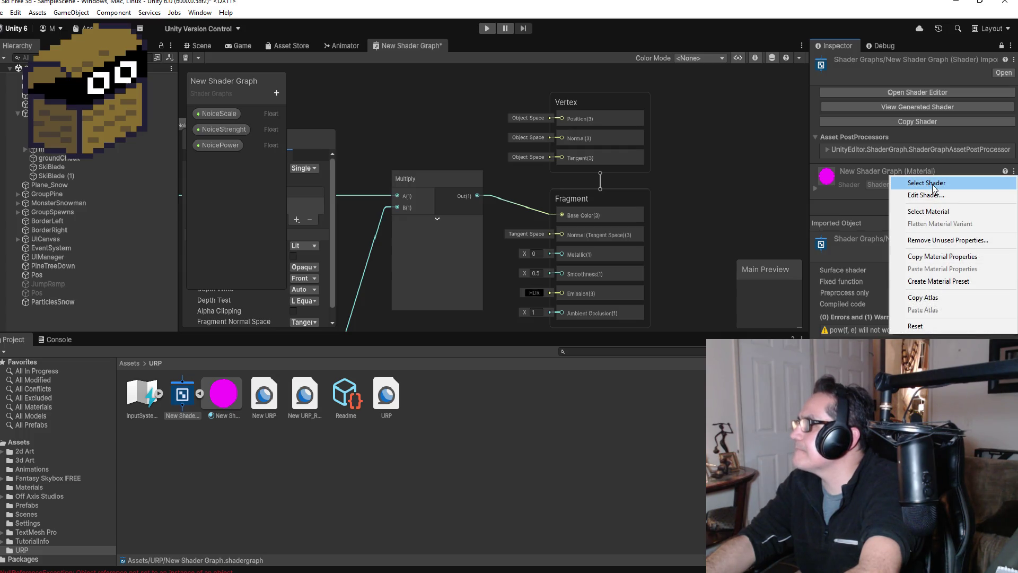
click(935, 184)
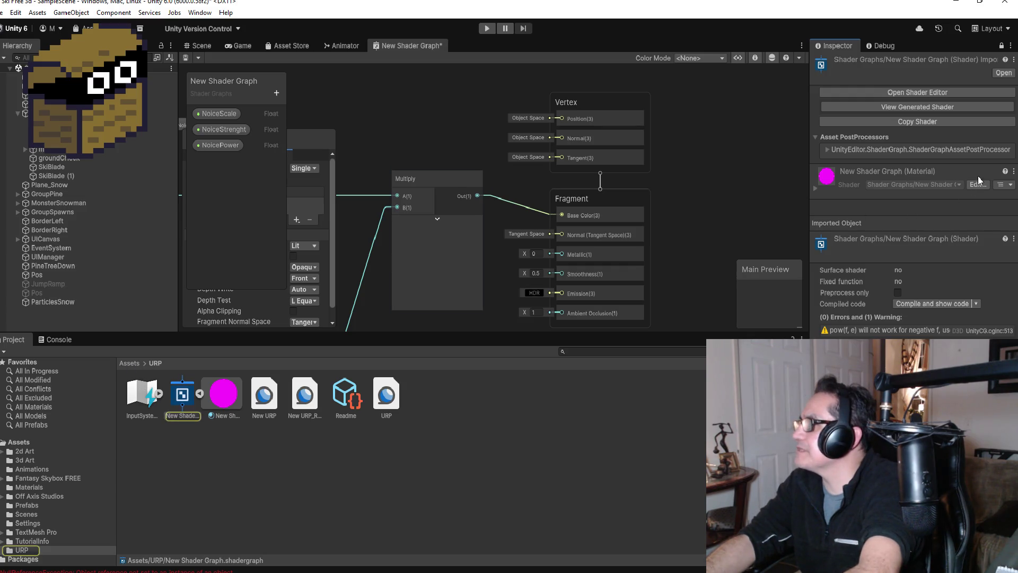
right_click(896, 175)
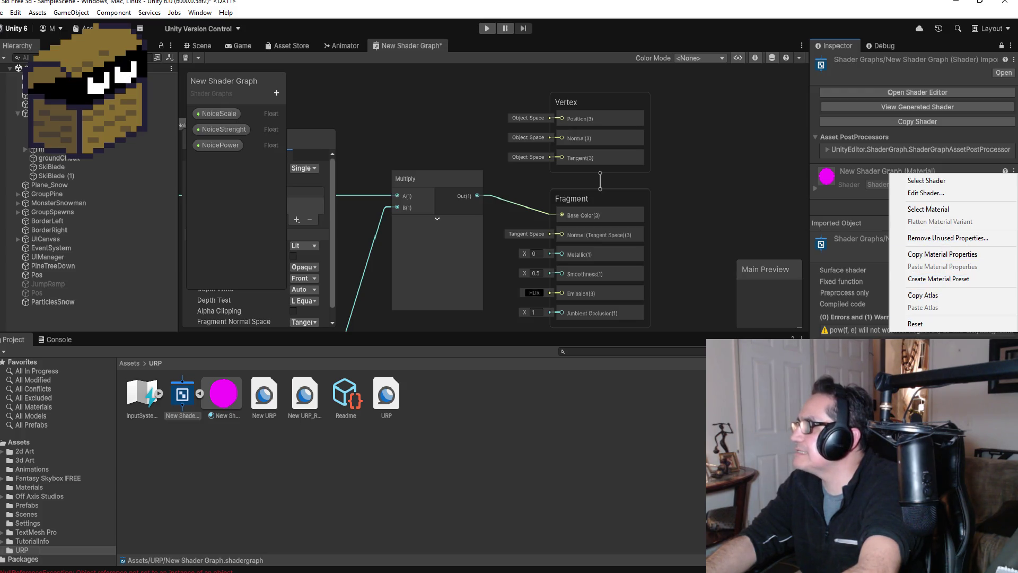
click(939, 324)
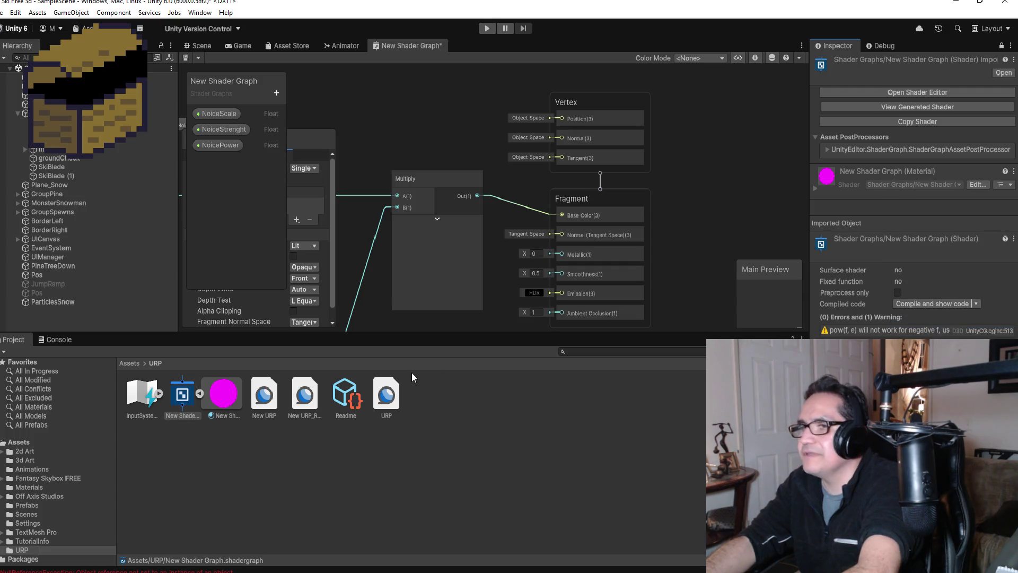
scroll(634, 203, down, 1)
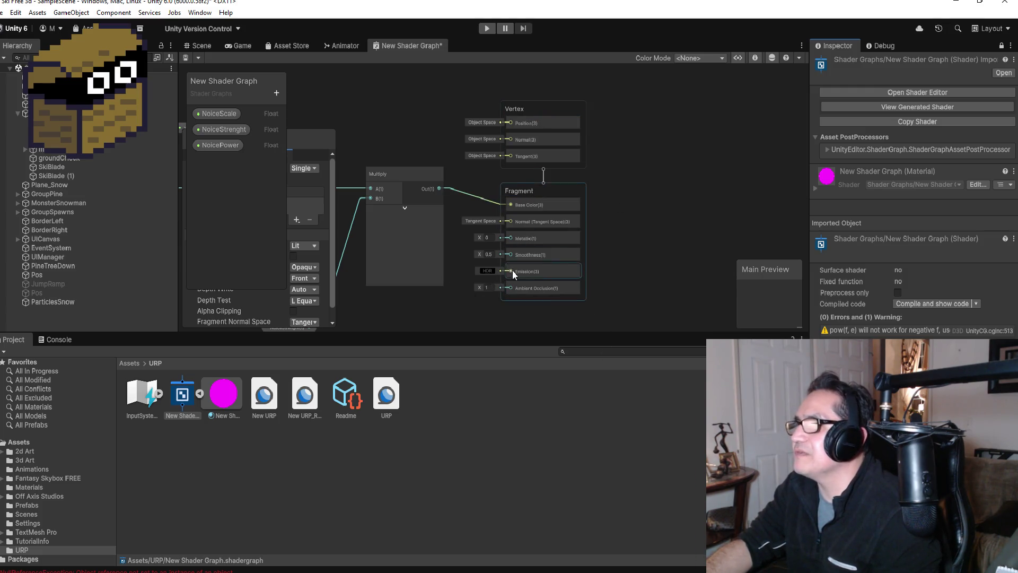
Move the Graph Inspector to the canvas's top-right and bring up the snow-trail tutorial in Chrome.
scroll(419, 263, down, 3)
mouse_move(316, 135)
mouse_down()
mouse_move(772, 88)
mouse_move(767, 78)
mouse_up()
scroll(399, 168, up, 3)
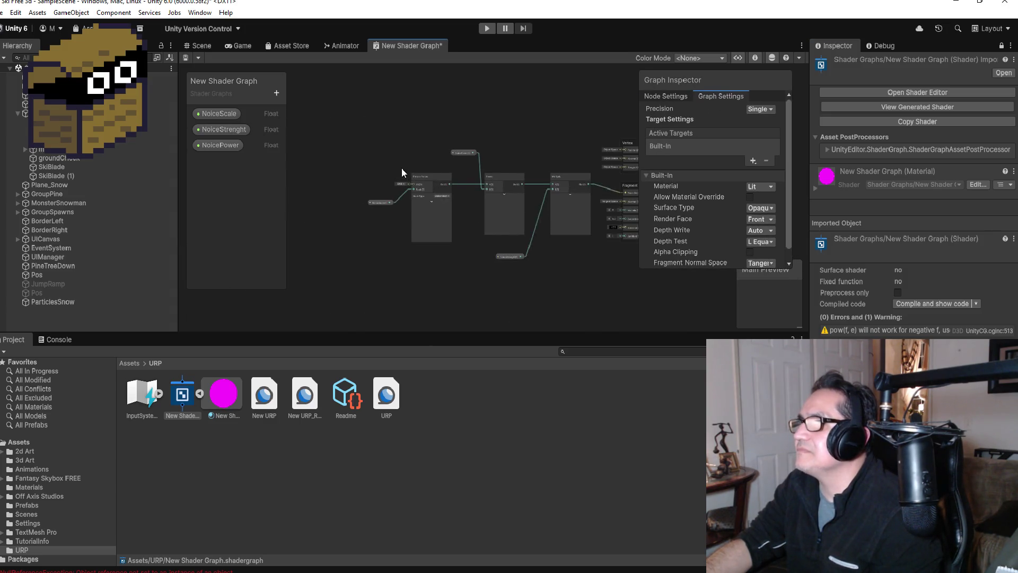
scroll(586, 224, down, 2)
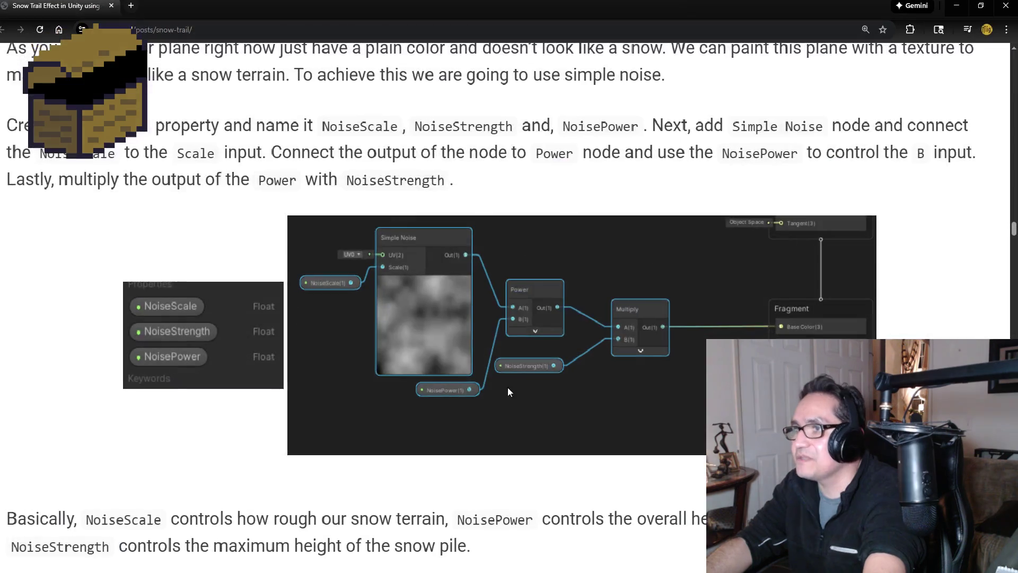
click(276, 546)
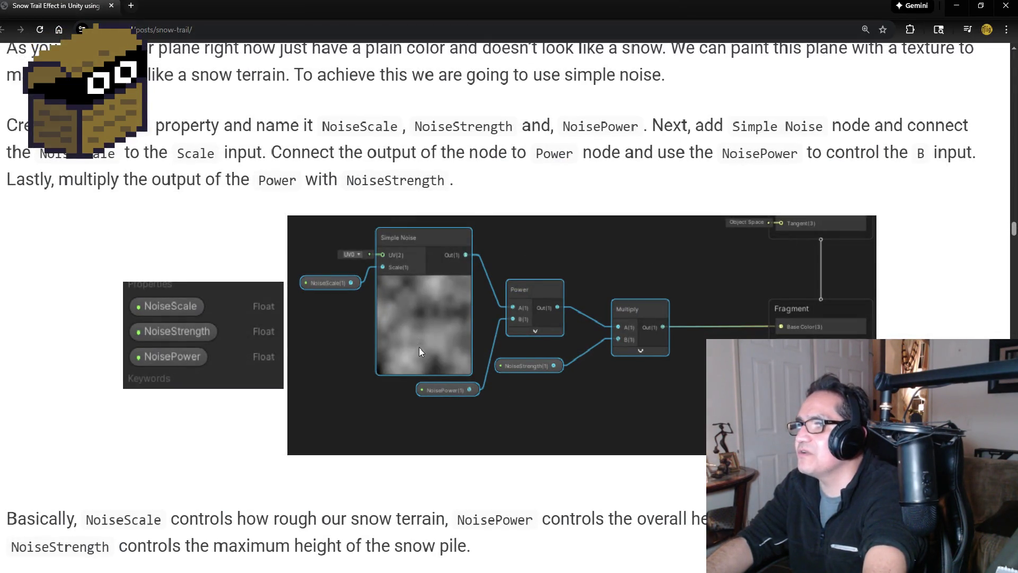
Read the tutorial's Simple Noise section, minimize Chrome, and select the Simple Noise node.
scroll(373, 381, down, 3)
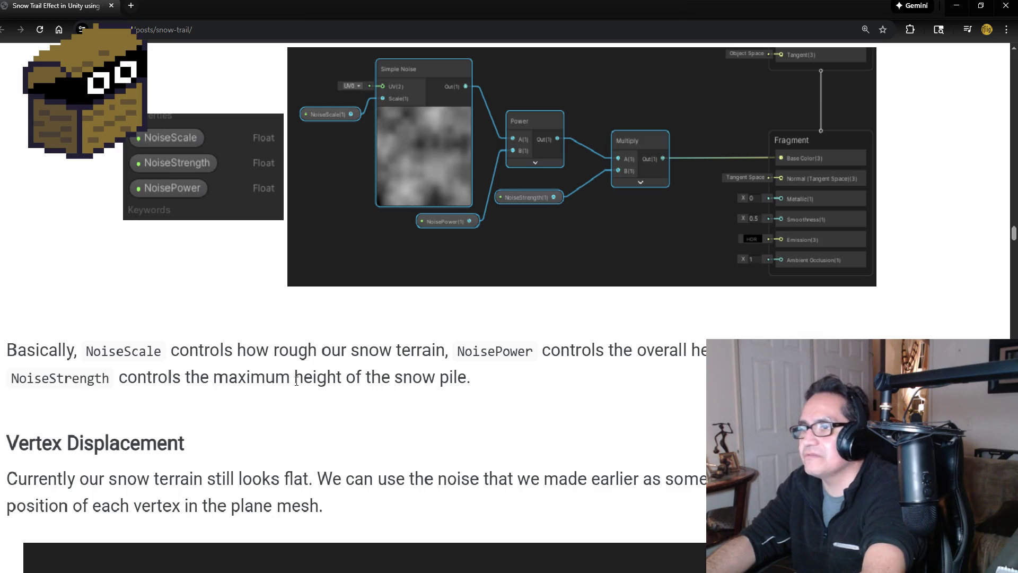
scroll(326, 382, down, 2)
scroll(212, 386, down, 3)
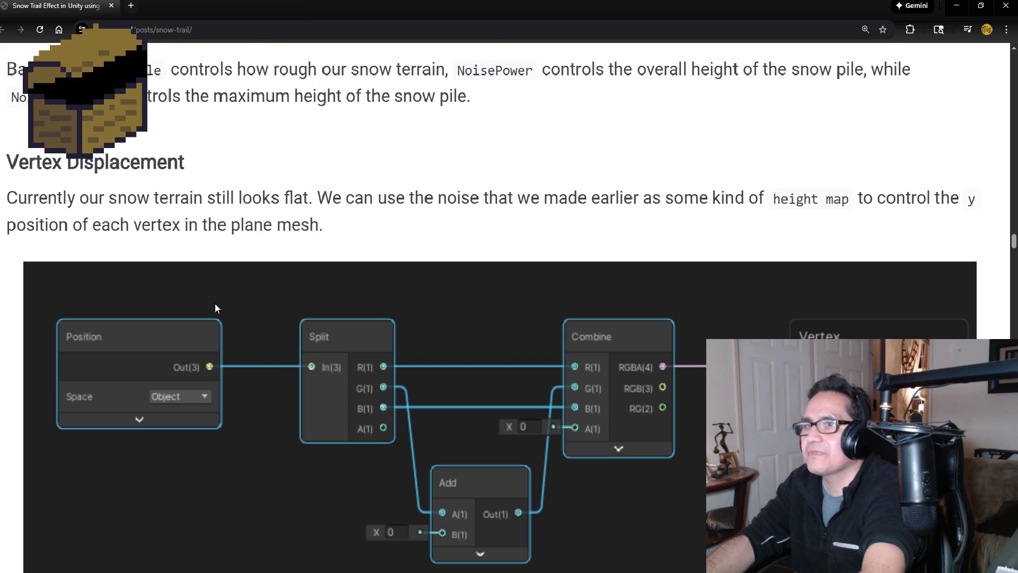
scroll(215, 304, up, 8)
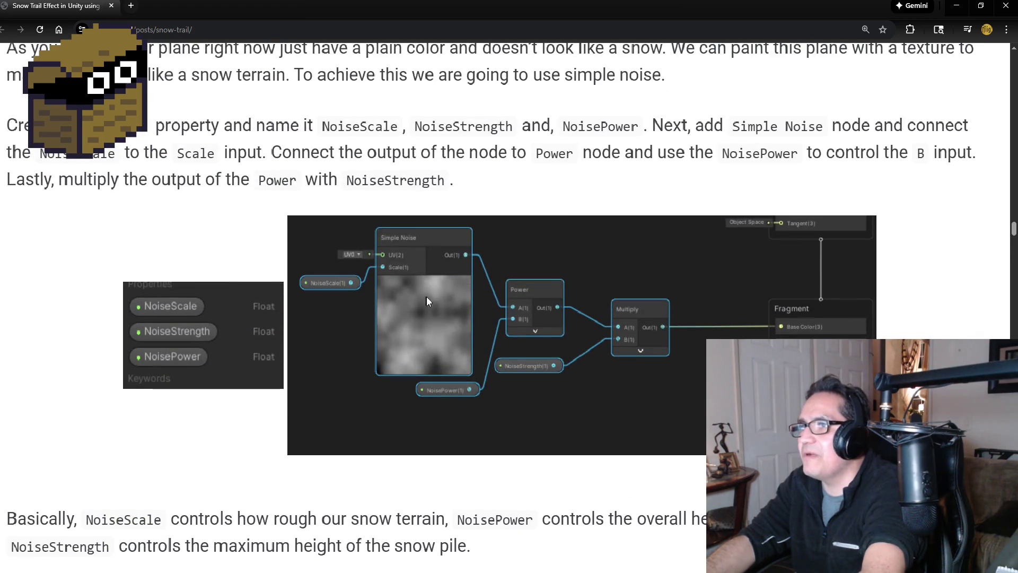
scroll(433, 301, up, 1)
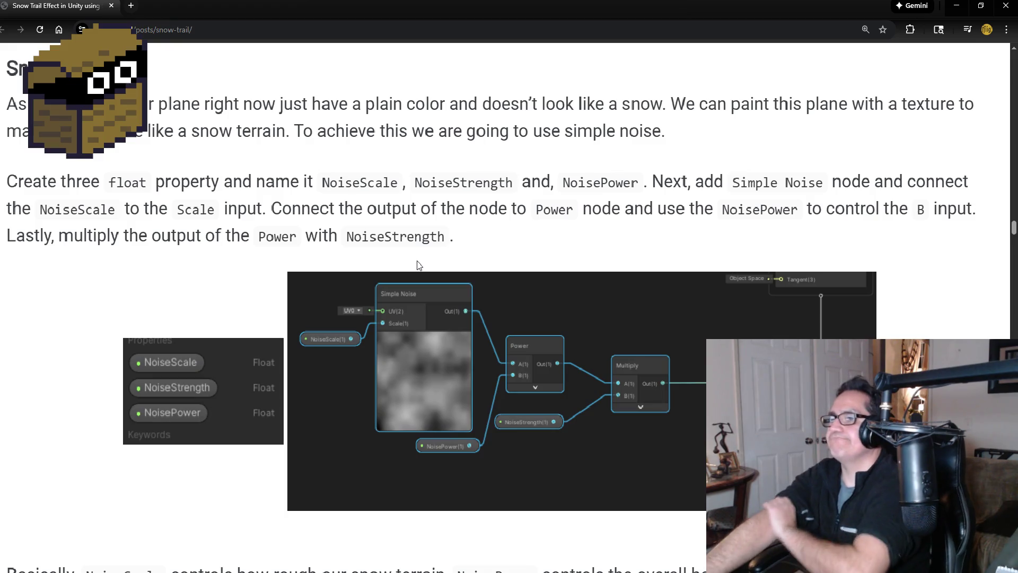
click(952, 6)
scroll(480, 219, up, 3)
click(475, 273)
scroll(471, 268, up, 2)
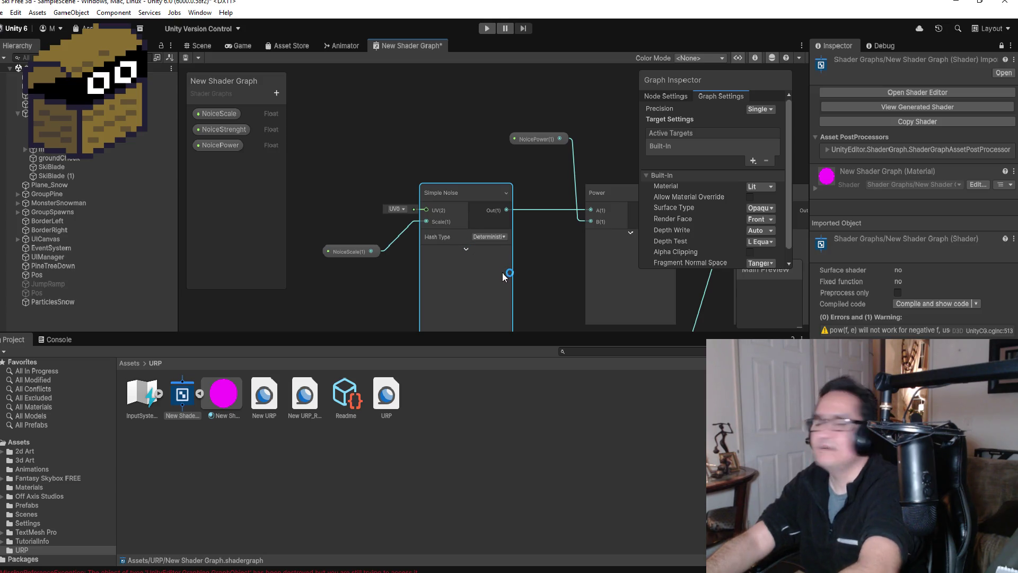
Inspect the Simple Noise–Power–Multiply chain, then open the empty-canvas context menu.
click(16, 12)
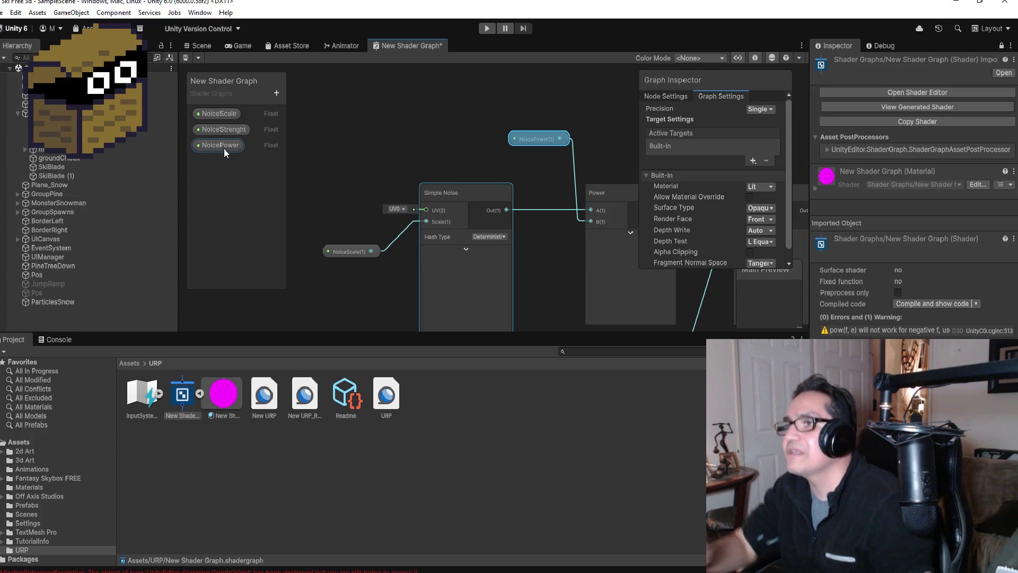
click(300, 246)
click(495, 304)
scroll(492, 305, down, 2)
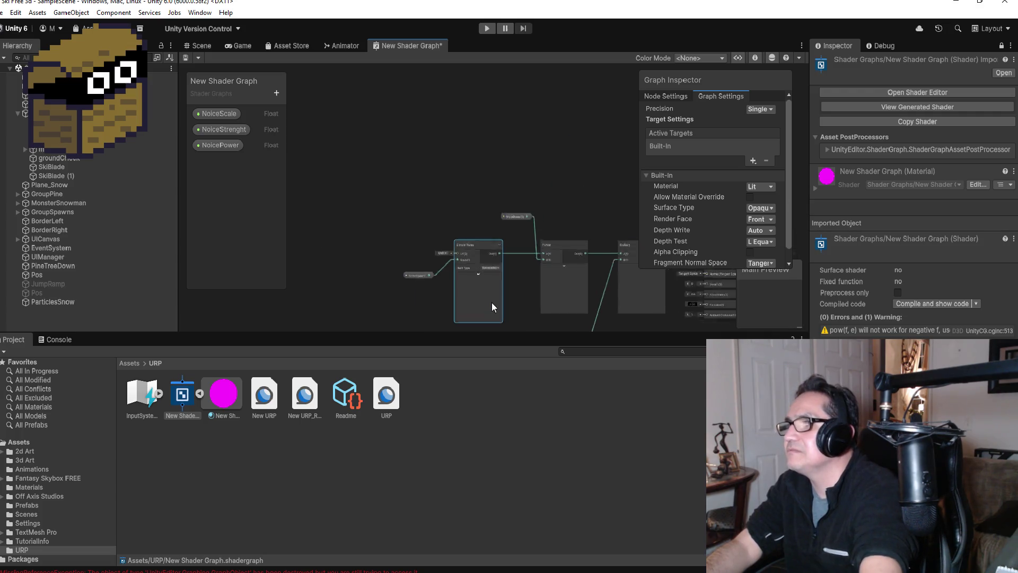
scroll(491, 302, up, 8)
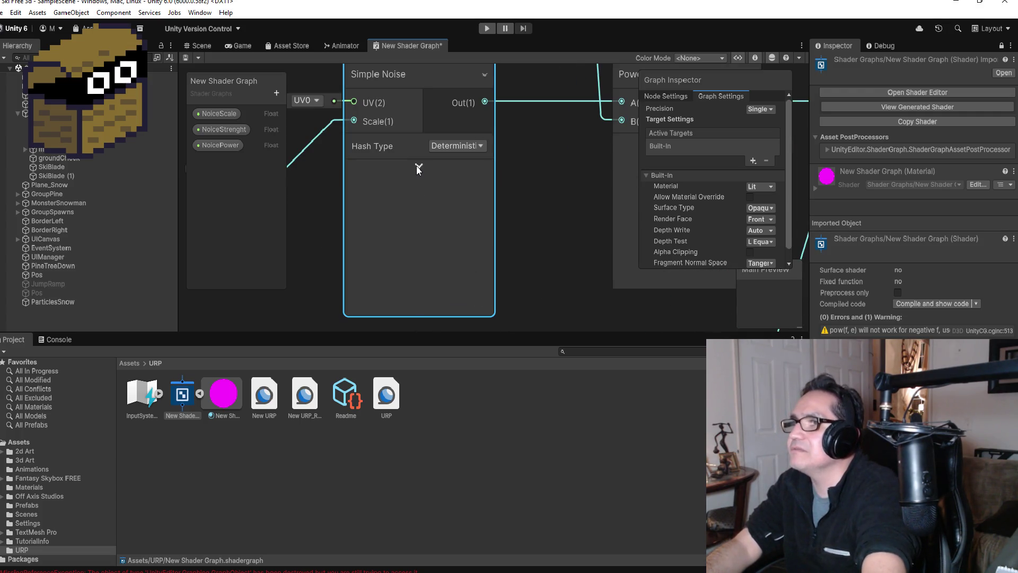
right_click(431, 201)
click(400, 183)
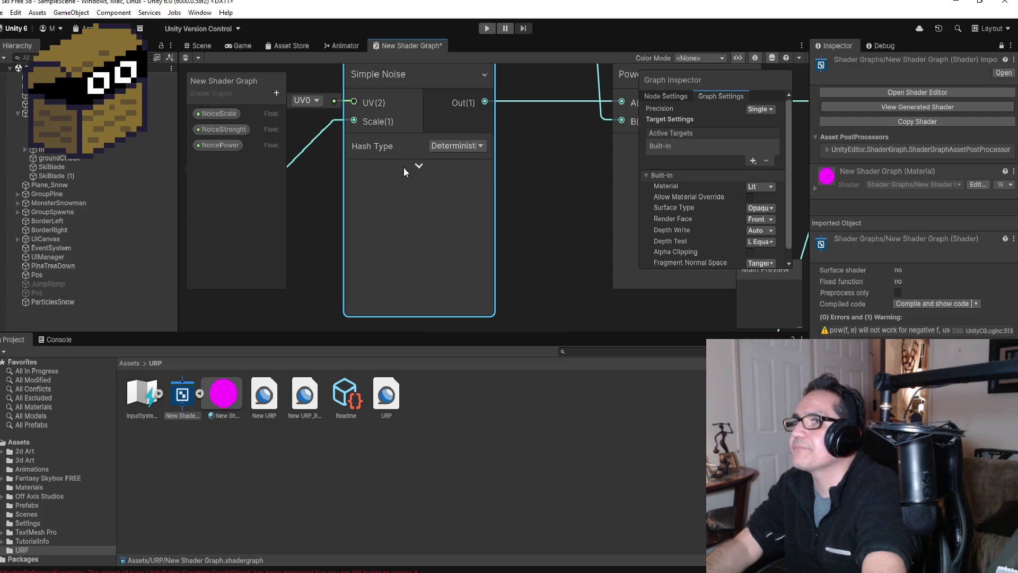
scroll(371, 175, down, 3)
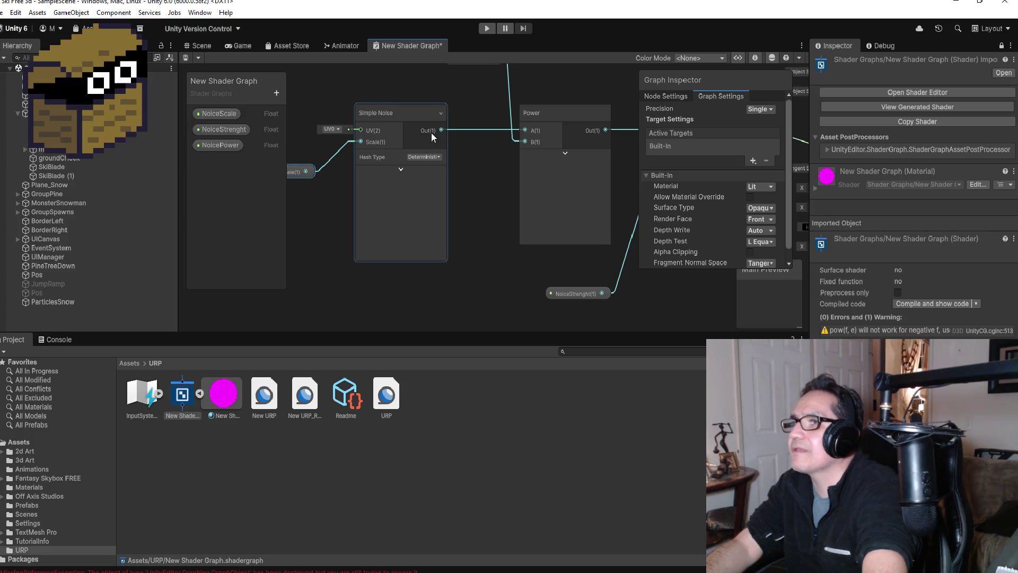
scroll(431, 133, up, 1)
scroll(379, 183, down, 4)
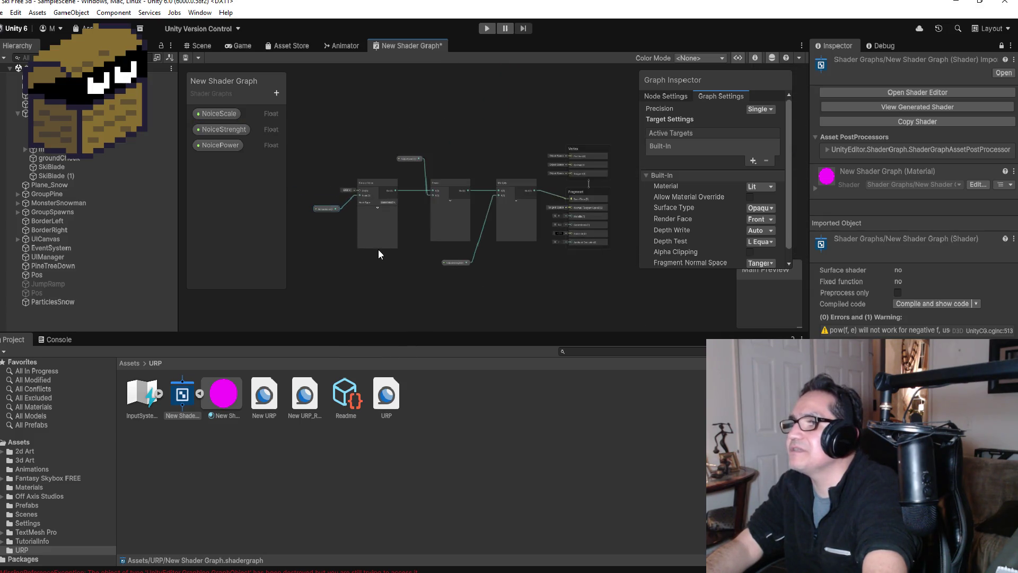
scroll(342, 275, up, 2)
right_click(355, 254)
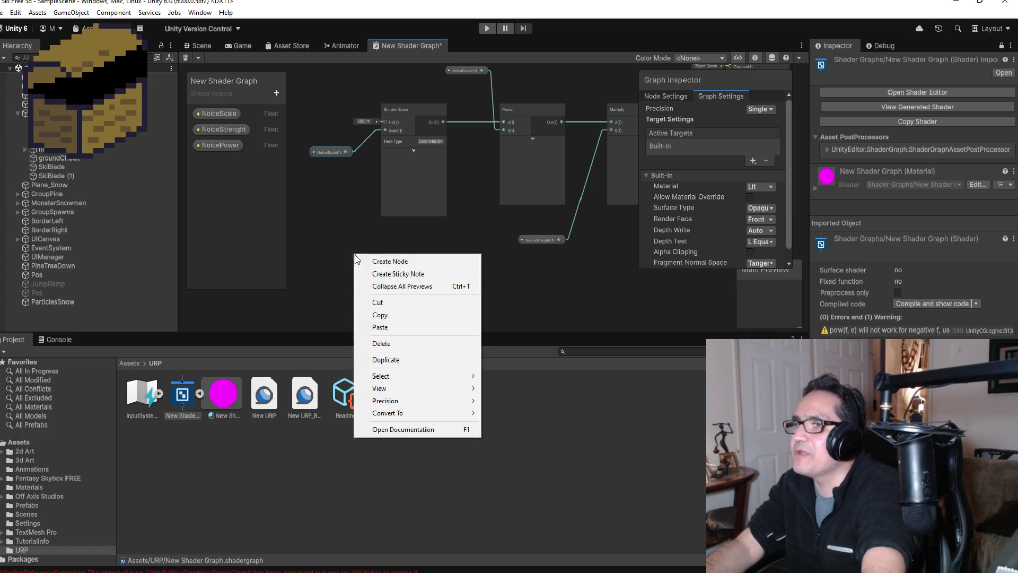
Search Create Node for 'noi' and close the search without adding a node.
click(395, 262)
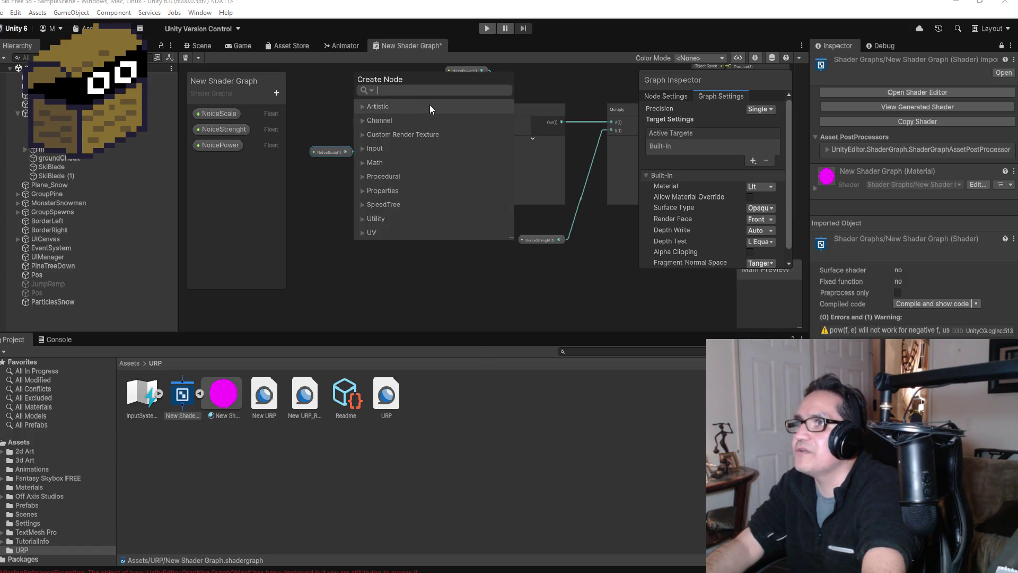
text(noi)
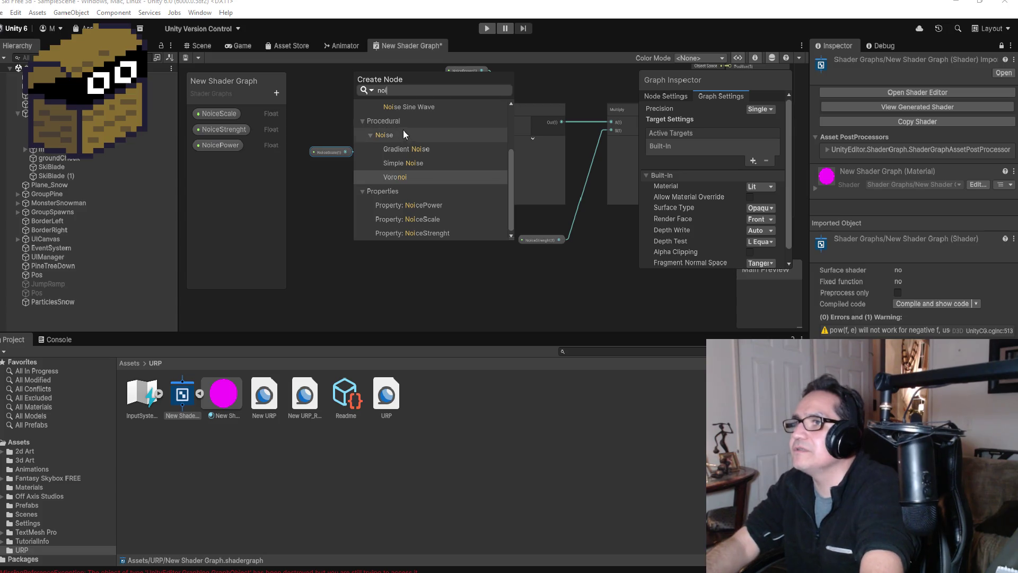
click(408, 148)
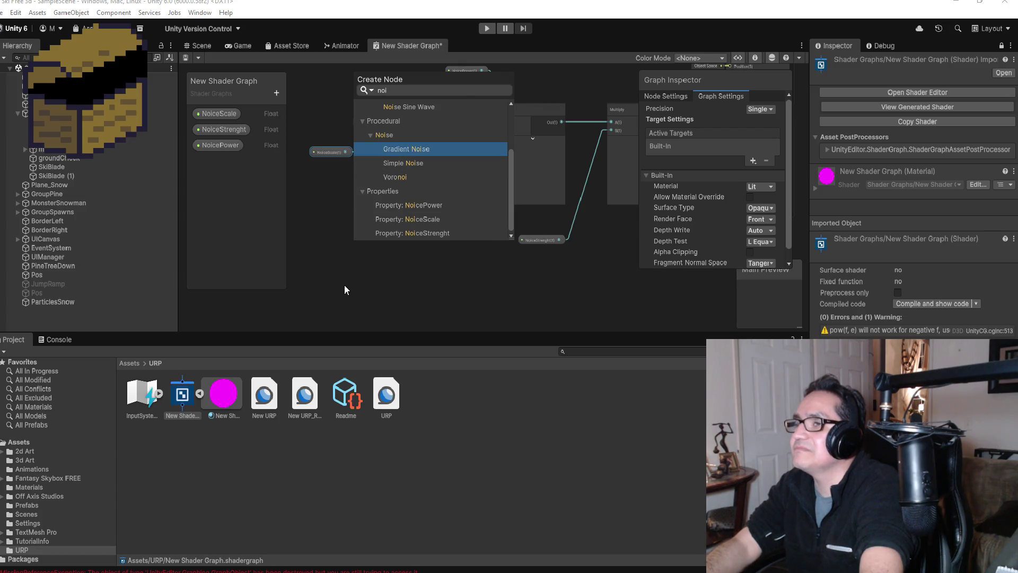
key(Return)
scroll(436, 262, down, 2)
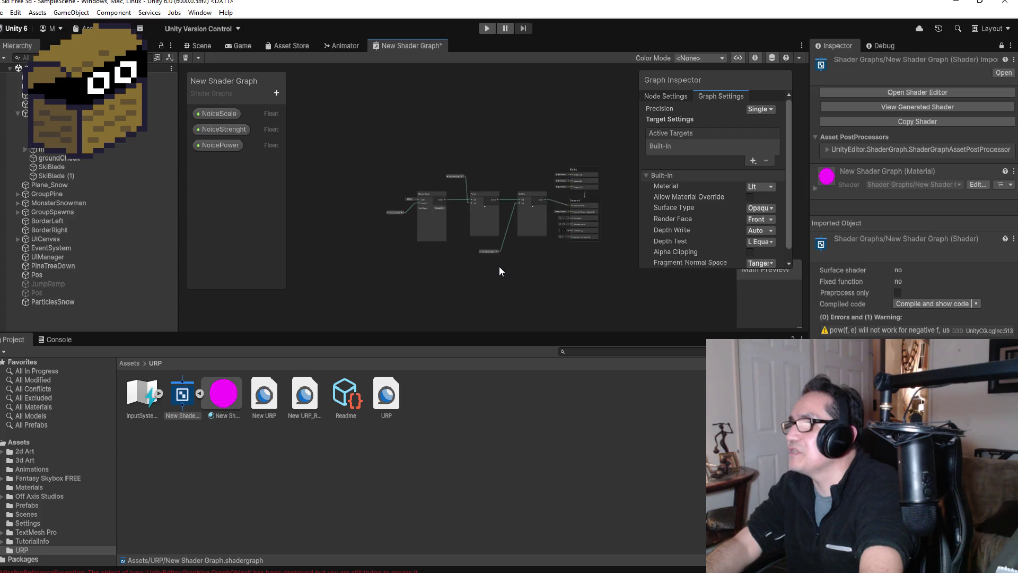
Reopen the node search, look at Simple Noise under 'noi', and dismiss it unused.
right_click(366, 258)
click(405, 264)
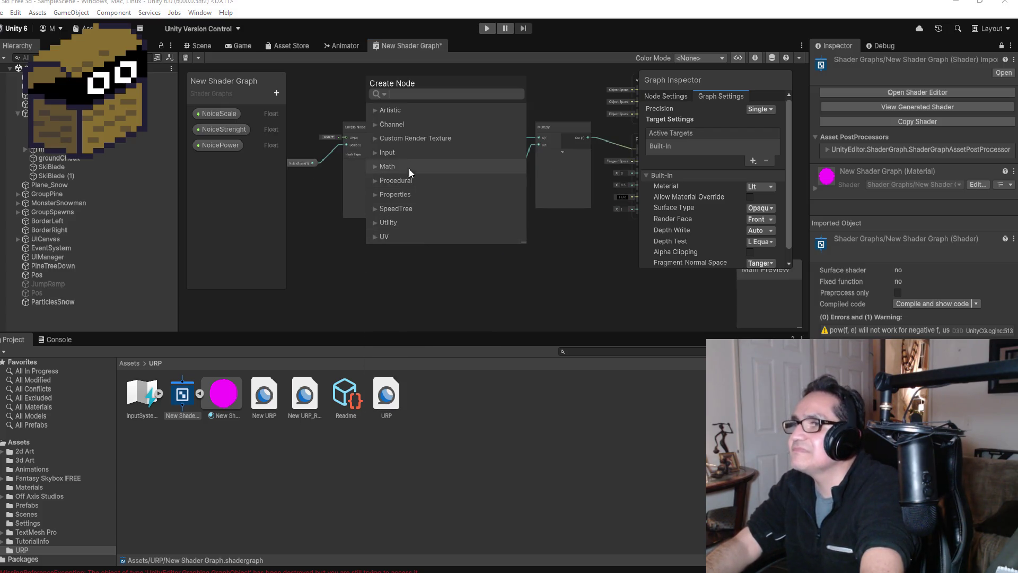
text(noi)
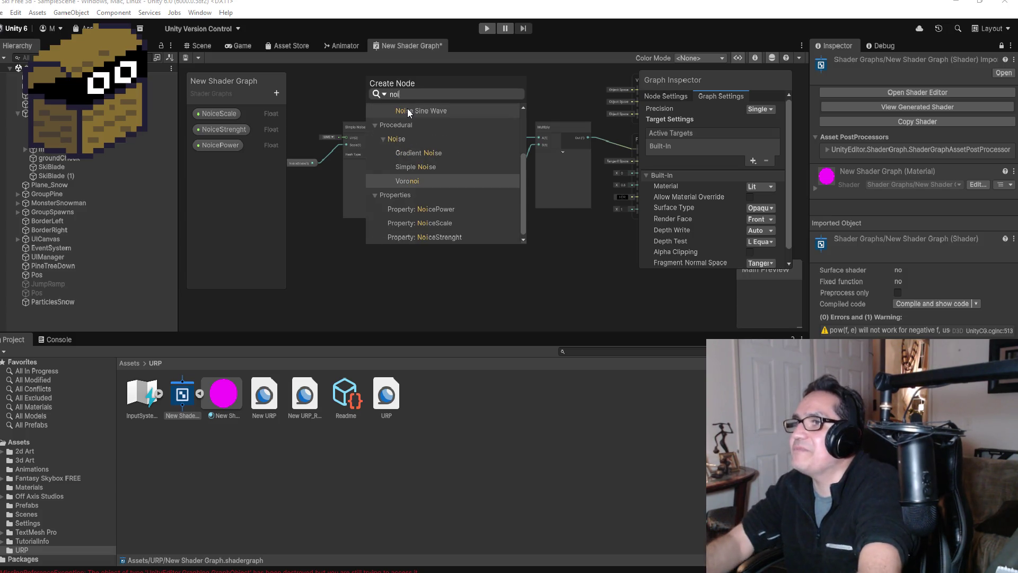
click(416, 167)
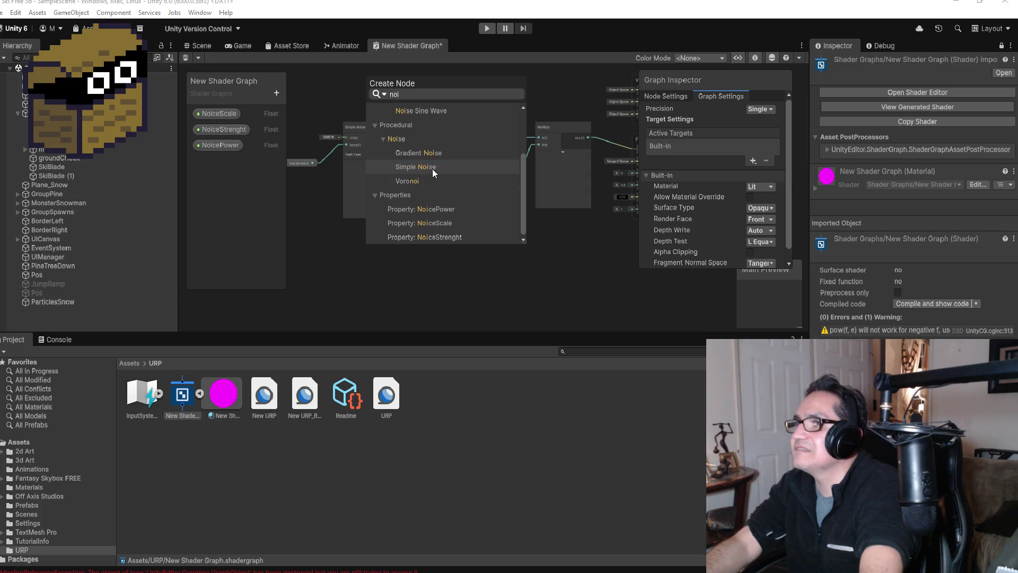
mouse_move(423, 83)
mouse_down()
mouse_move(443, 90)
mouse_move(511, 176)
mouse_up()
scroll(530, 152, down, 5)
scroll(577, 143, up, 2)
drag(550, 175, 421, 178)
click(546, 273)
Move the Graph Inspector down-left and save the shader graph from the File menu.
scroll(546, 158, up, 4)
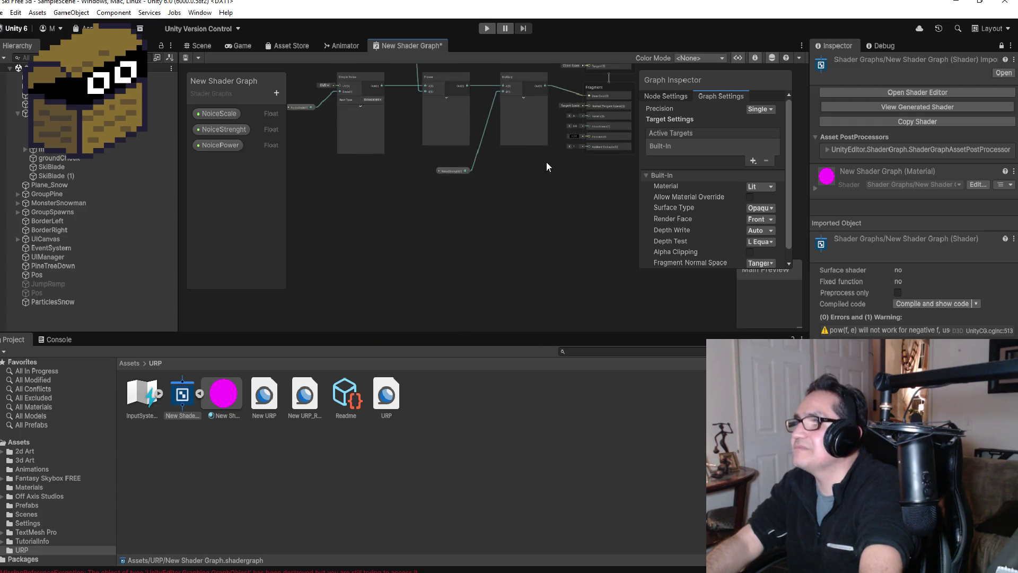
mouse_move(730, 81)
mouse_down()
mouse_move(663, 141)
mouse_move(675, 132)
mouse_up()
click(3, 12)
click(14, 67)
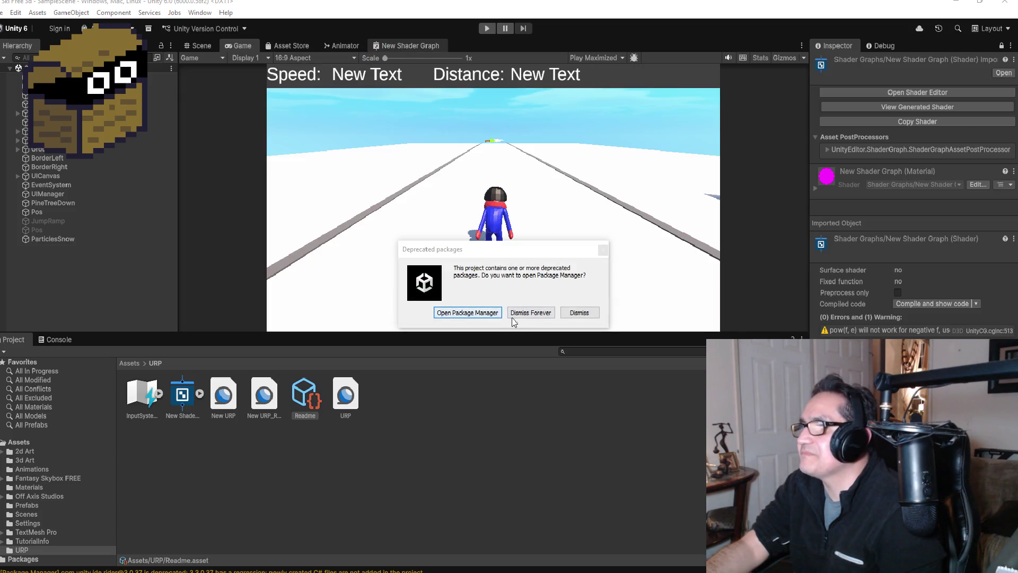
Dismiss the deprecated-packages warning and return to the empty New Shader Graph.
click(536, 313)
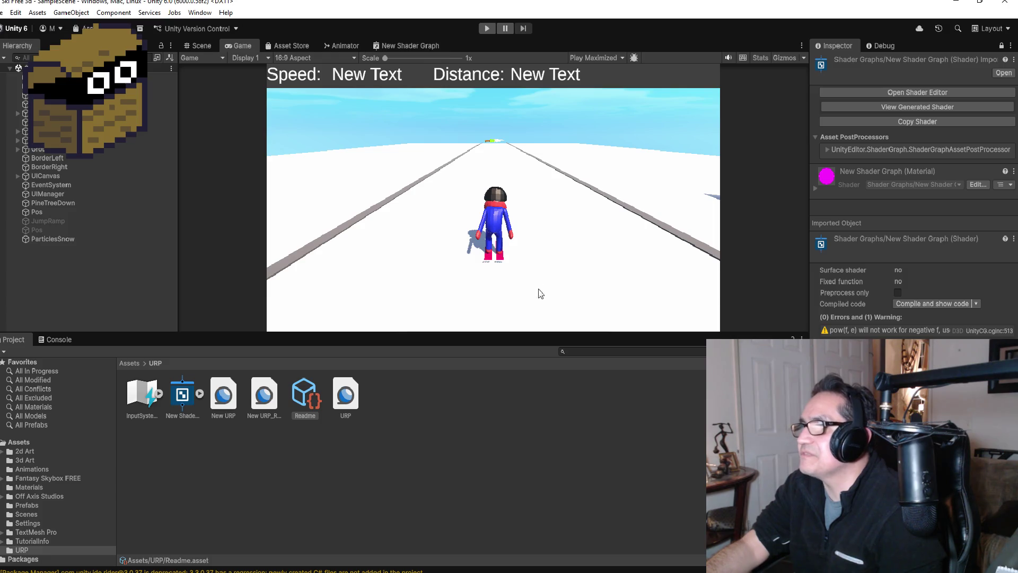
click(416, 45)
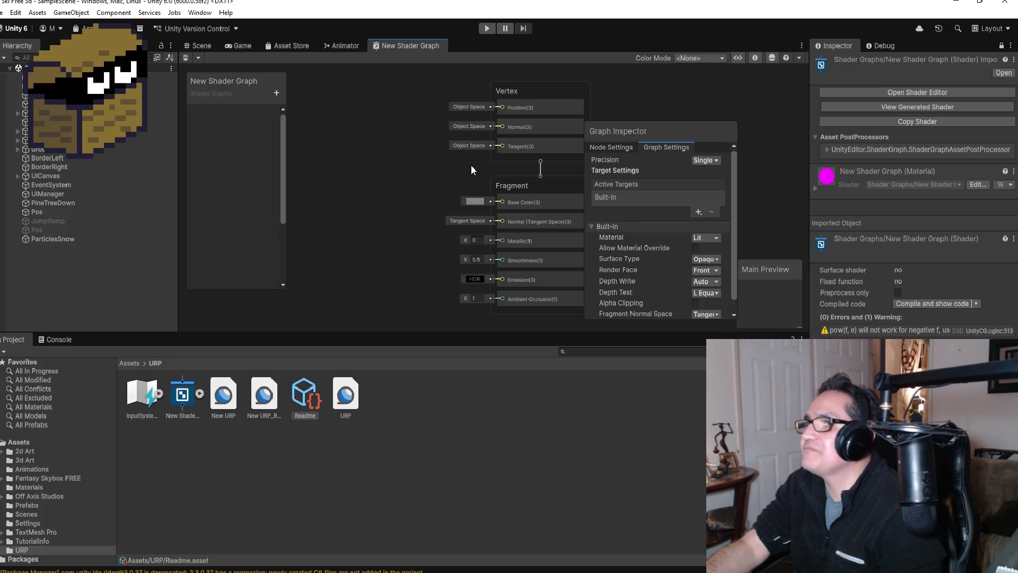
scroll(399, 189, down, 5)
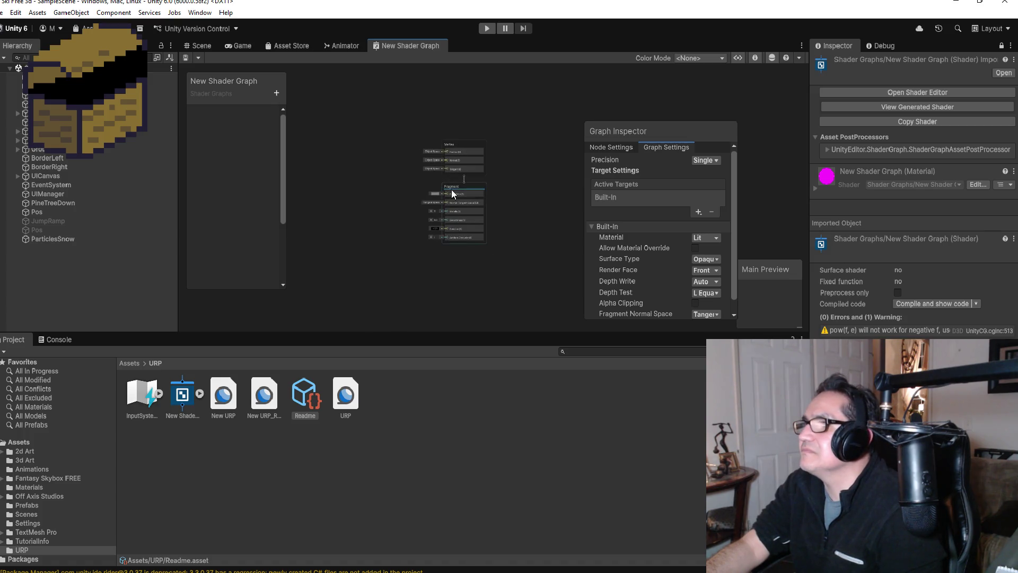
scroll(351, 157, up, 3)
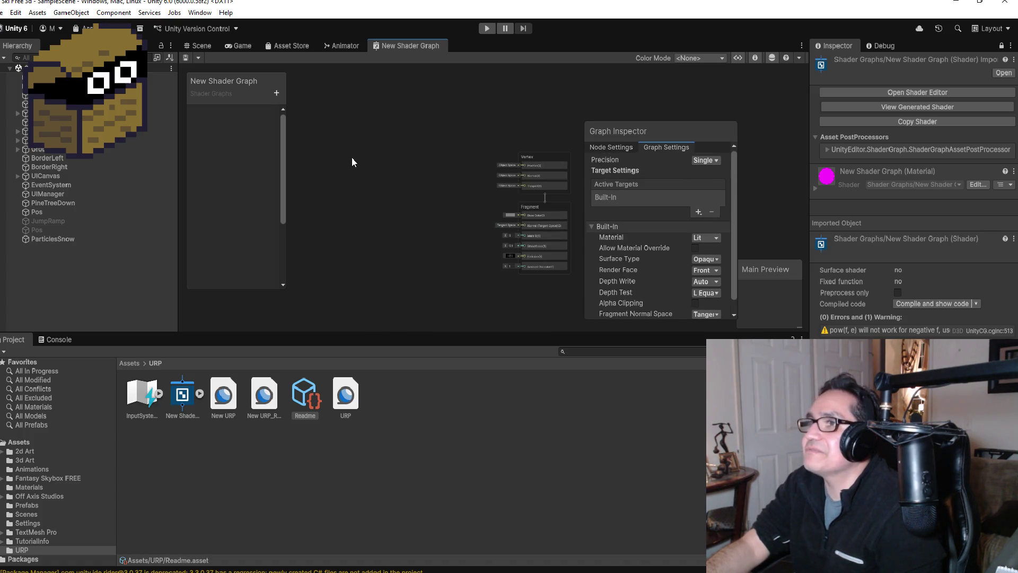
scroll(414, 196, up, 1)
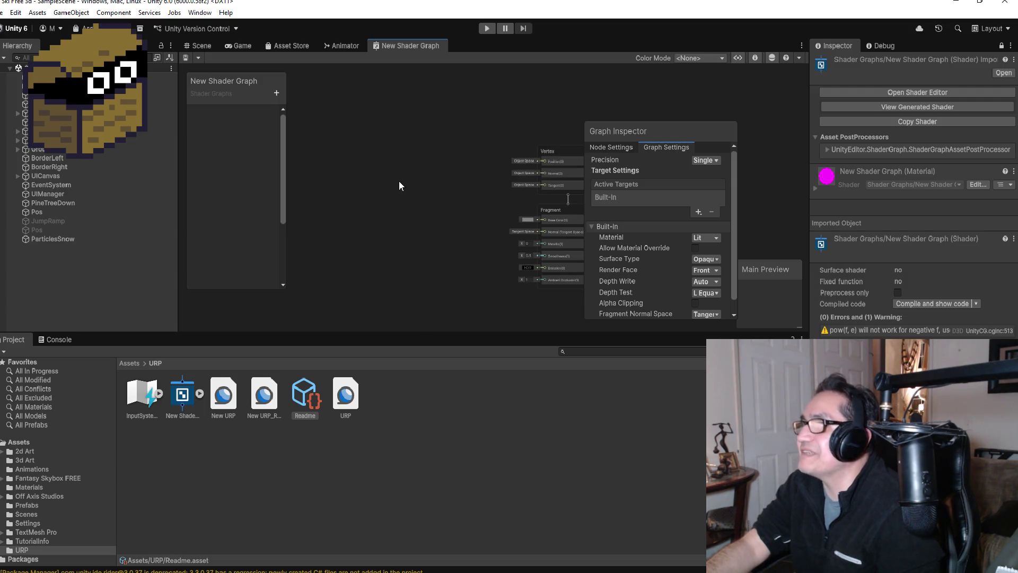
right_click(358, 172)
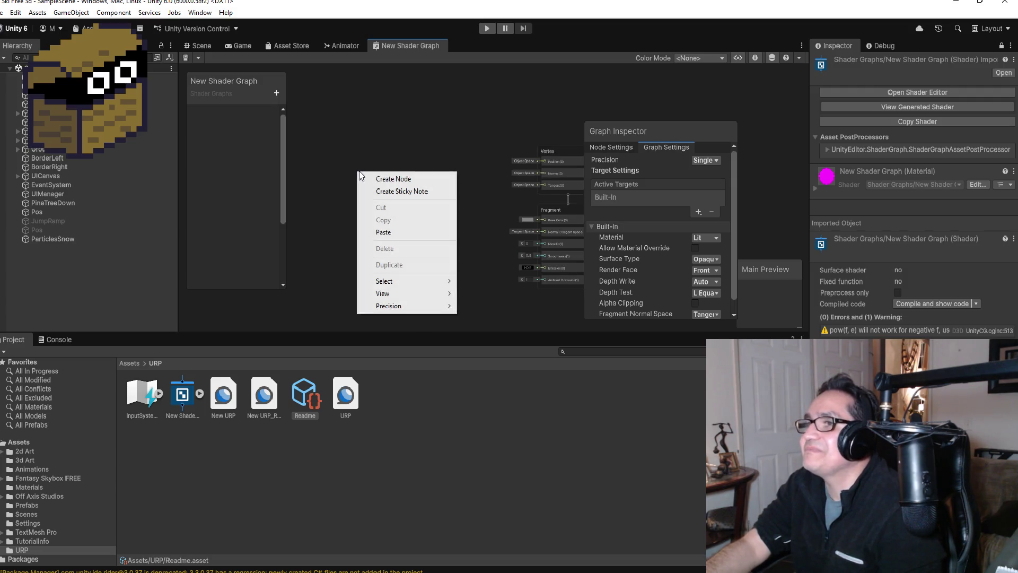
click(393, 177)
text(noi)
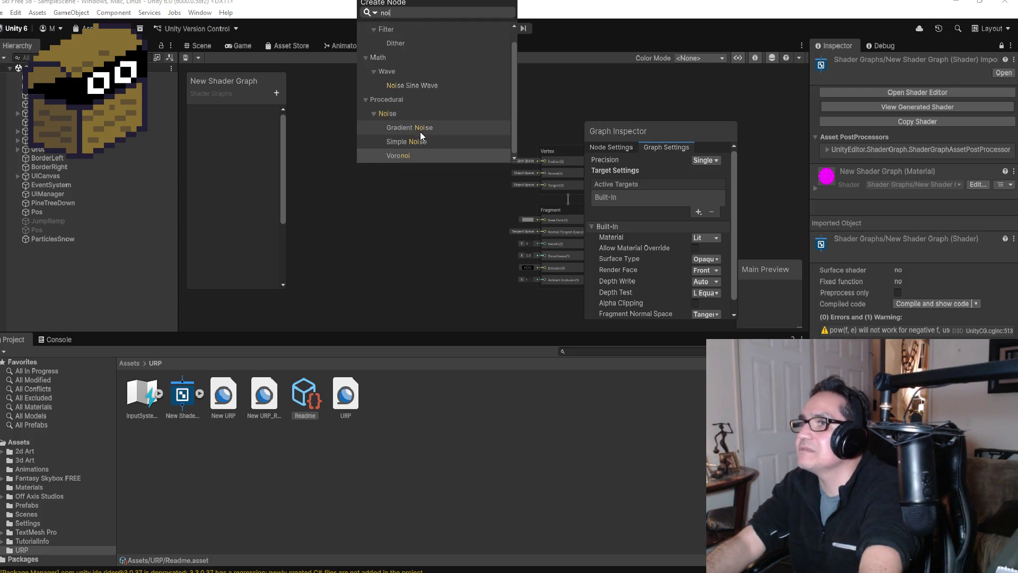
click(410, 143)
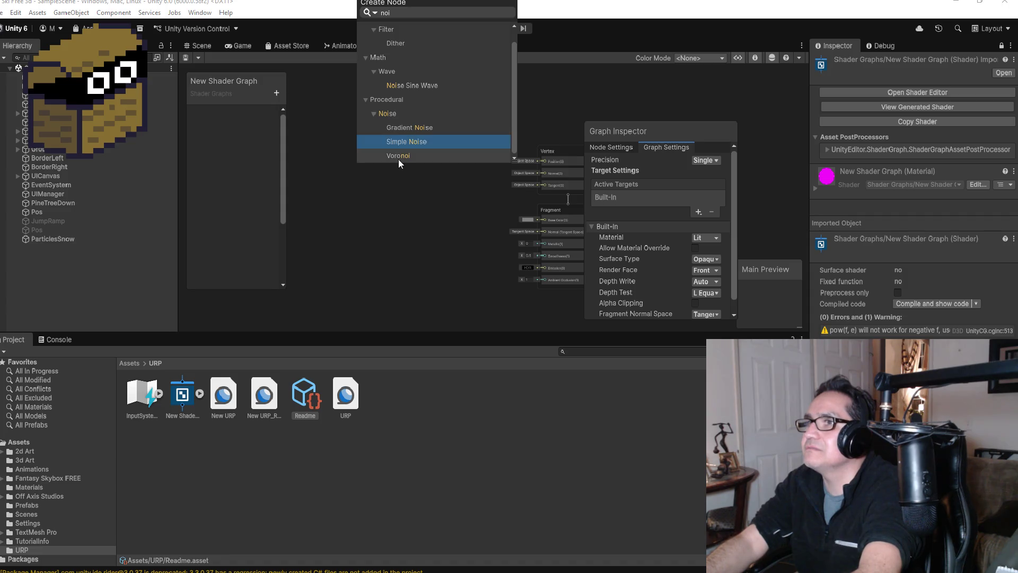
drag(424, 5, 448, 145)
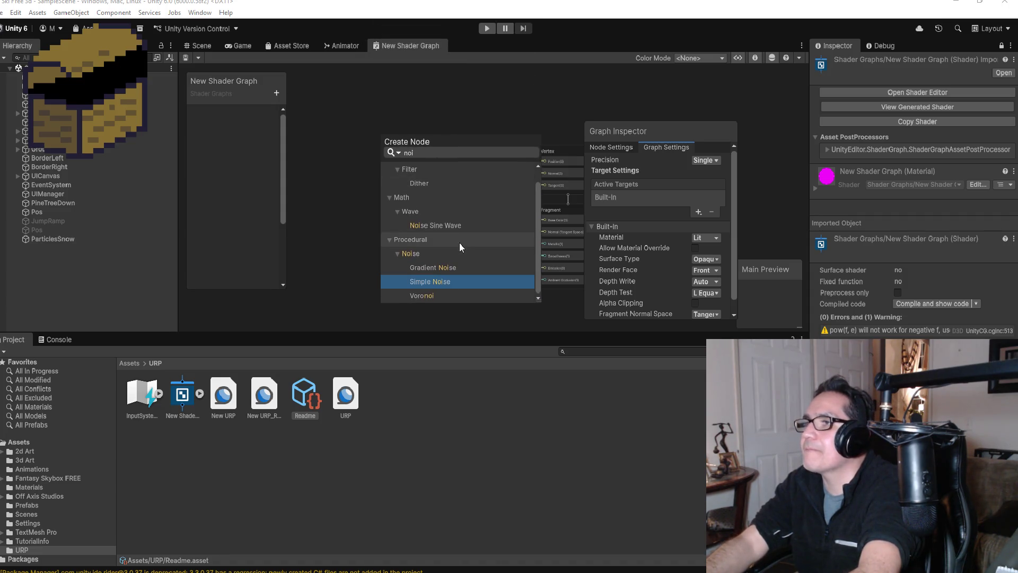
click(431, 280)
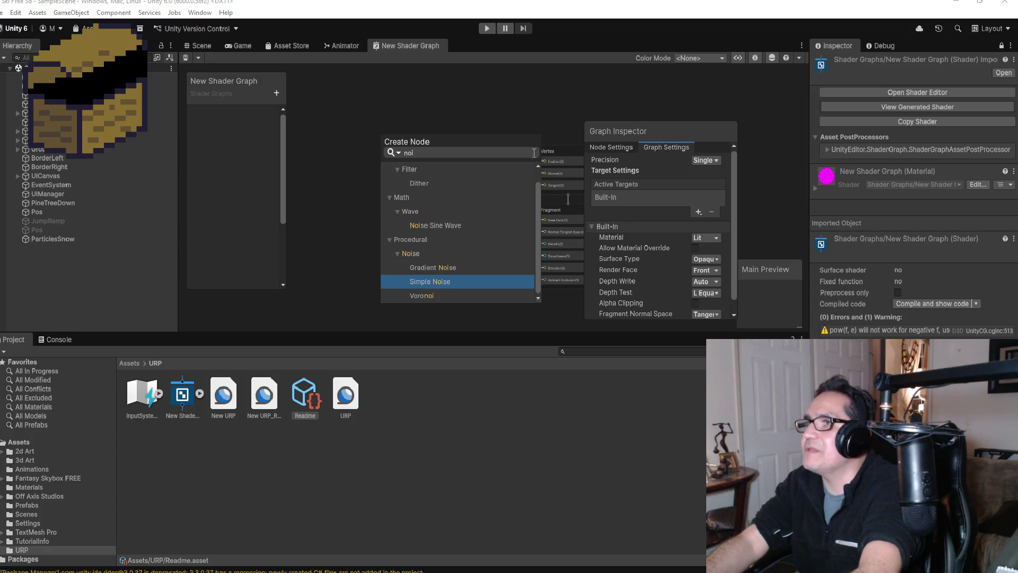
click(435, 186)
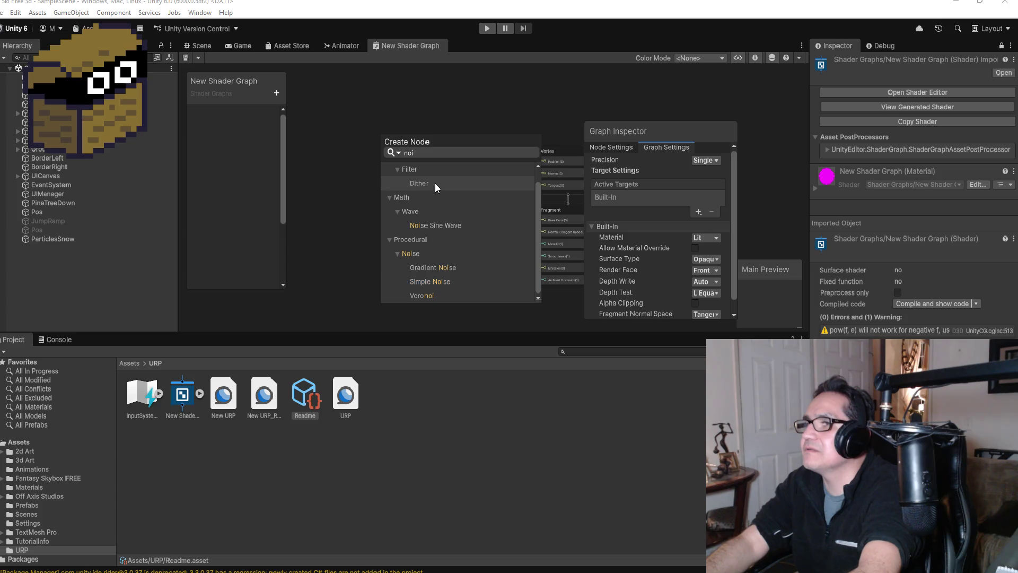
click(437, 184)
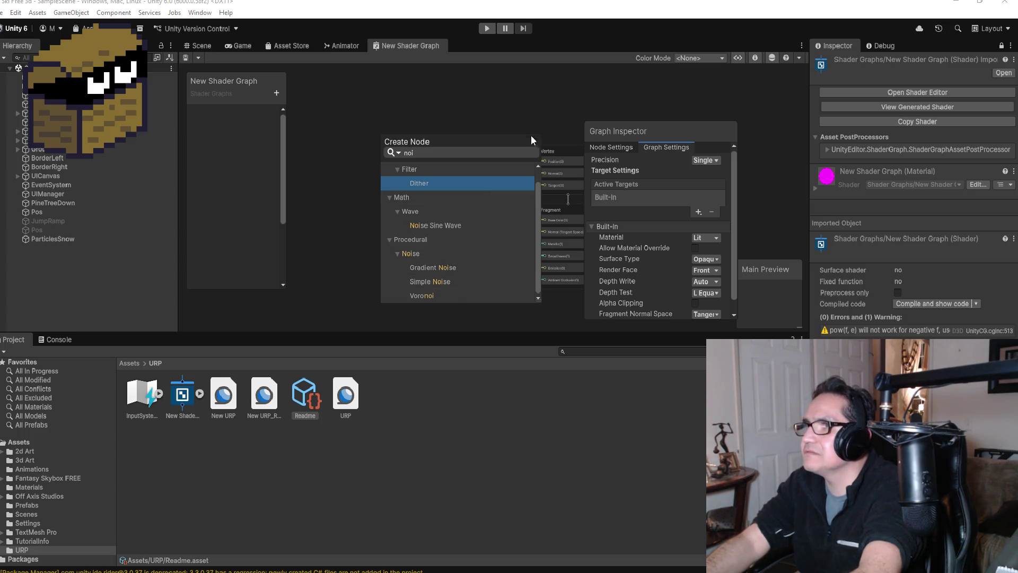
click(550, 445)
click(223, 395)
click(145, 393)
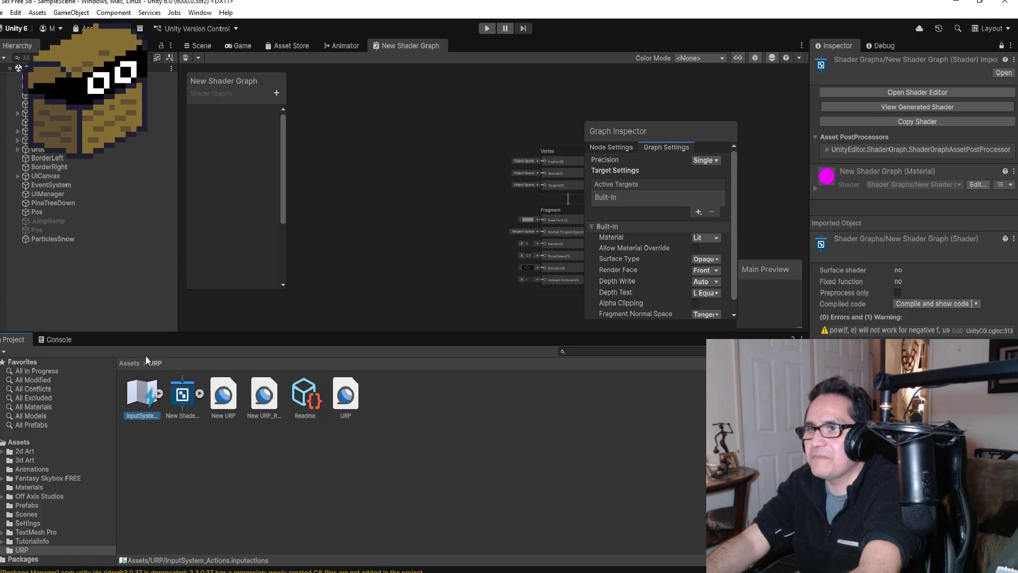
Read the full Package Manager warning in the Console, then return to the Project window.
click(61, 342)
click(121, 363)
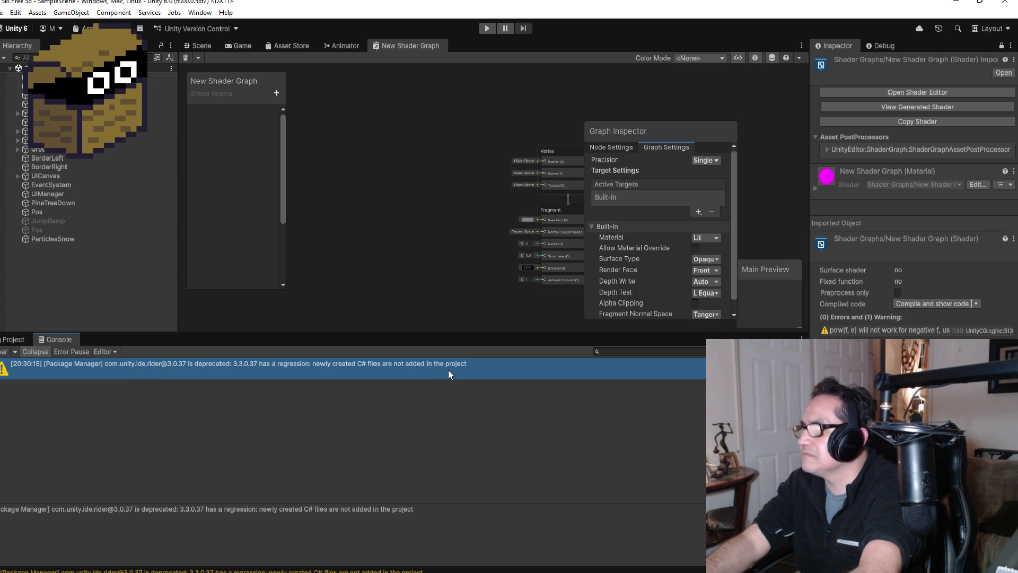
click(13, 339)
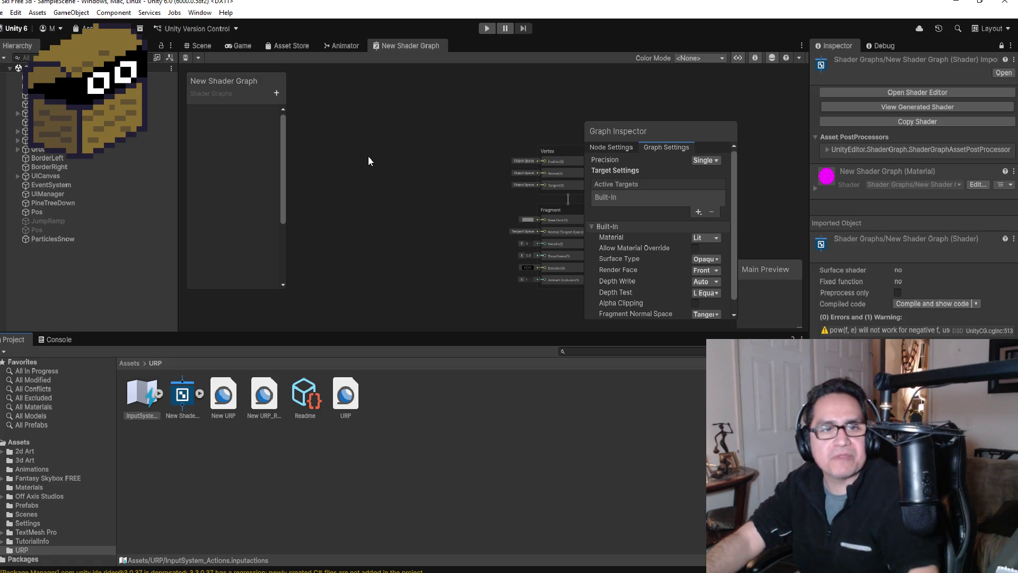
drag(660, 129, 396, 110)
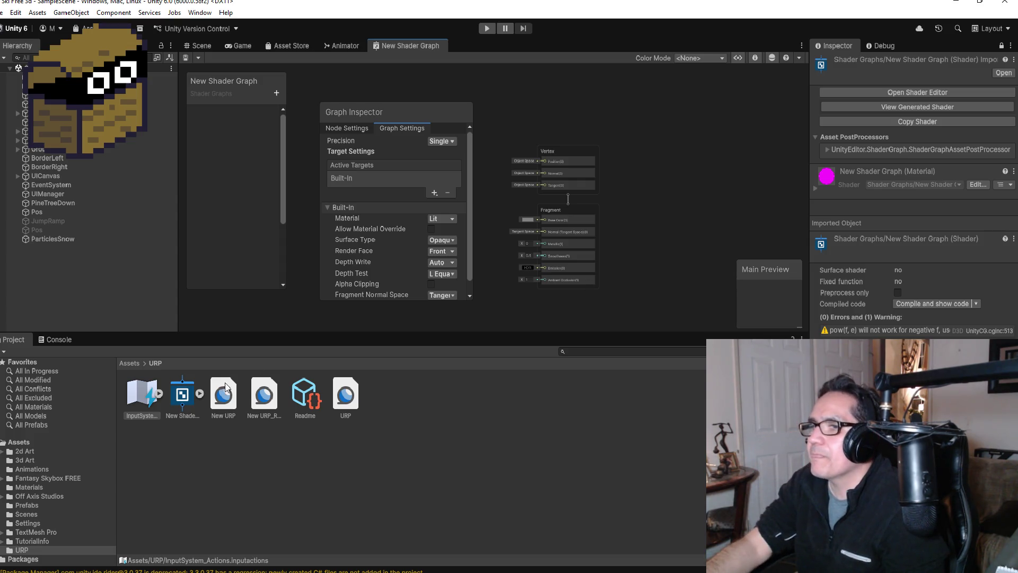
Delete the New Shader Graph asset from the URP folder and close its removed graph.
right_click(178, 398)
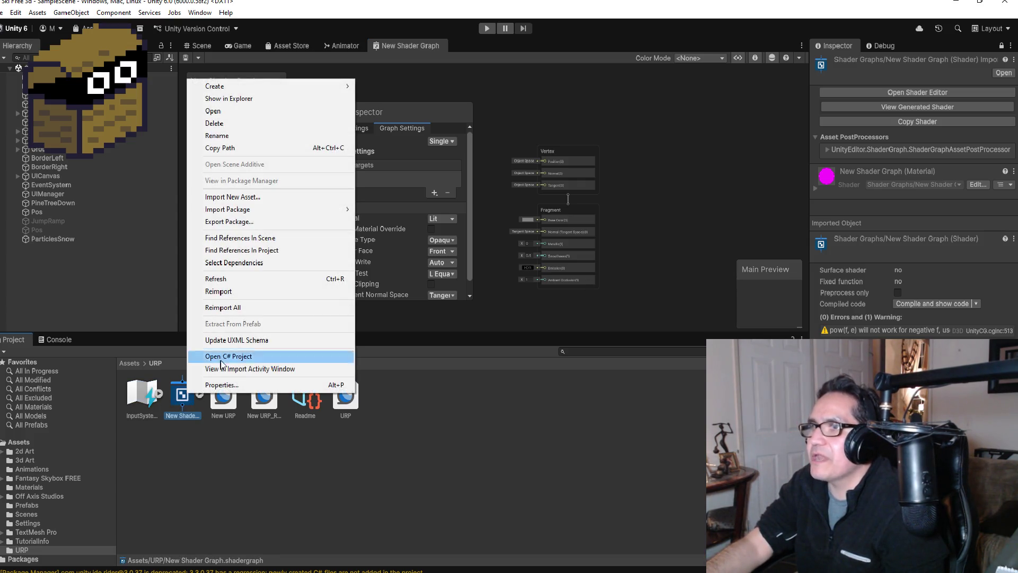
click(228, 123)
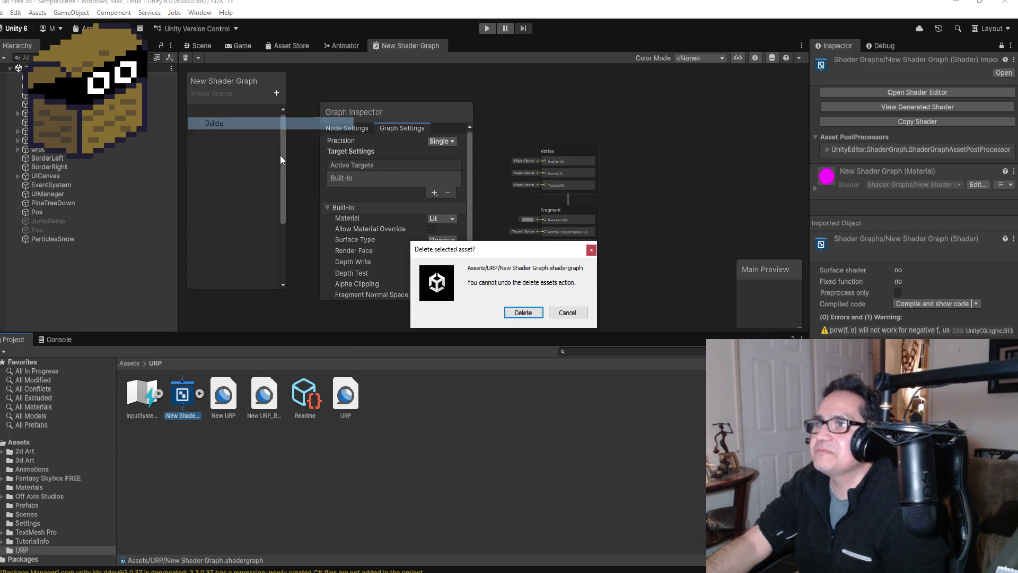
click(523, 313)
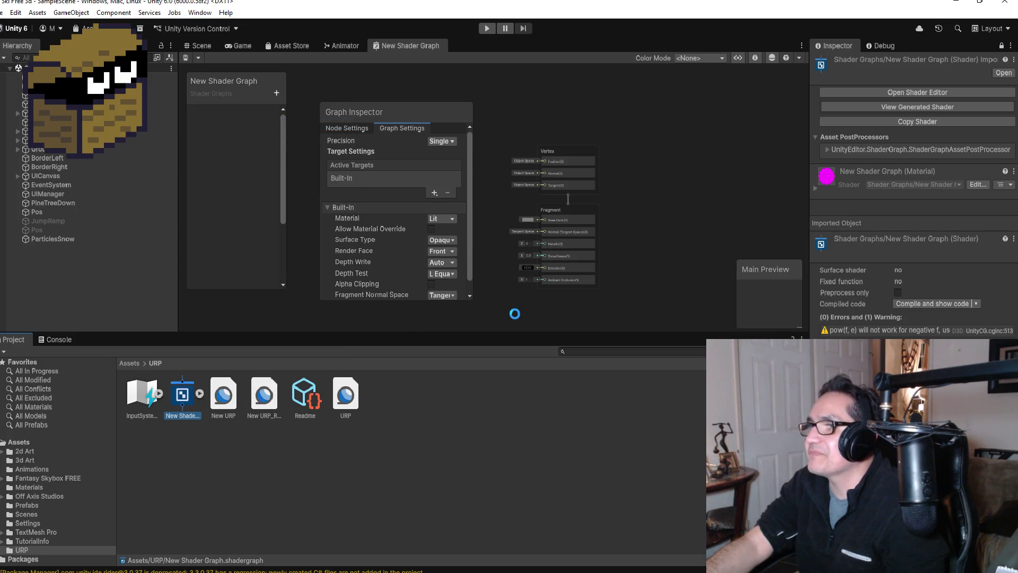
click(492, 319)
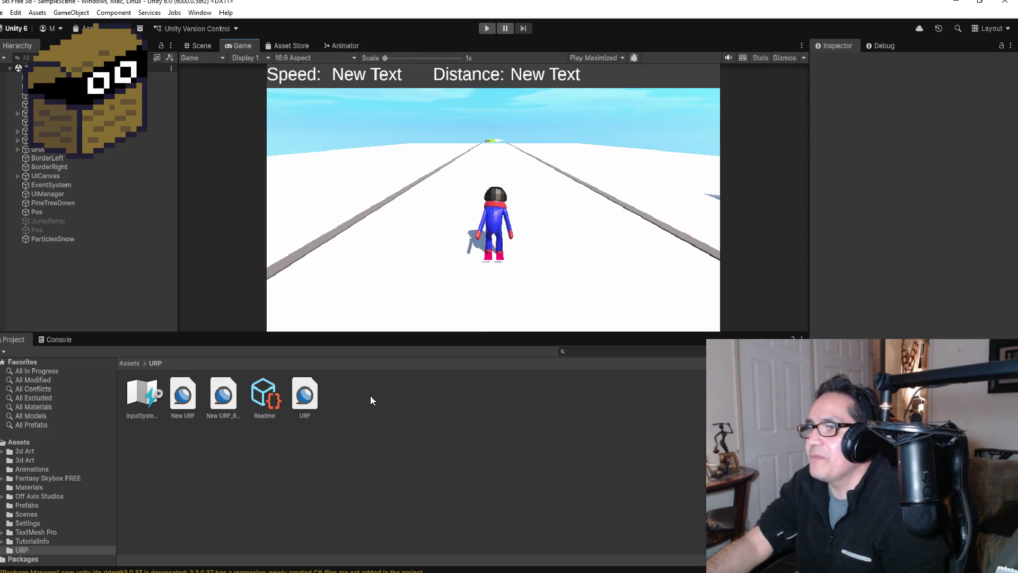
Create a BuiltIn Lit Shader Graph in the URP folder named 'Light Shader'.
right_click(371, 394)
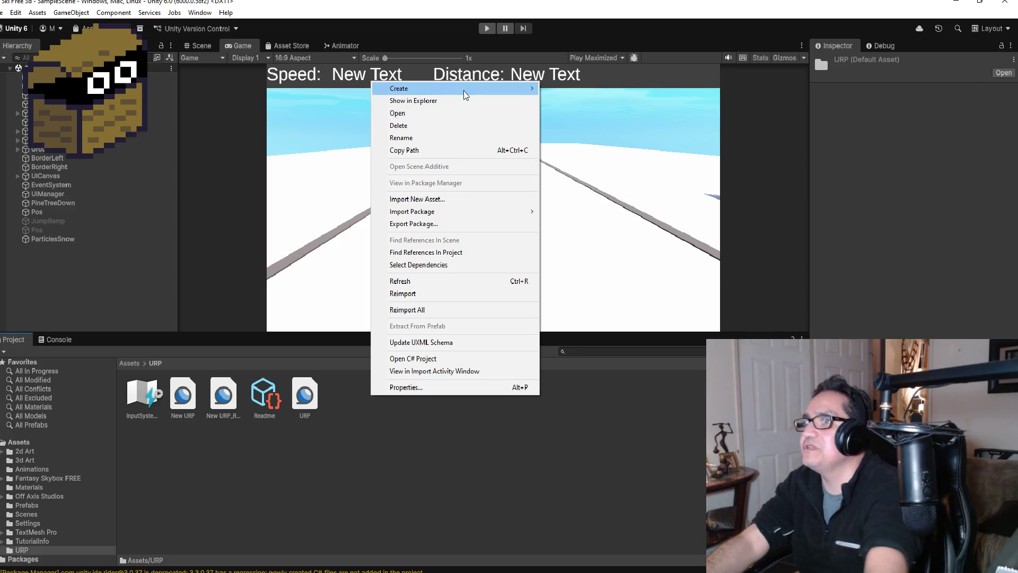
mouse_move(465, 94)
mouse_move(585, 255)
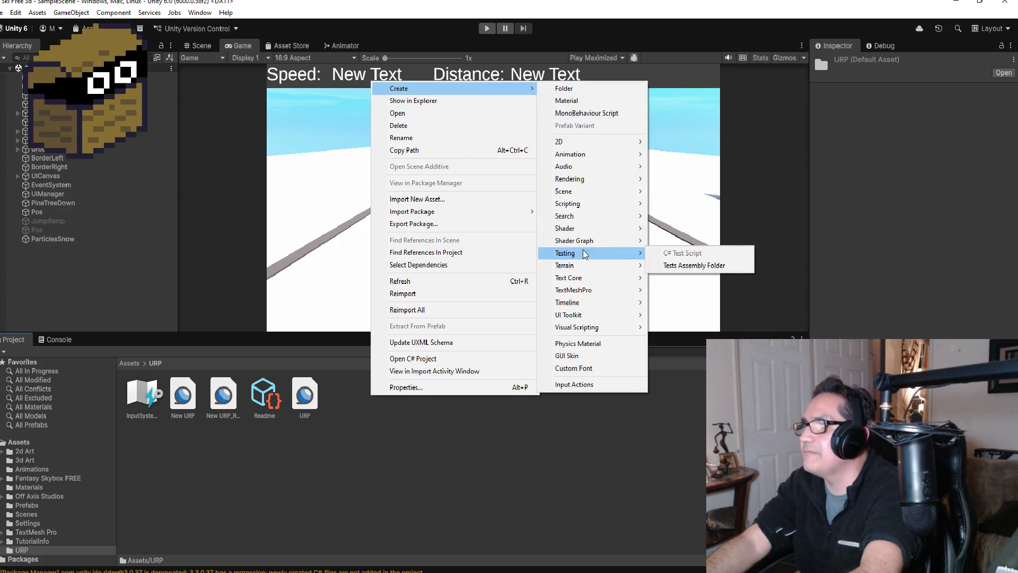
mouse_move(721, 277)
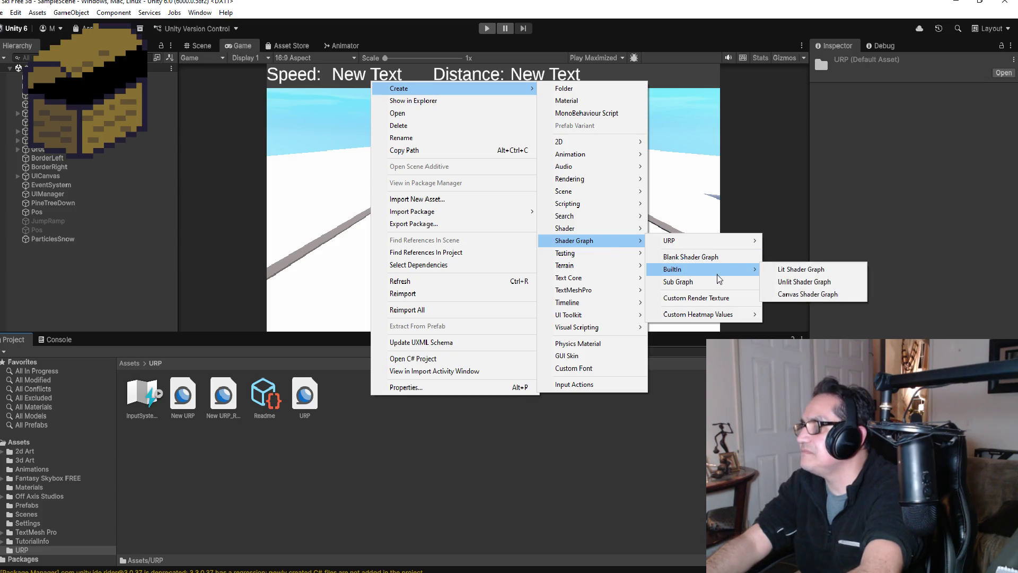
click(795, 270)
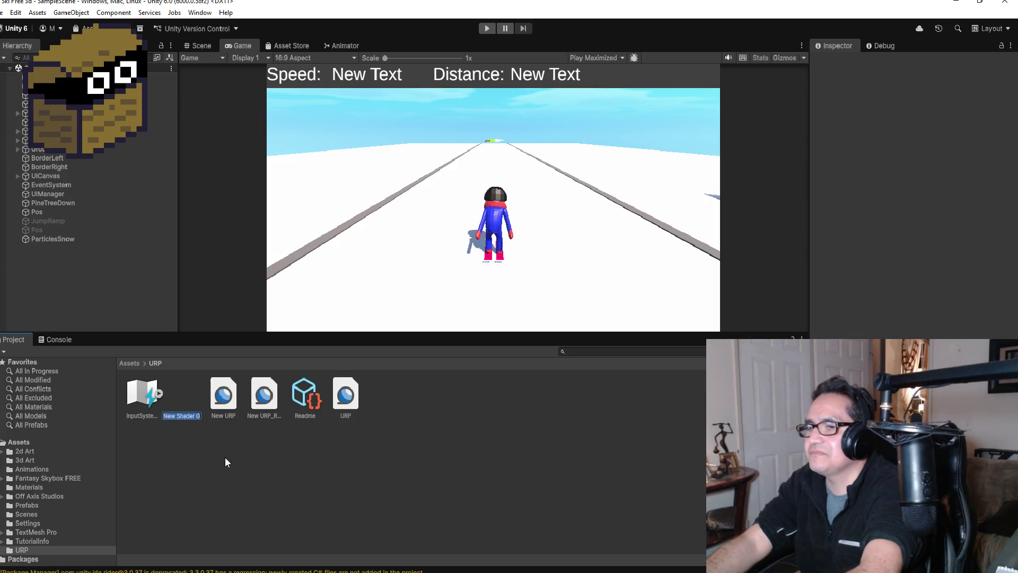
text(Light)
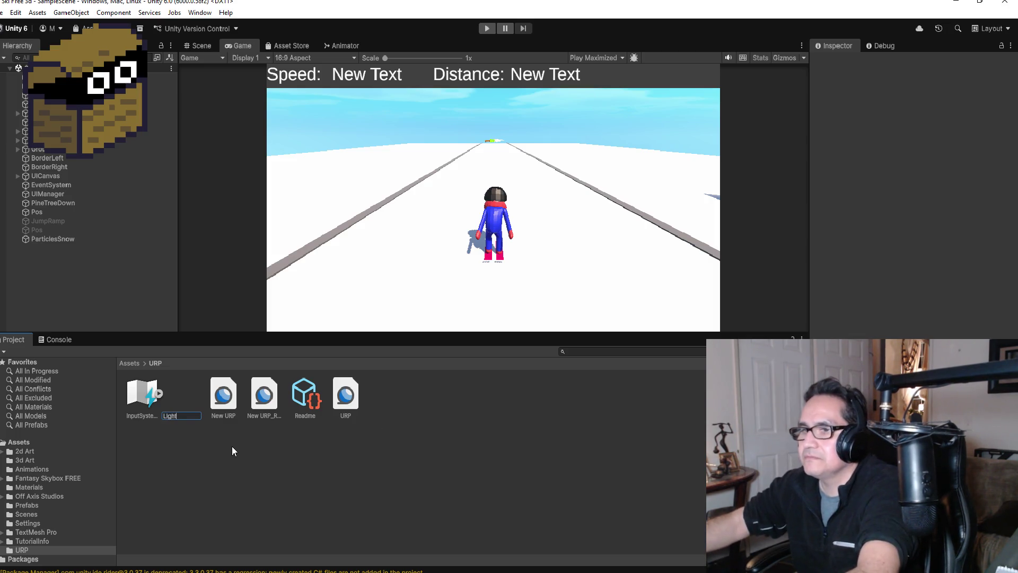
key(BackSpace)
key(BackSpace)
key(BackSpace)
text(ight Shader)
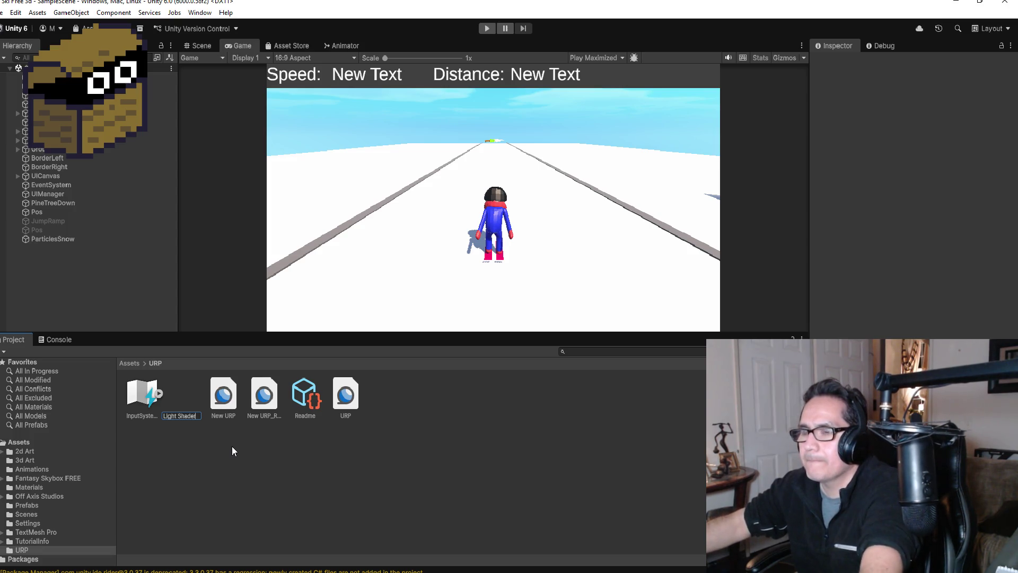
key(Return)
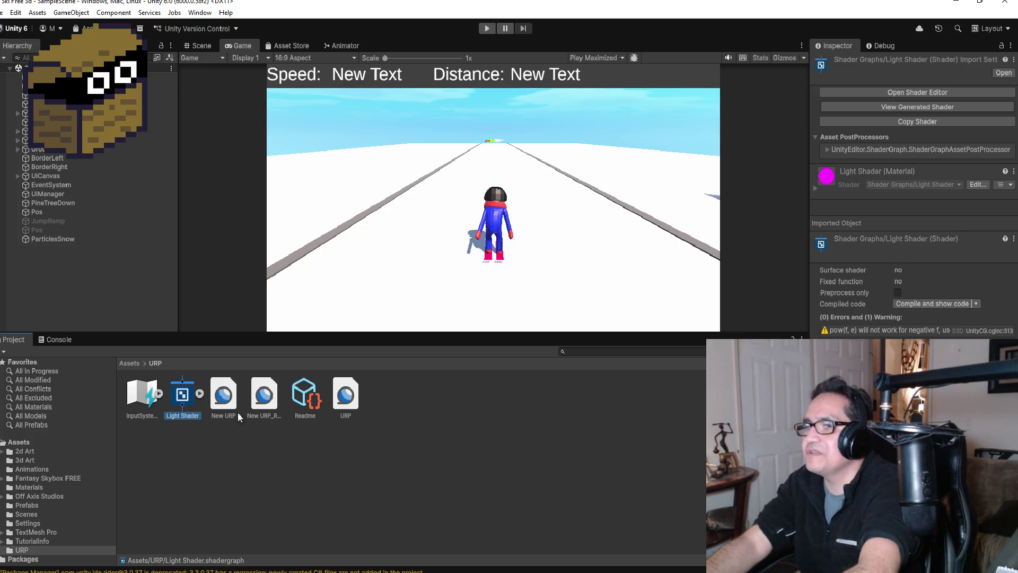
click(200, 393)
Open the Light Shader material's graph in Shader Graph and move the Graph Inspector right.
click(224, 394)
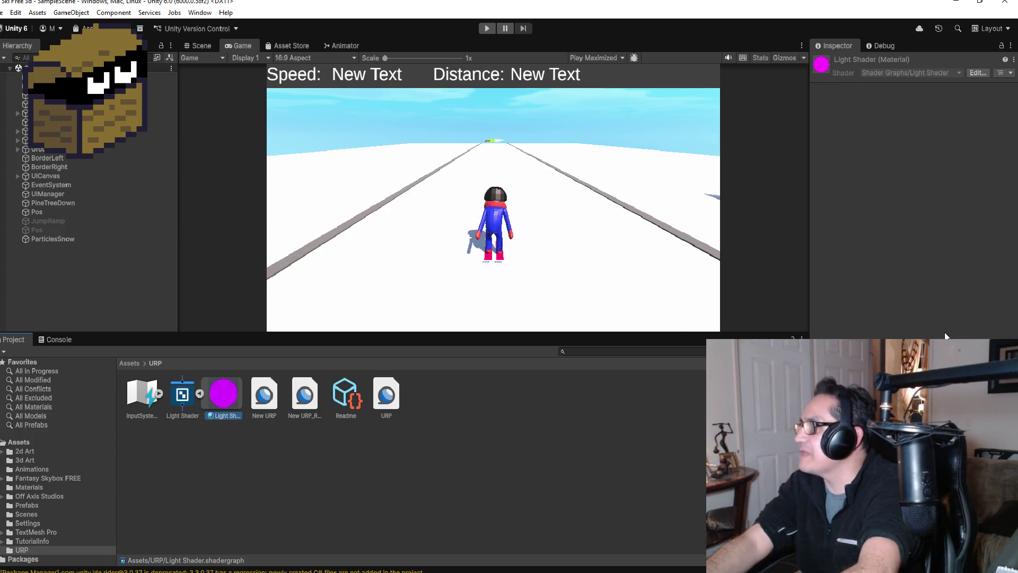
click(978, 71)
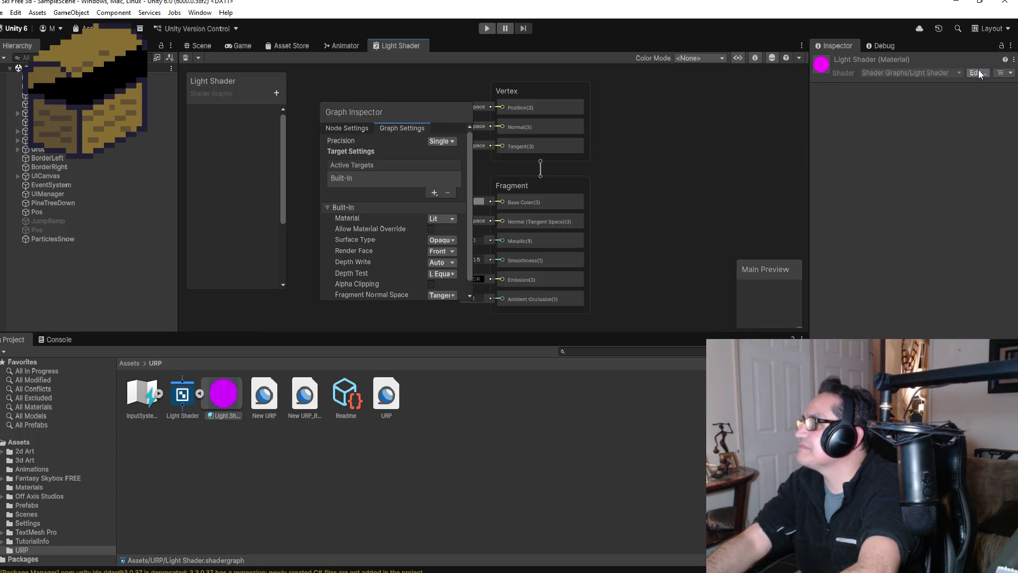
drag(406, 114, 780, 94)
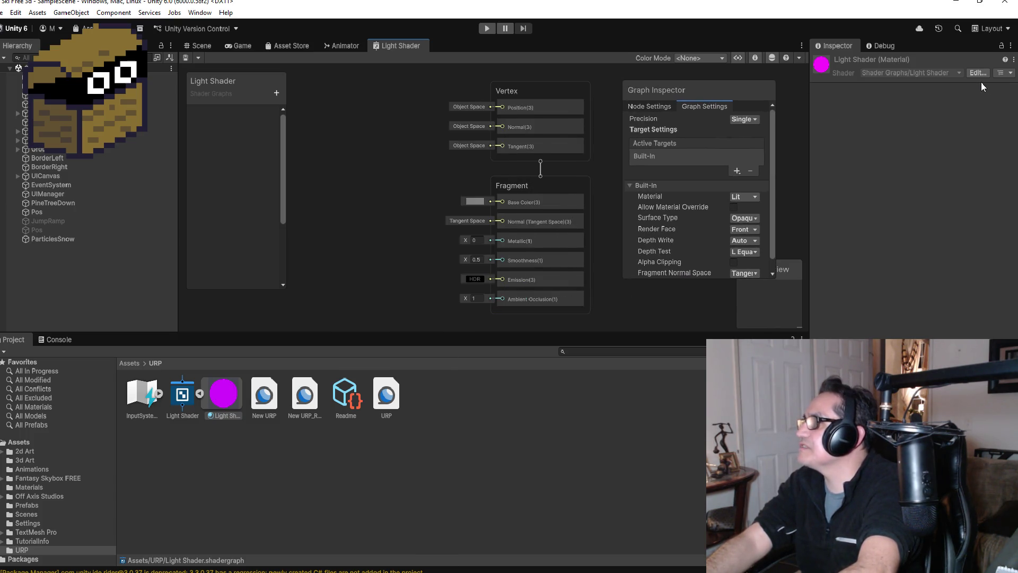
Check the material's variant hierarchy, then select the Light Shader graph asset.
click(1010, 74)
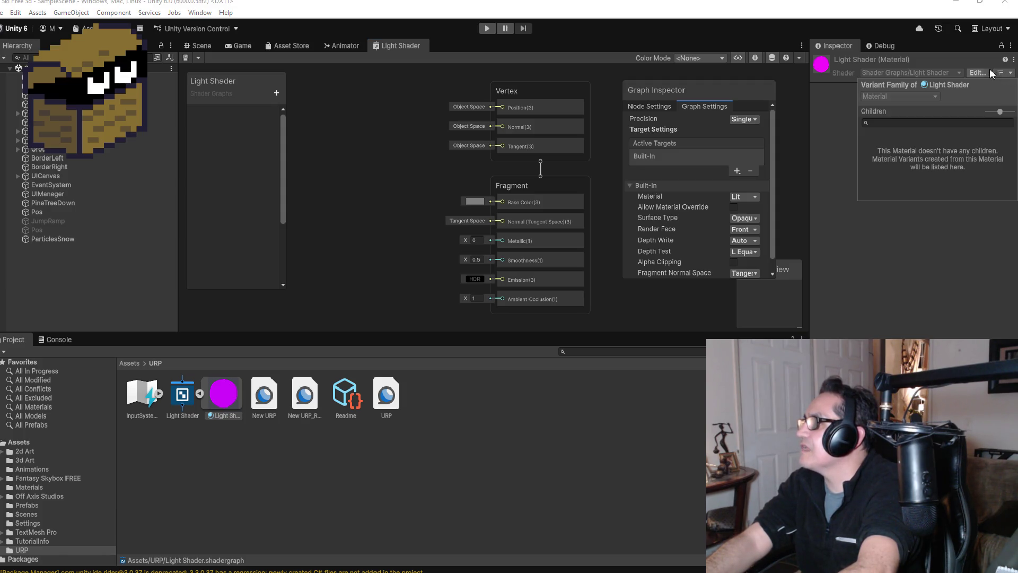
click(822, 224)
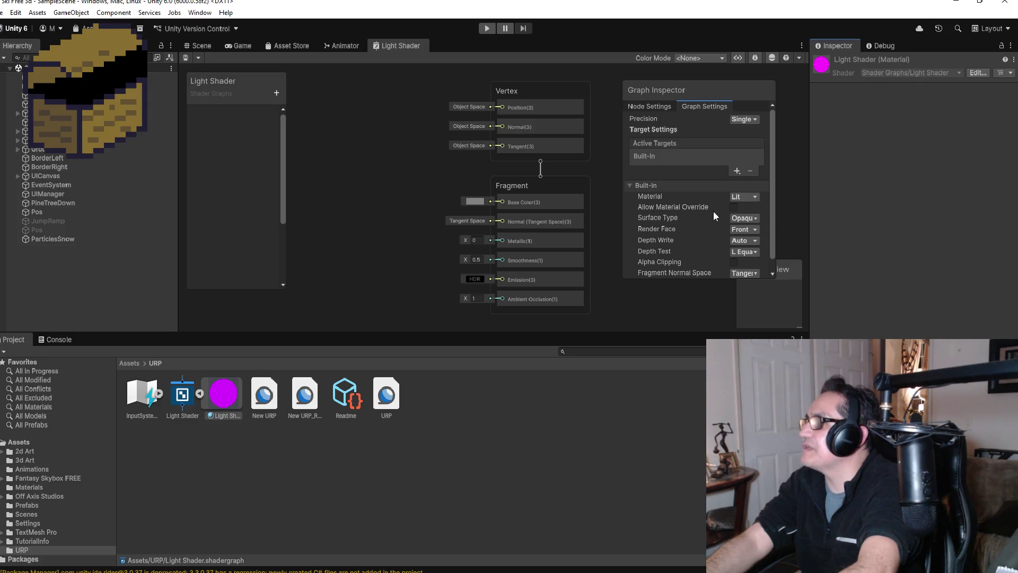
scroll(575, 193, down, 2)
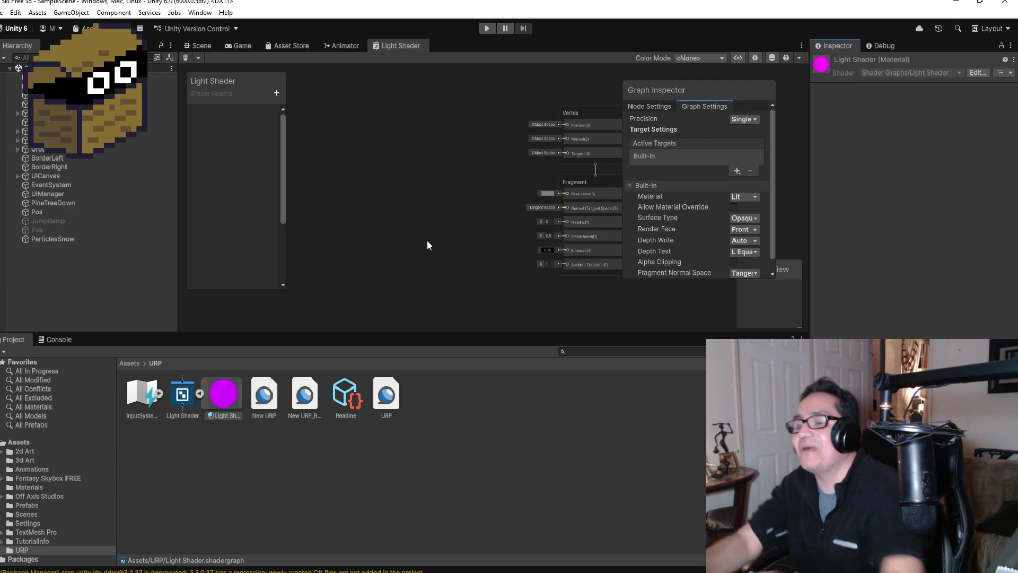
click(198, 393)
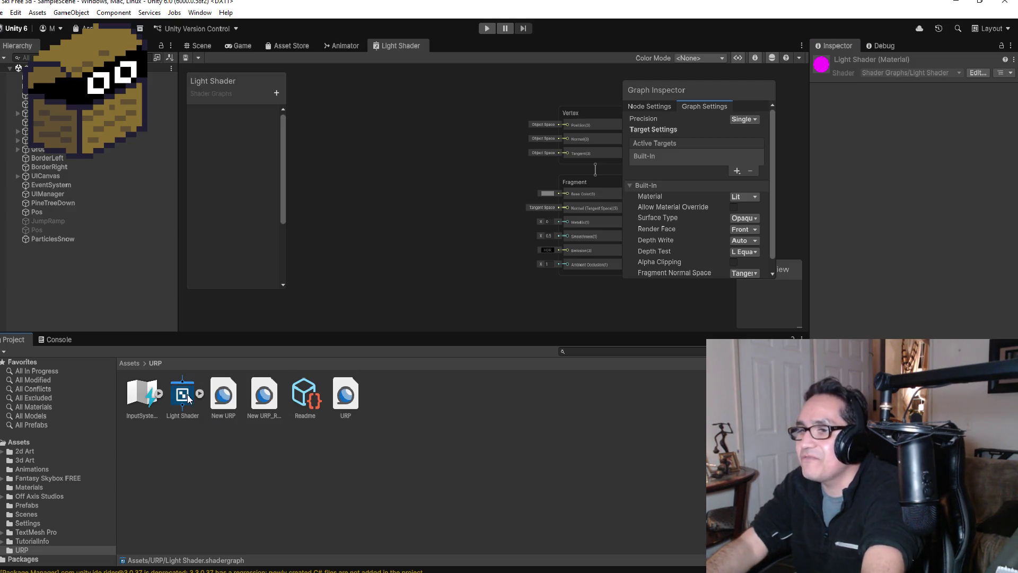
scroll(398, 170, up, 2)
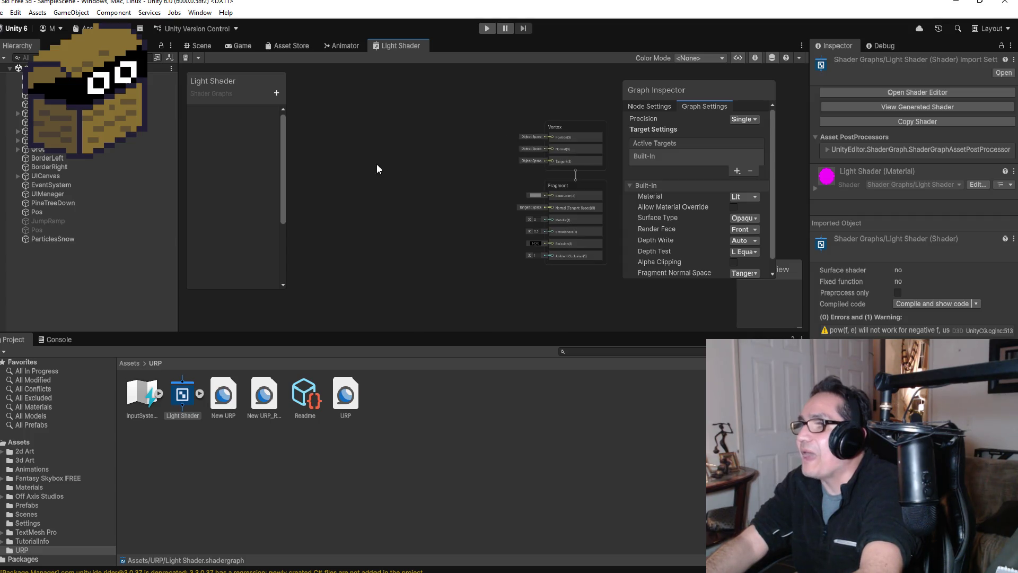
Add a Simple Noise node via the 'noi' search and place it left of the master stack.
right_click(379, 153)
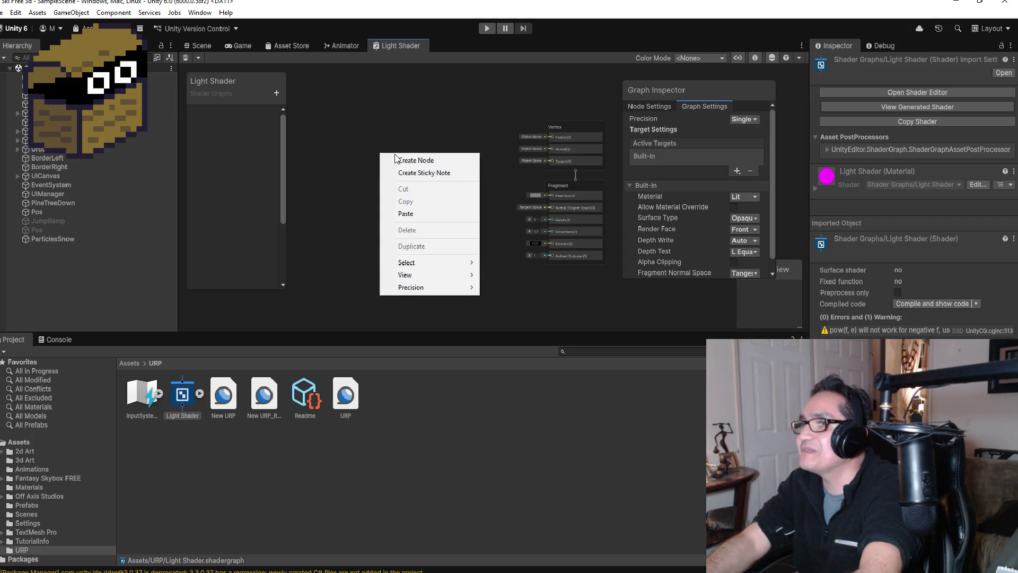
click(410, 160)
text(noi)
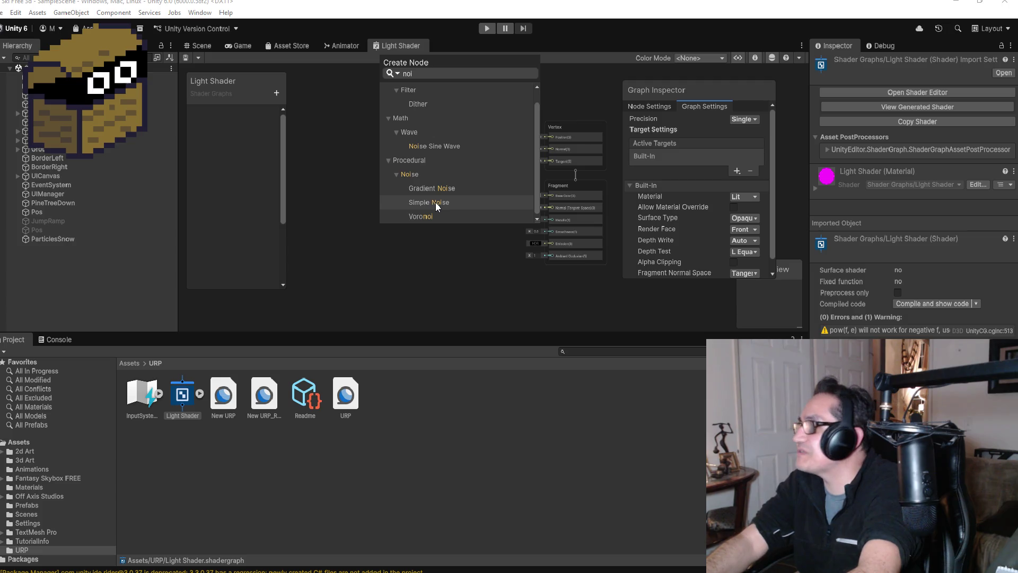
click(434, 202)
mouse_move(415, 173)
mouse_down()
mouse_move(406, 161)
mouse_move(425, 170)
mouse_up()
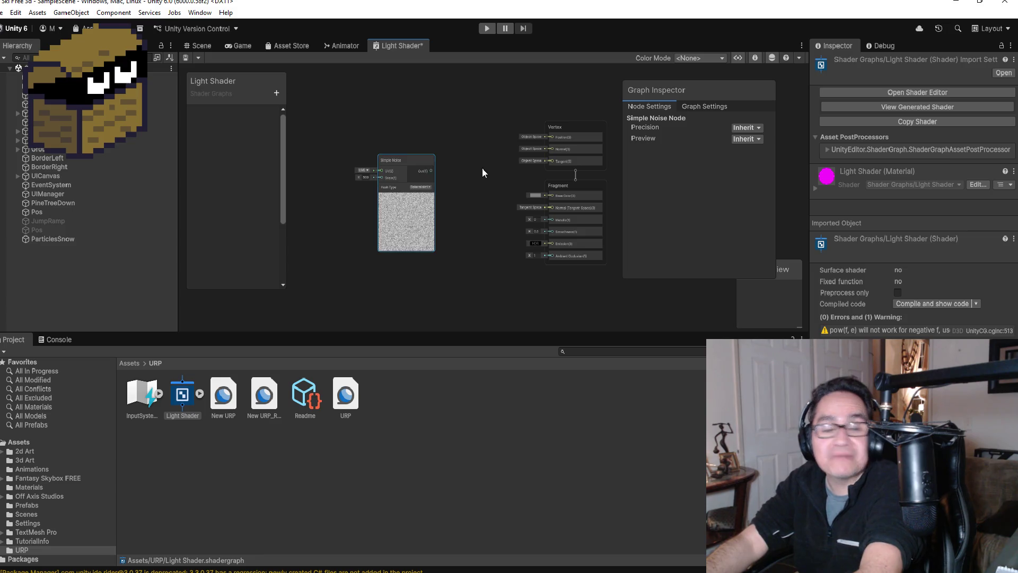
scroll(496, 162, up, 3)
drag(371, 162, 396, 154)
click(276, 93)
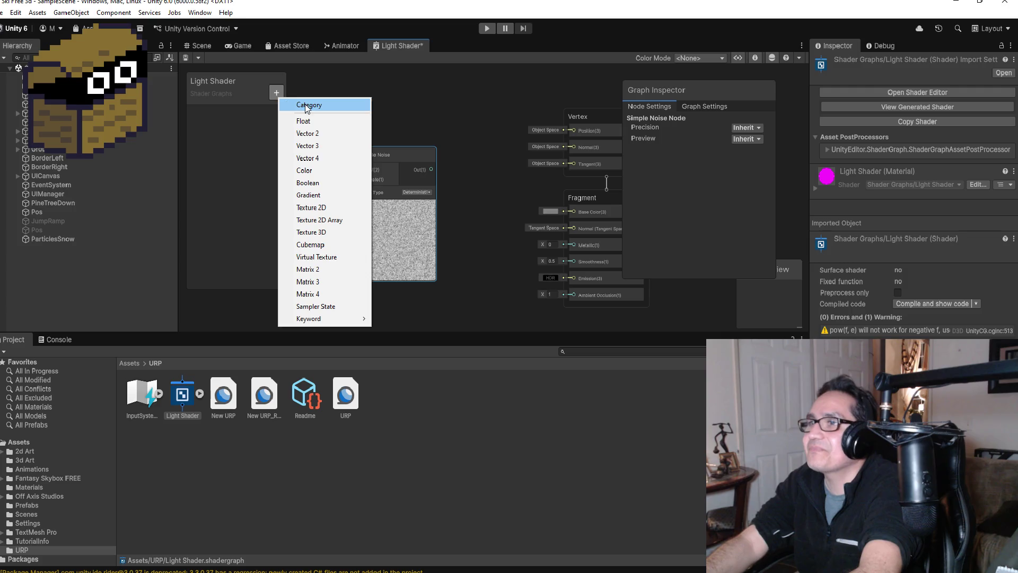
Add a Float property named NoicePower to the Blackboard.
click(300, 118)
text(NoicePO)
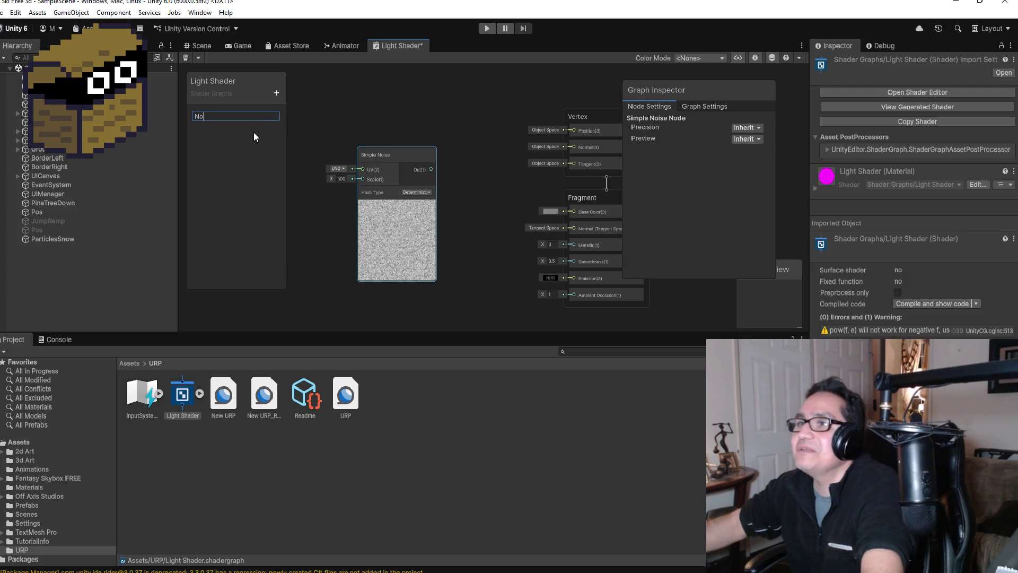
key(BackSpace)
text(ower)
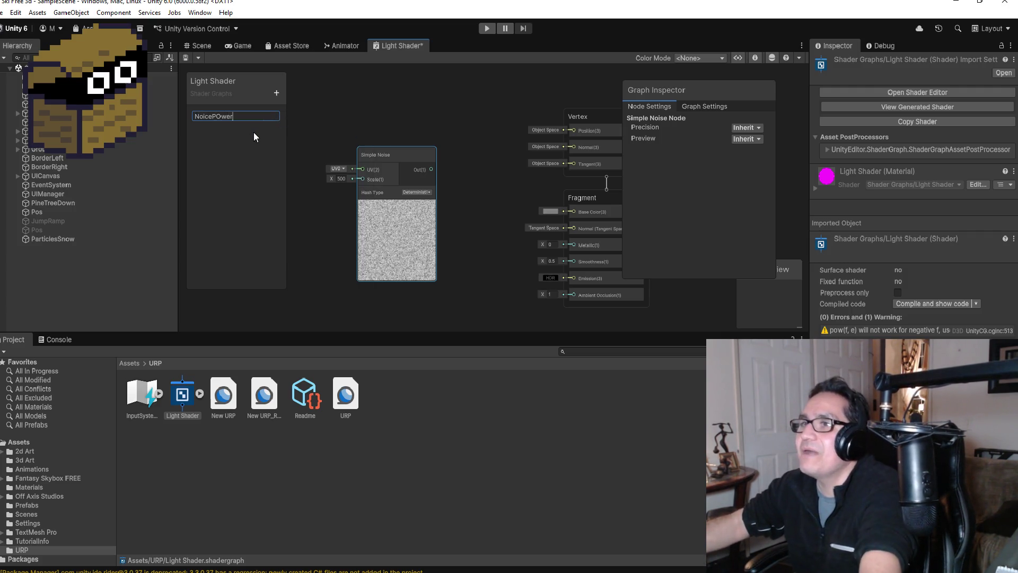
key(BackSpace)
key(BackSpace)
key(BackSpace)
text(ower)
key(Return)
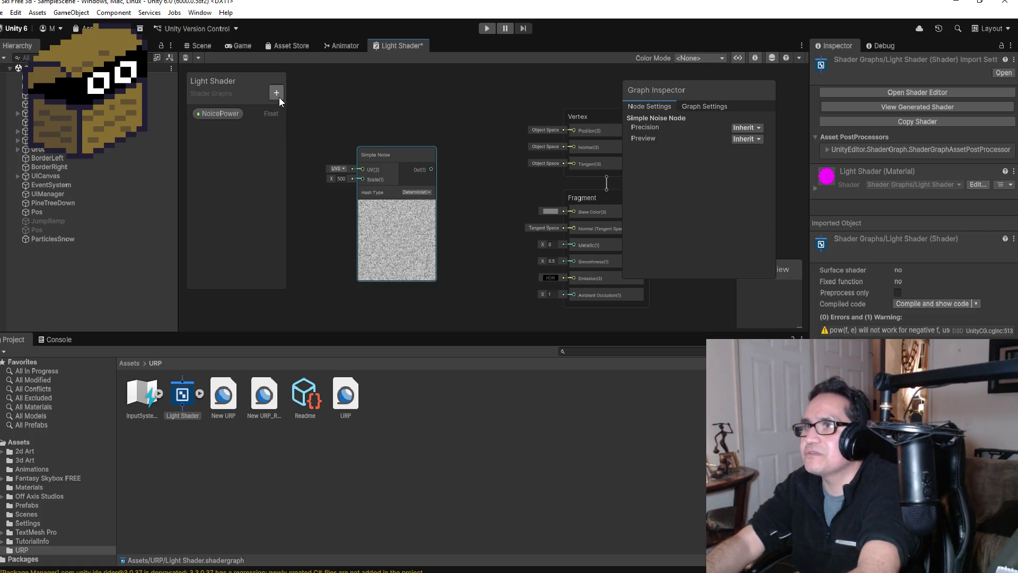
Add two more Float properties named NoiceStrenght and NoiceScale.
click(276, 92)
click(301, 121)
text(NoiceStrenght)
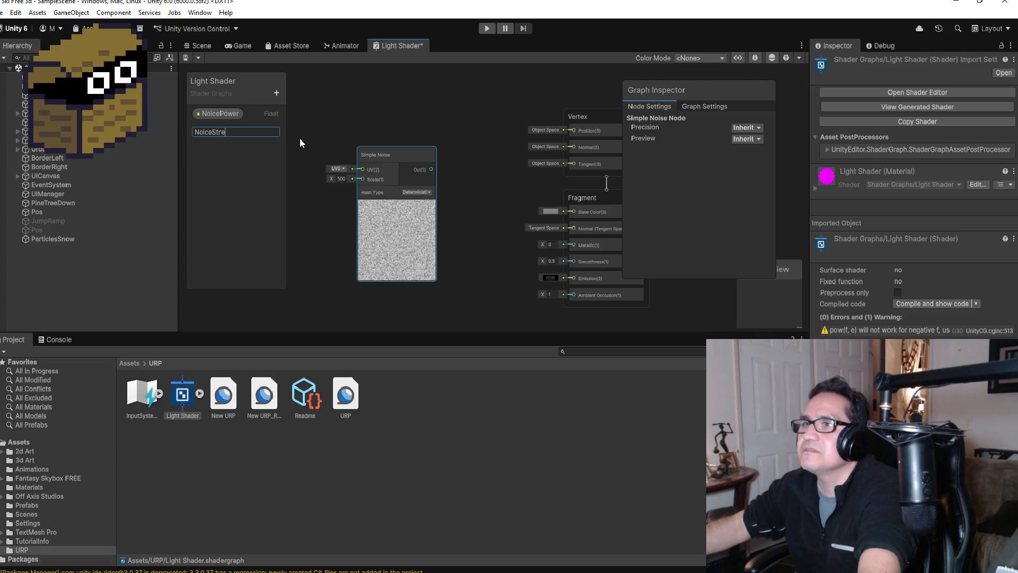
key(Return)
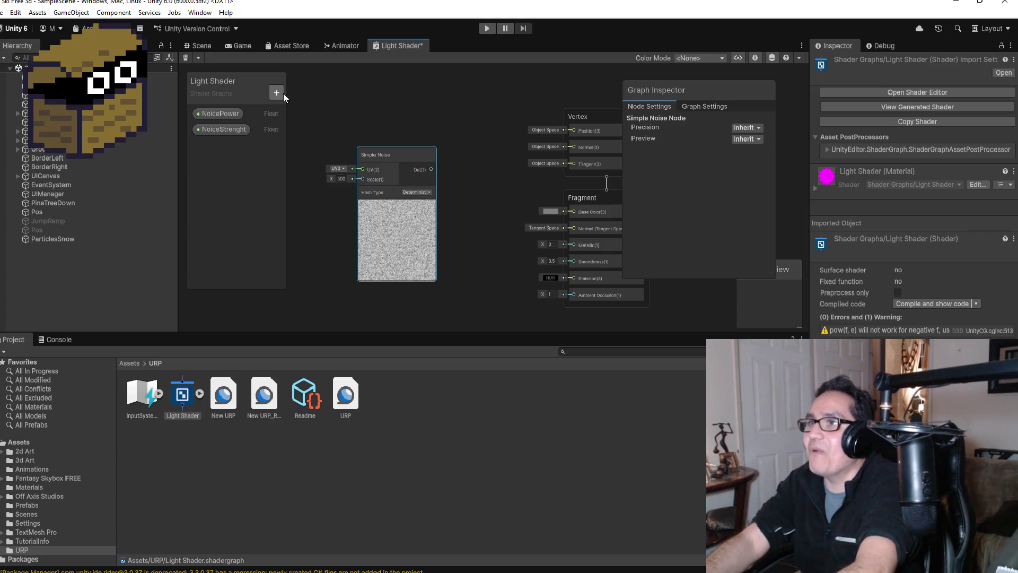
click(276, 93)
click(302, 116)
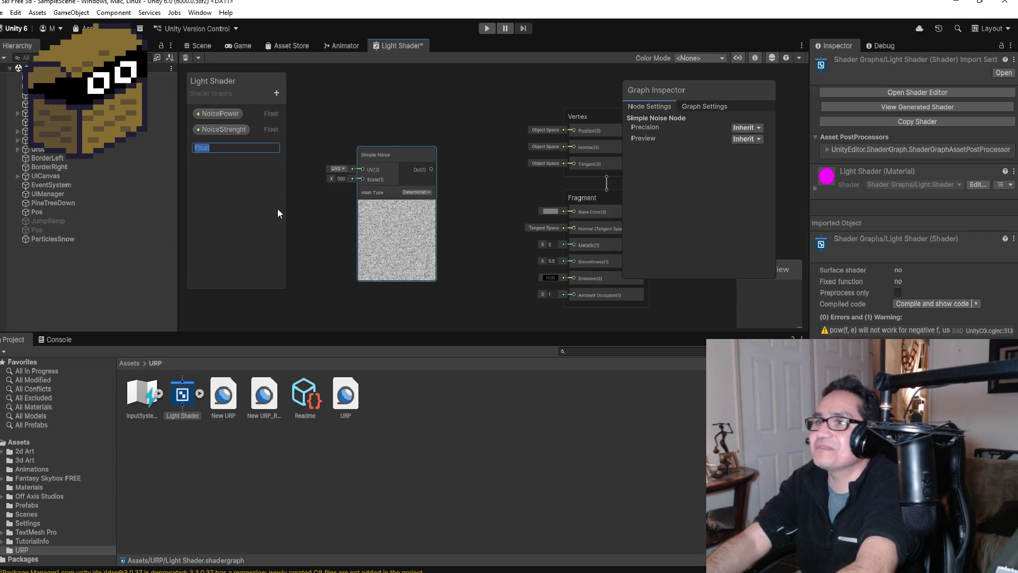
text(NoiceScale)
key(Return)
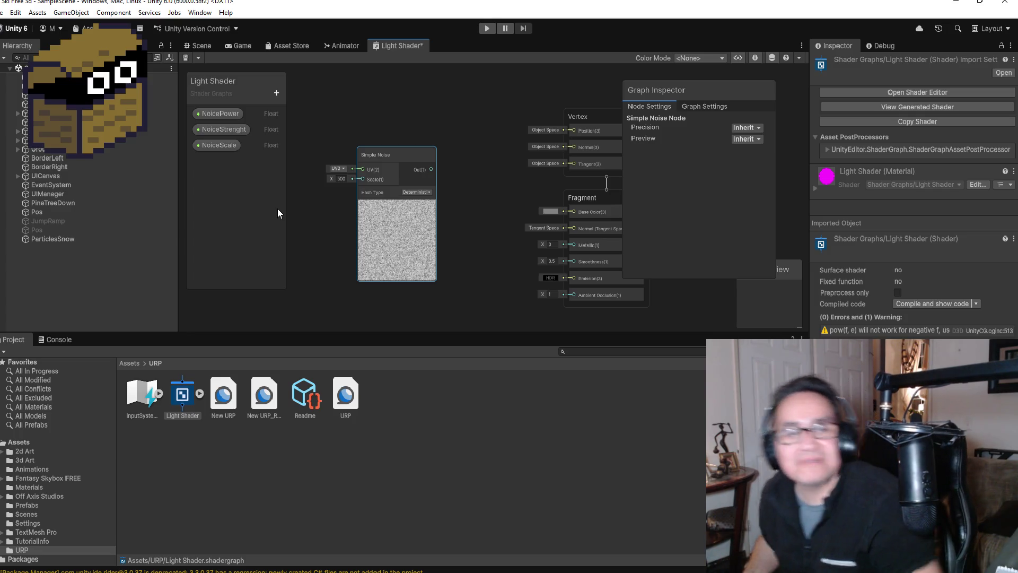
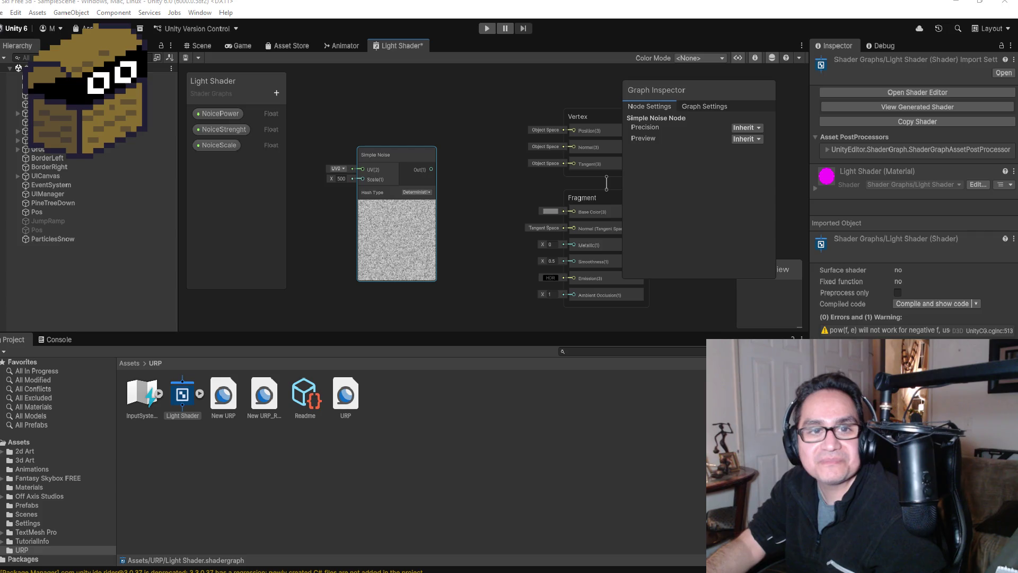
Shift the Simple Noise node left and glance at the Snow Trail tutorial.
scroll(498, 197, up, 2)
mouse_move(382, 144)
mouse_down()
mouse_move(345, 132)
mouse_move(405, 135)
mouse_up()
scroll(509, 182, down, 3)
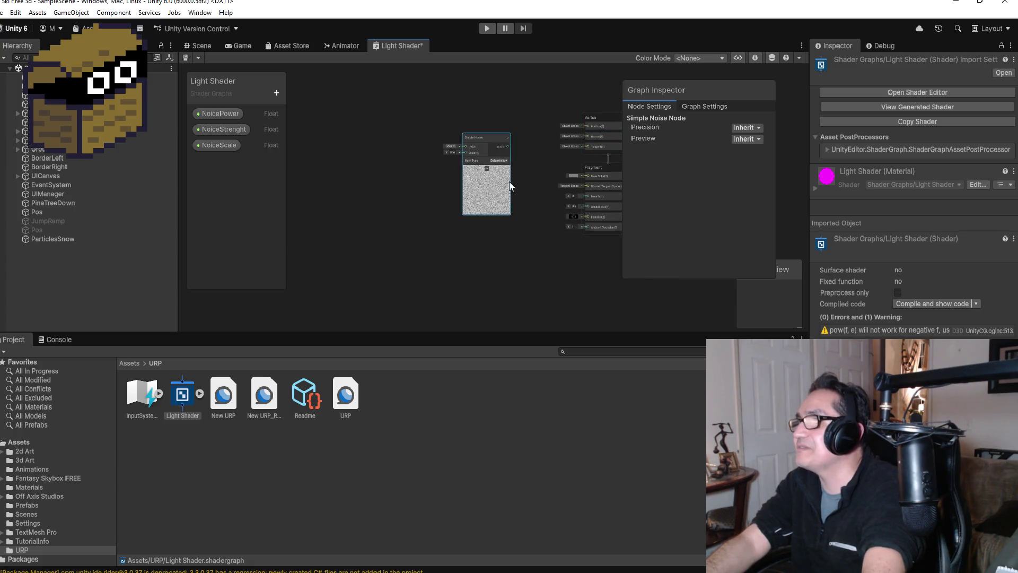
mouse_move(492, 137)
mouse_down()
mouse_move(359, 132)
mouse_move(375, 136)
mouse_up()
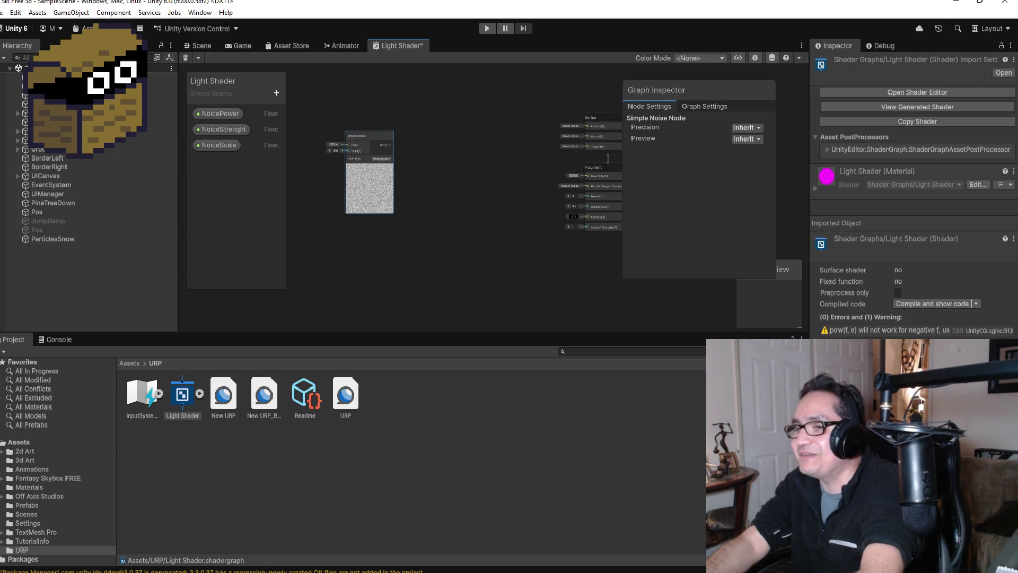
click(286, 552)
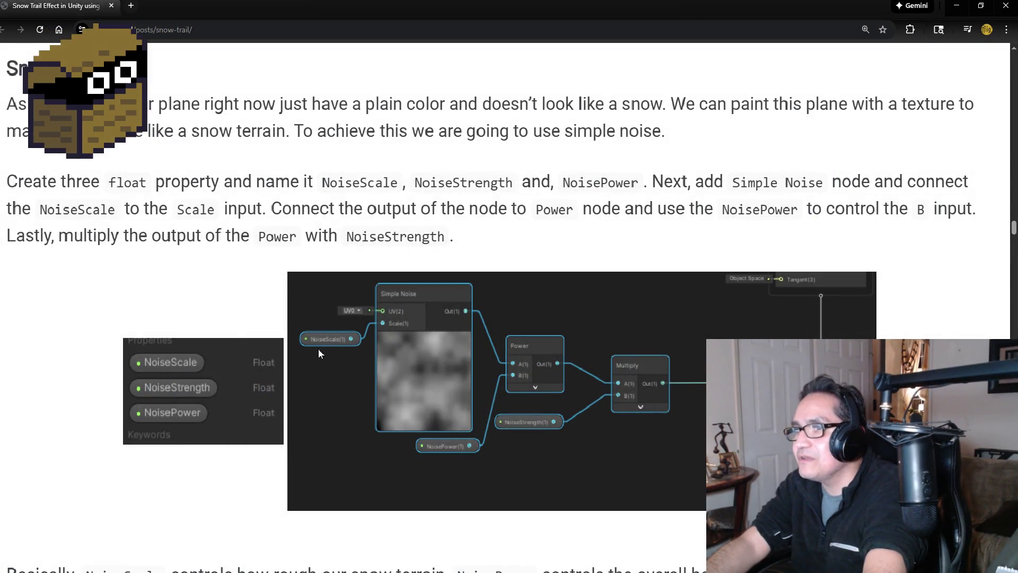
click(956, 6)
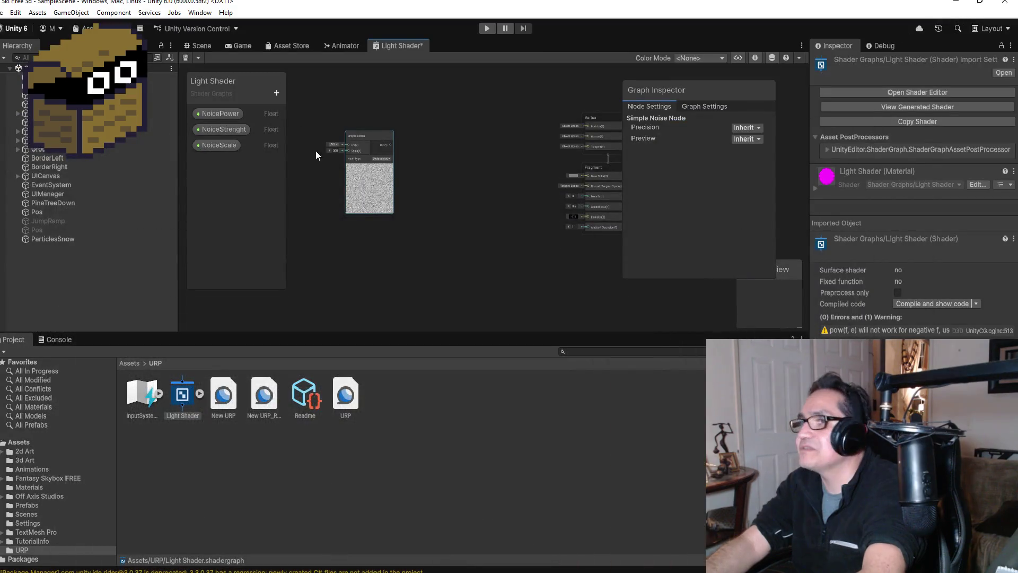
Add the NoiceScale property and wire it into Simple Noise's Scale input, replacing 500.
scroll(340, 151, up, 5)
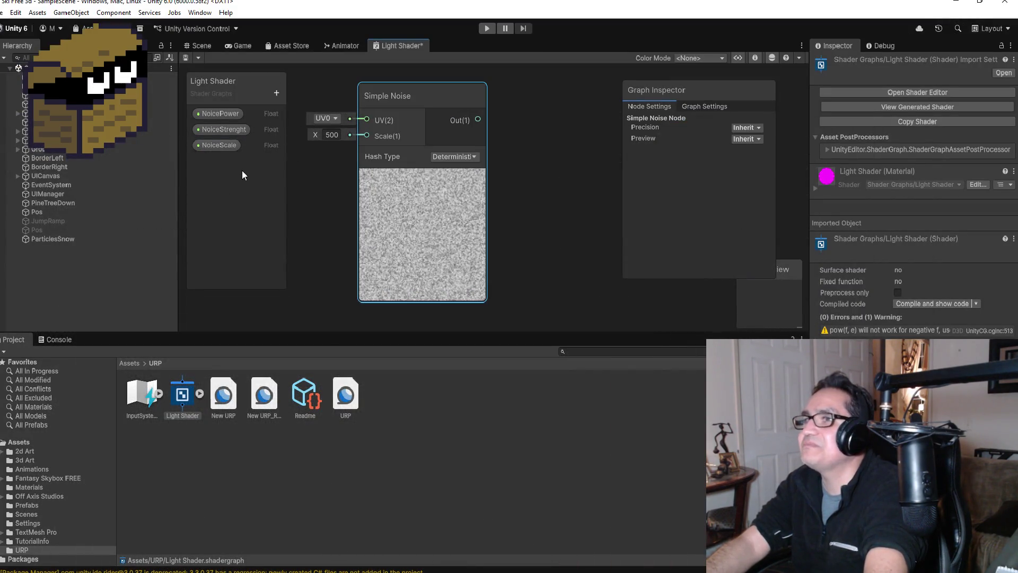
mouse_move(219, 145)
mouse_down()
mouse_move(281, 160)
mouse_move(351, 205)
mouse_move(346, 195)
mouse_move(305, 199)
mouse_up()
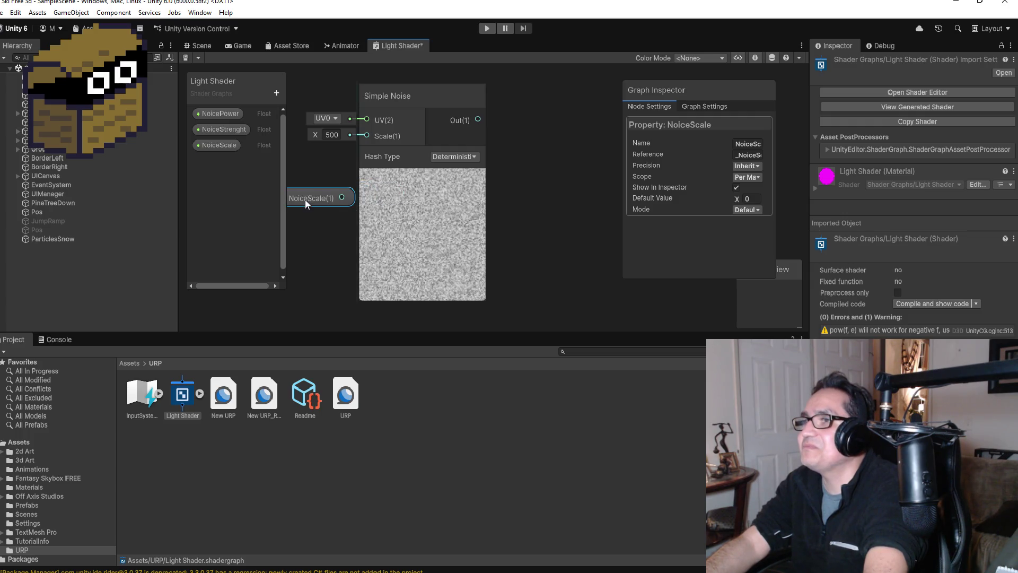
drag(367, 135, 368, 135)
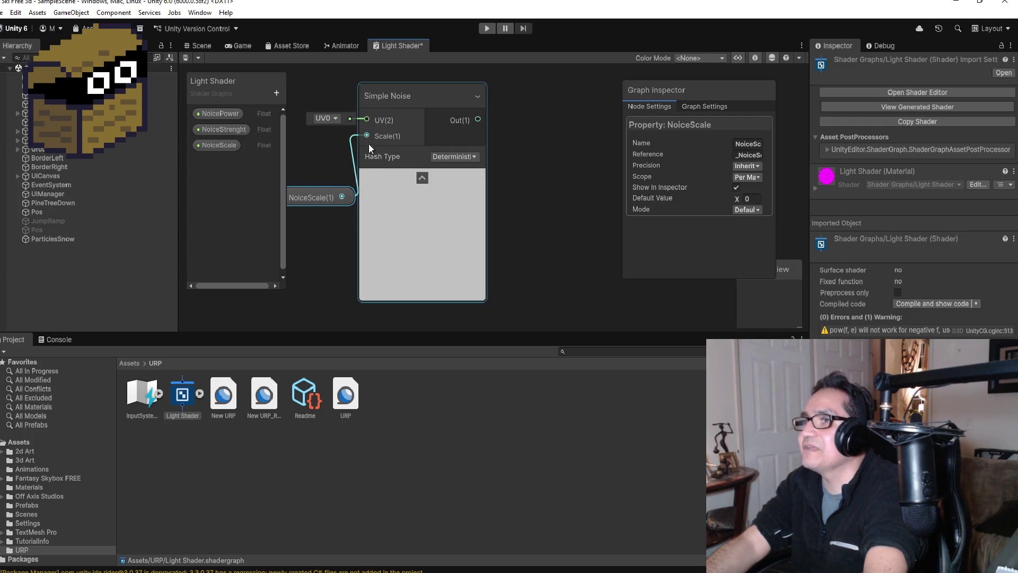
scroll(366, 180, down, 3)
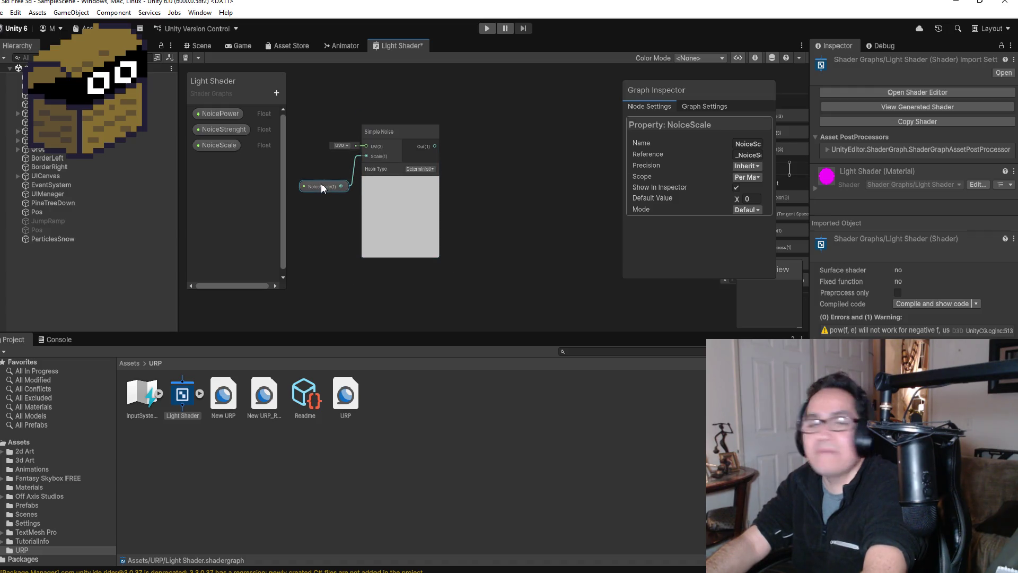
drag(322, 188, 325, 182)
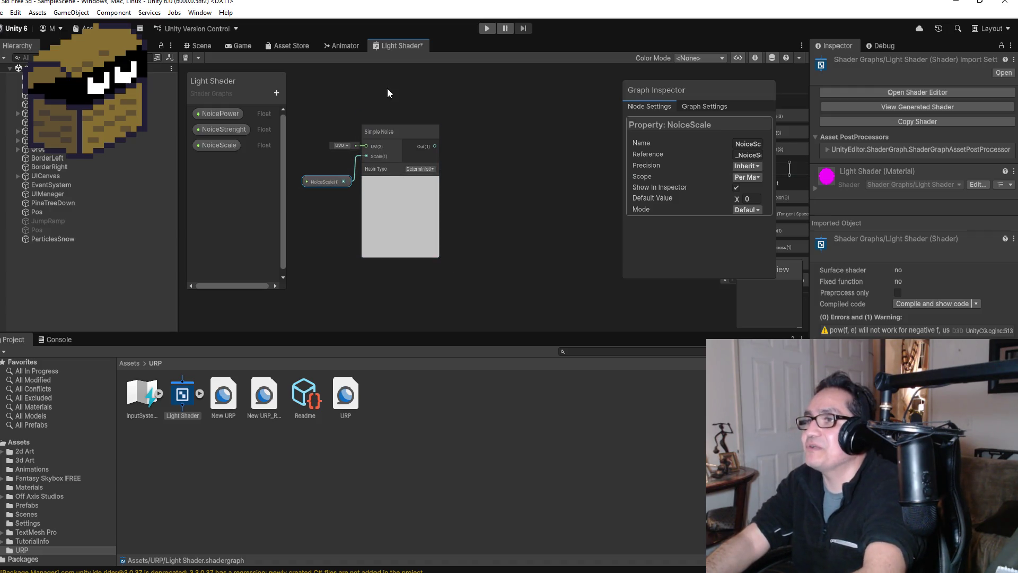
scroll(393, 96, up, 2)
scroll(530, 191, down, 2)
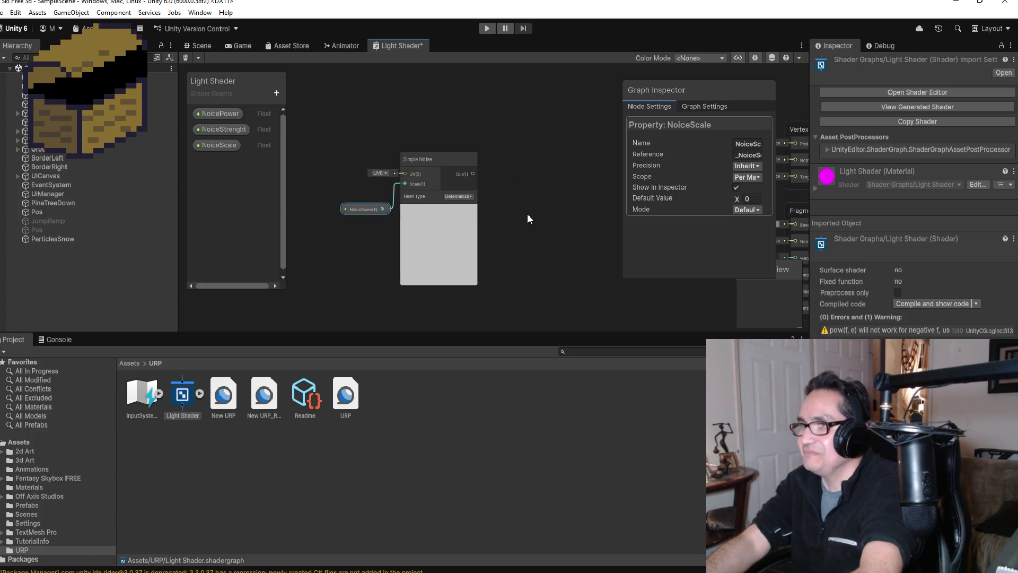
scroll(535, 209, up, 2)
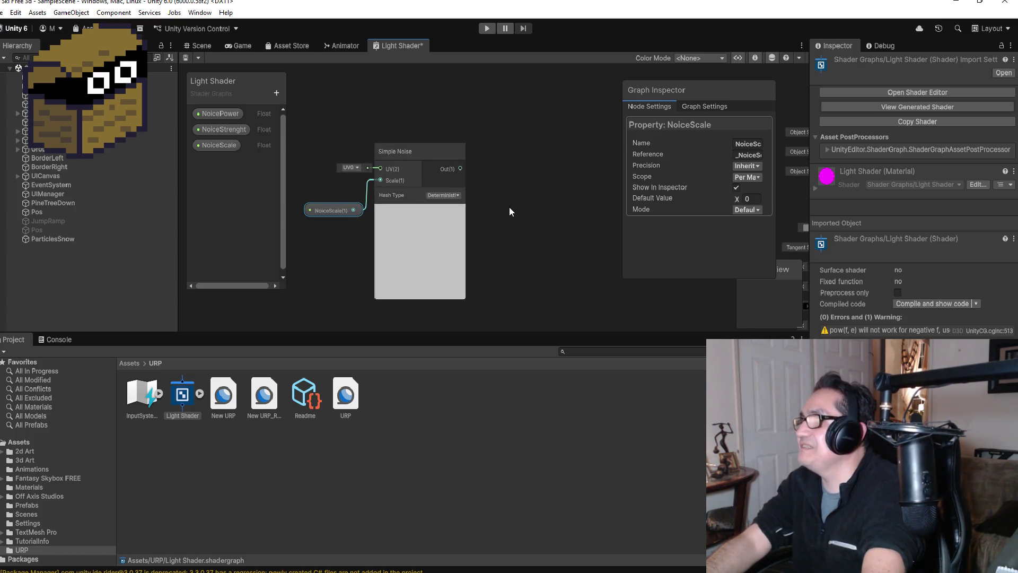
right_click(514, 189)
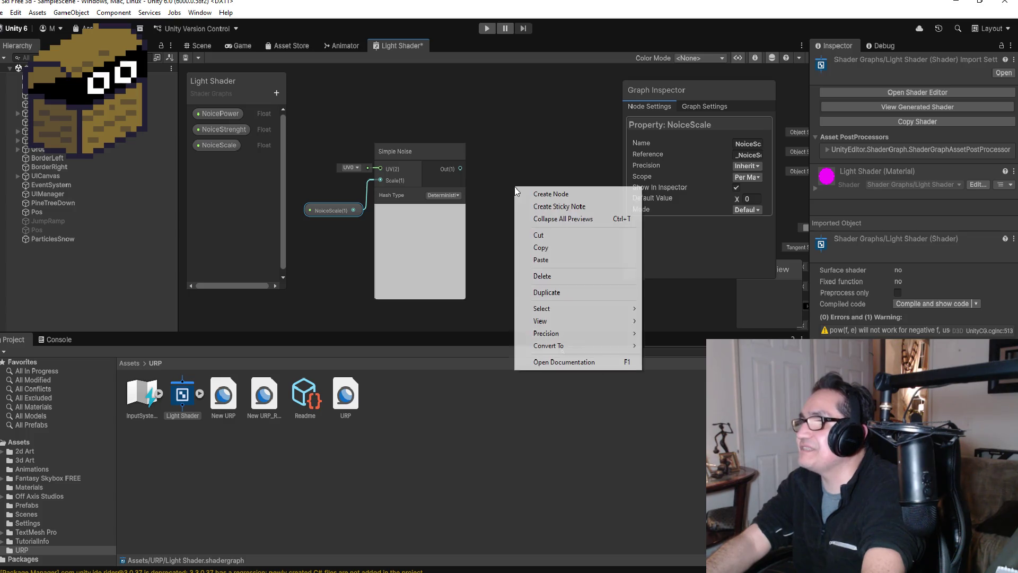
Add a Power node (Math > Basic) from a 'power' node search.
click(546, 194)
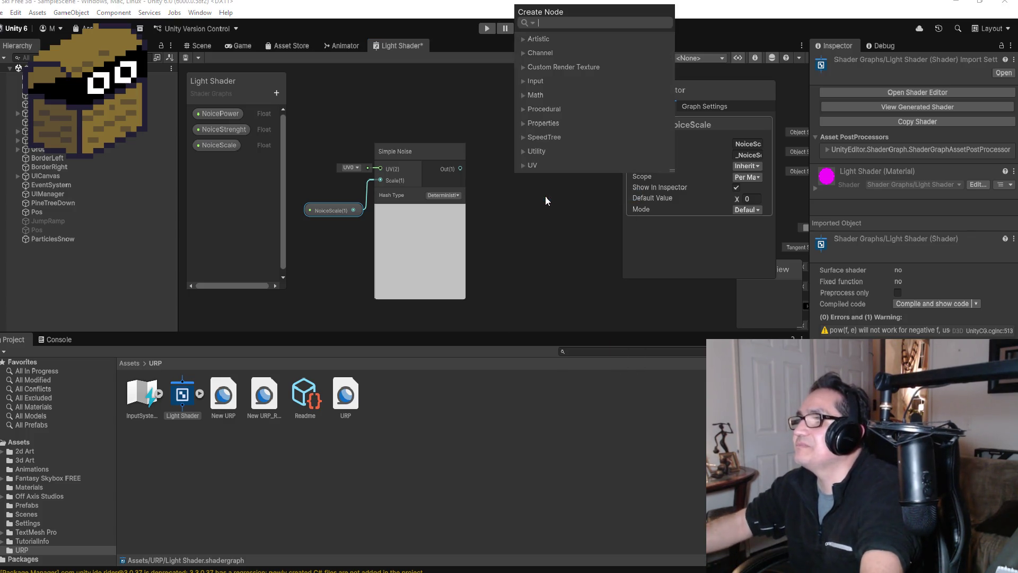
text(power)
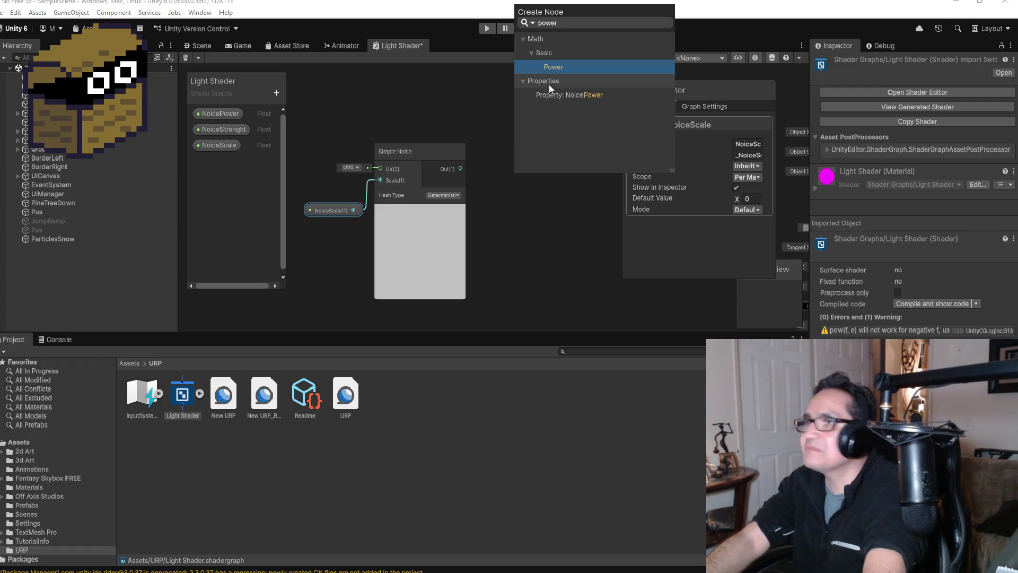
click(545, 72)
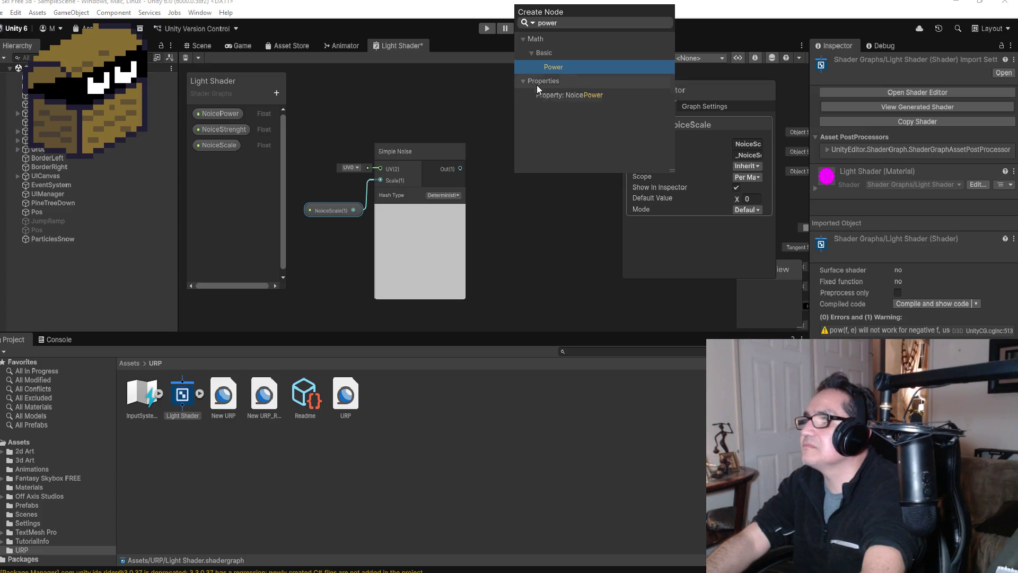
click(522, 81)
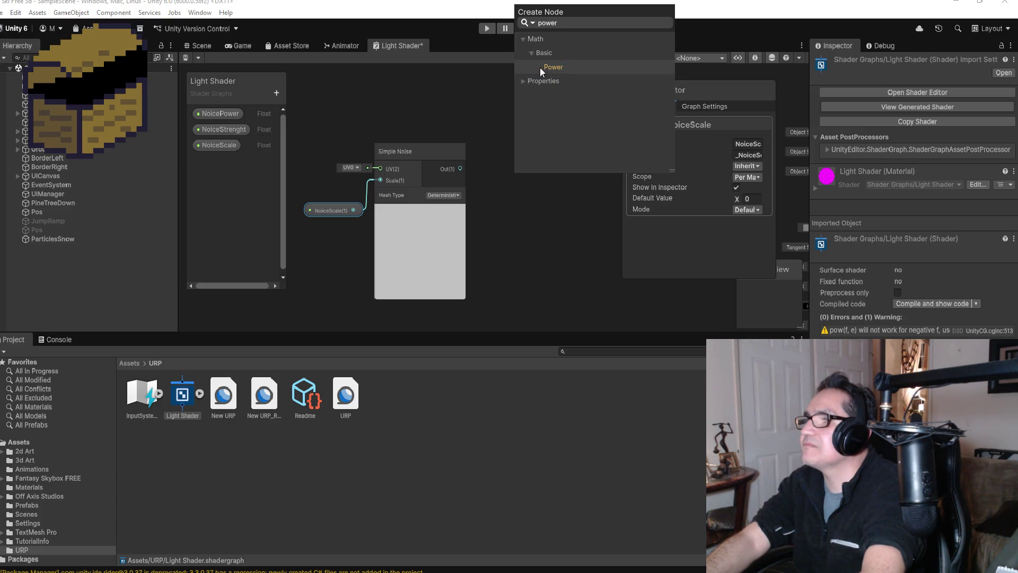
click(535, 52)
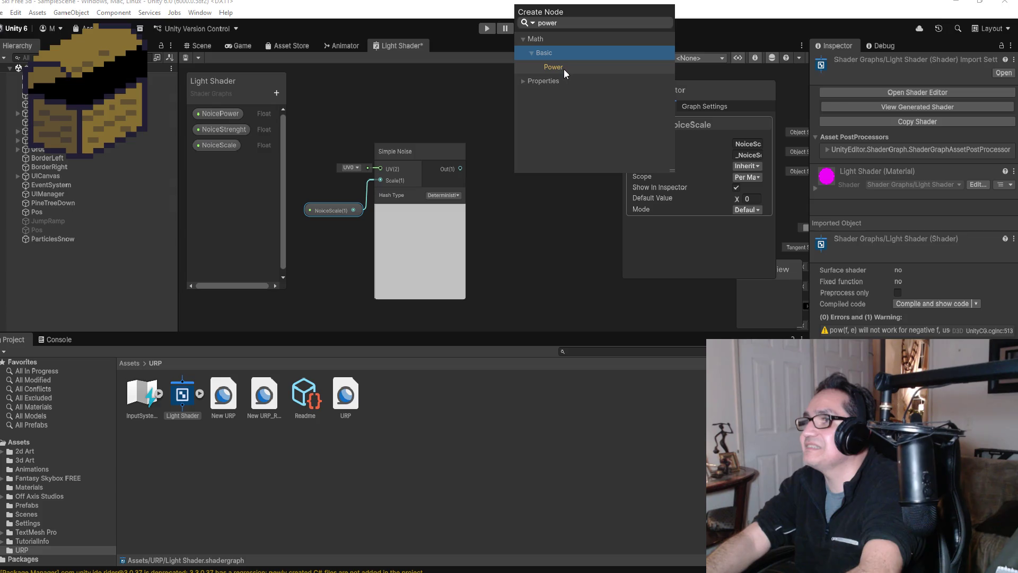
click(564, 68)
click(564, 68)
mouse_move(532, 212)
mouse_down()
mouse_move(546, 166)
mouse_move(555, 195)
mouse_up()
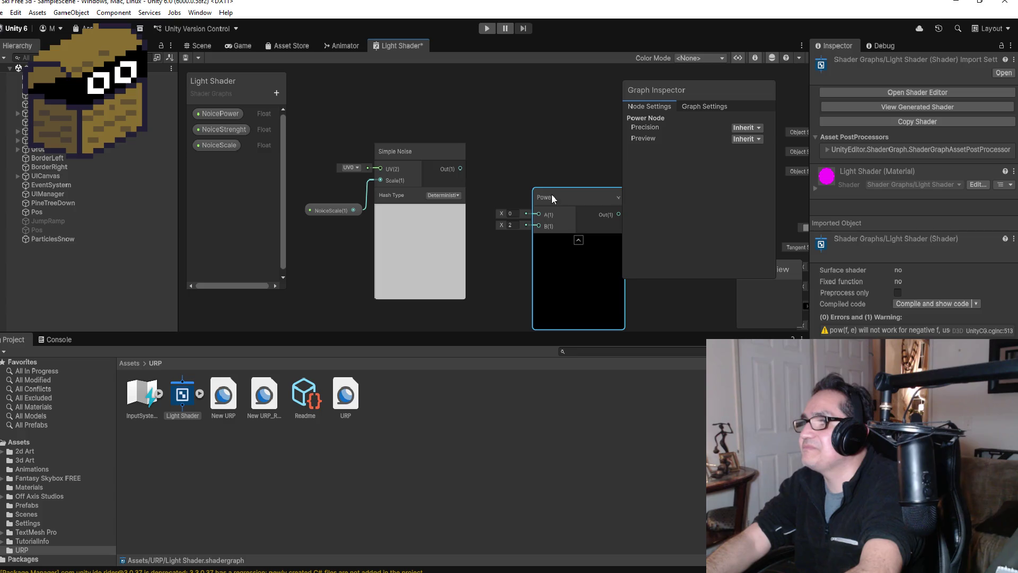
Feed Simple Noise's output into Power's A input, leaving B at 2.
scroll(555, 196, down, 2)
scroll(530, 157, up, 5)
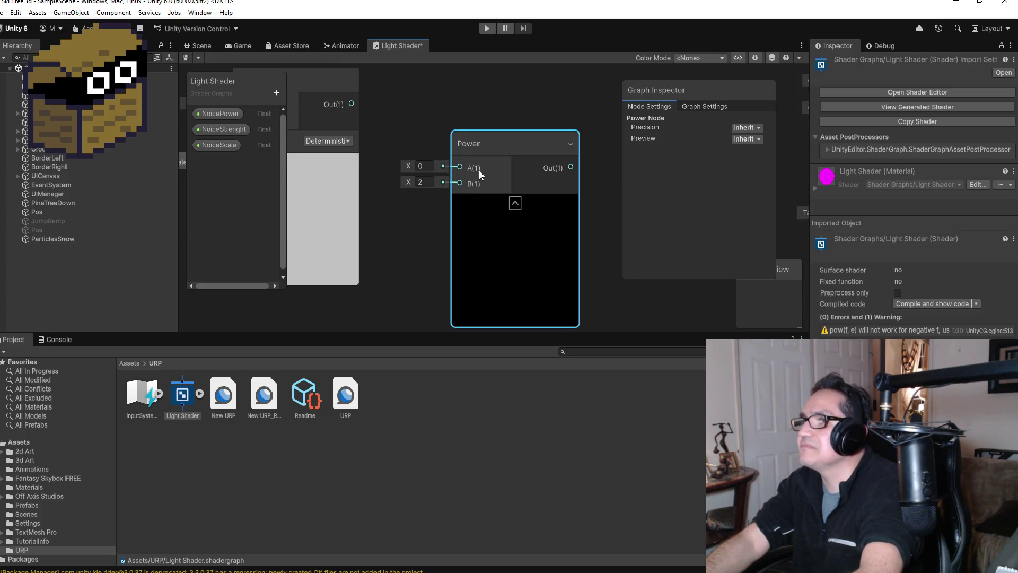
mouse_move(463, 168)
mouse_down()
mouse_move(358, 128)
mouse_move(352, 162)
mouse_up()
scroll(392, 217, down, 3)
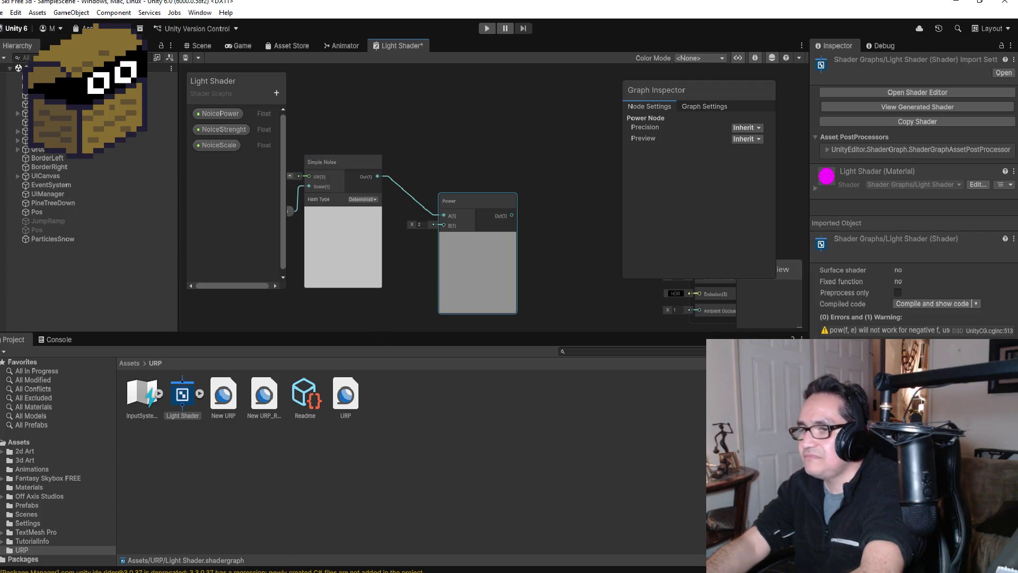
mouse_move(167, 572)
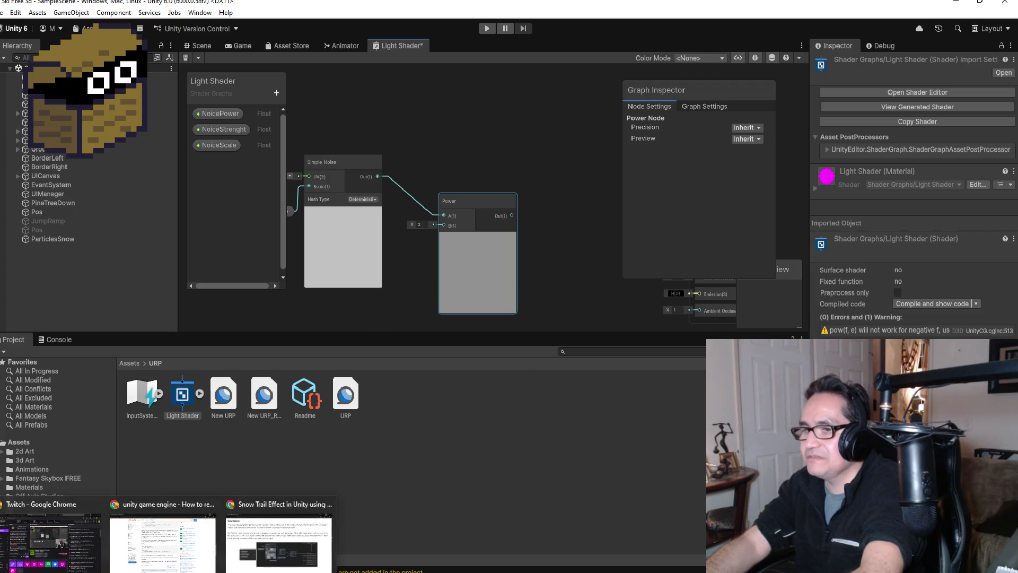
click(278, 535)
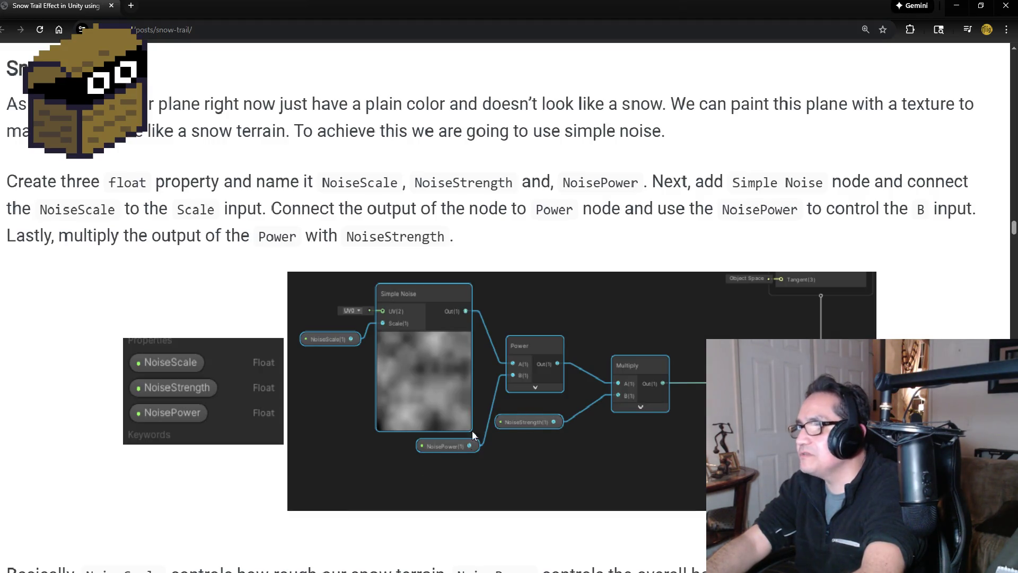
Add the NoicePower property node and connect it to Power's B input instead of 2.
click(956, 7)
mouse_move(226, 112)
mouse_down()
mouse_move(397, 308)
mouse_move(389, 227)
mouse_move(401, 231)
mouse_move(426, 136)
mouse_move(444, 138)
mouse_up()
scroll(565, 202, down, 3)
scroll(612, 168, up, 2)
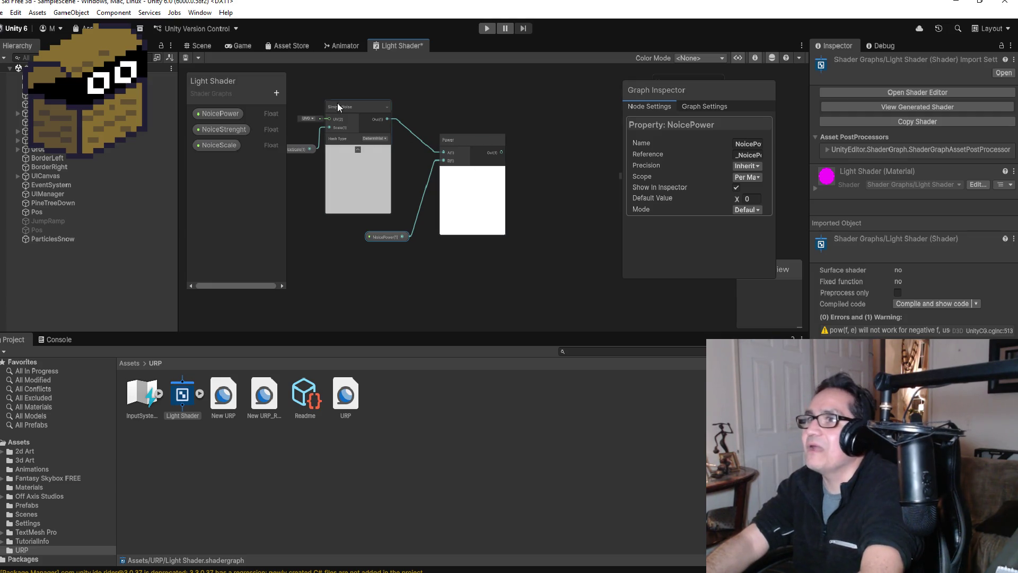
right_click(563, 155)
Add a Multiply node from a 'Mu' node search and place it.
click(587, 159)
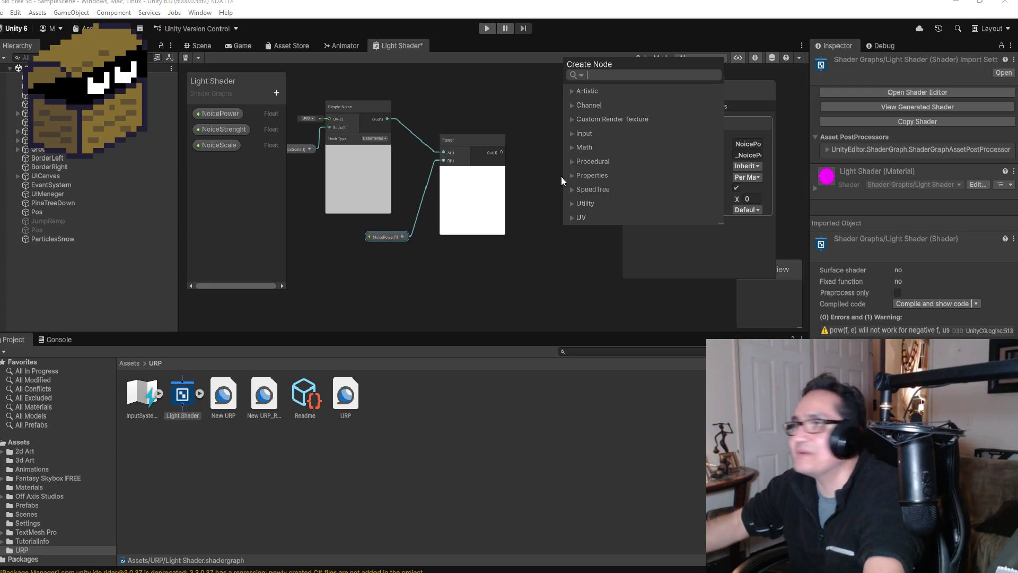
text(POw)
key(BackSpace)
key(BackSpace)
key(BackSpace)
text(Mu)
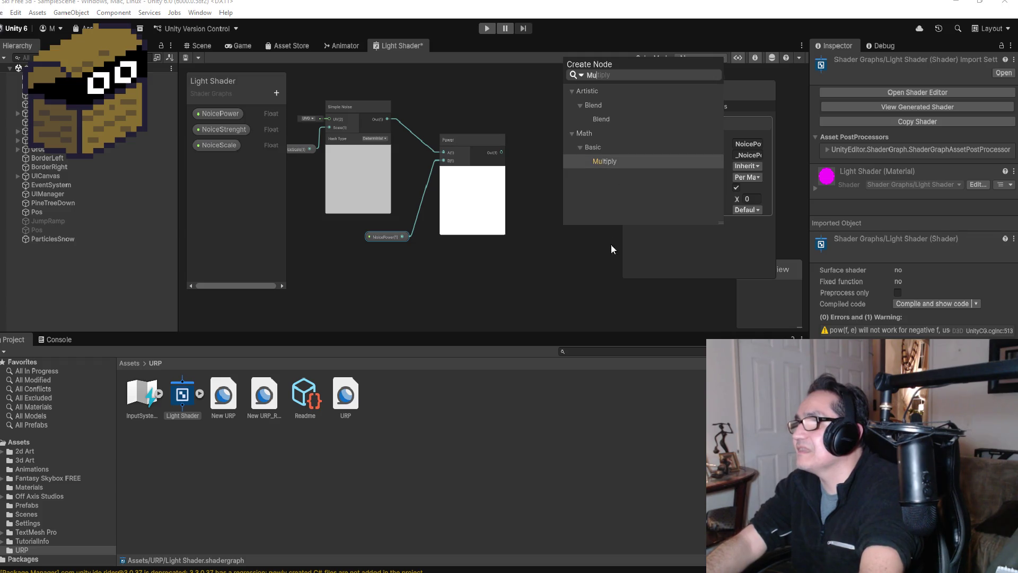
click(606, 160)
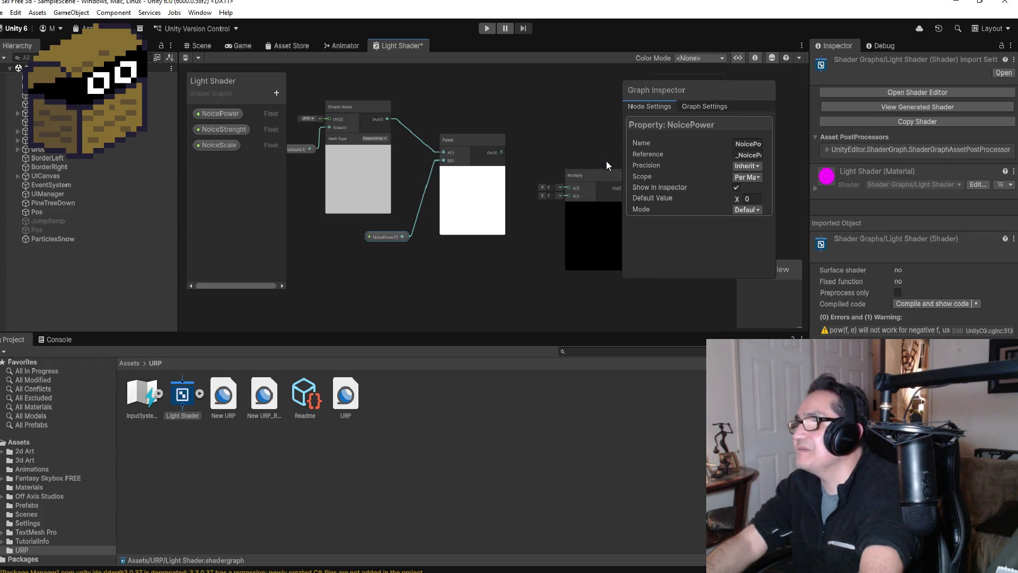
mouse_move(584, 173)
mouse_down()
mouse_move(565, 157)
mouse_move(552, 174)
mouse_up()
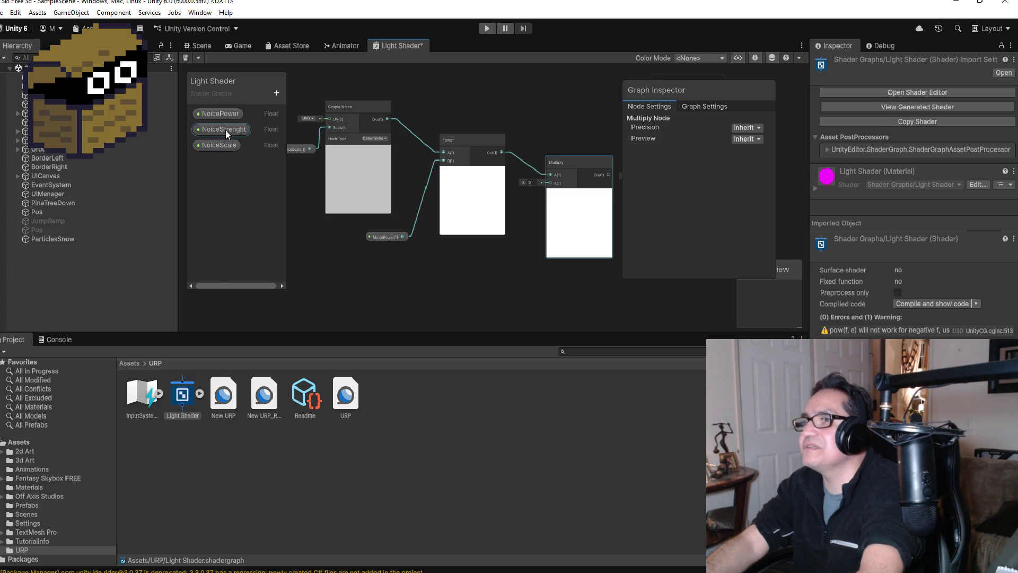
Bring the NoiceStrenght property node into the graph beside Multiply.
mouse_move(225, 129)
mouse_down()
mouse_move(526, 265)
mouse_move(504, 252)
mouse_move(545, 180)
mouse_up()
scroll(602, 192, down, 2)
scroll(611, 180, up, 1)
scroll(590, 137, down, 2)
scroll(673, 113, down, 1)
mouse_move(721, 91)
mouse_down()
mouse_move(390, 139)
mouse_move(328, 174)
mouse_move(291, 181)
mouse_up()
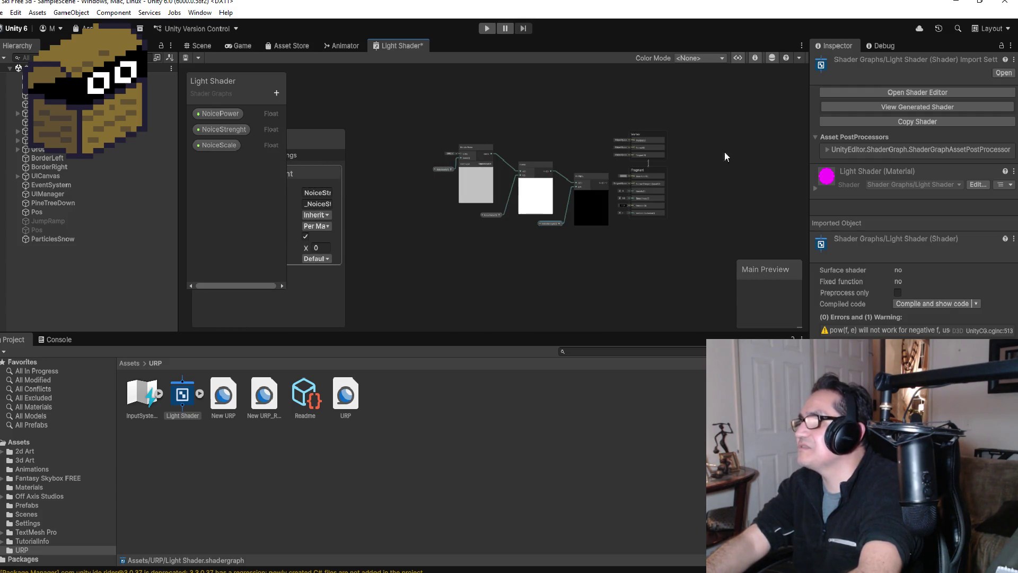
scroll(720, 112, up, 2)
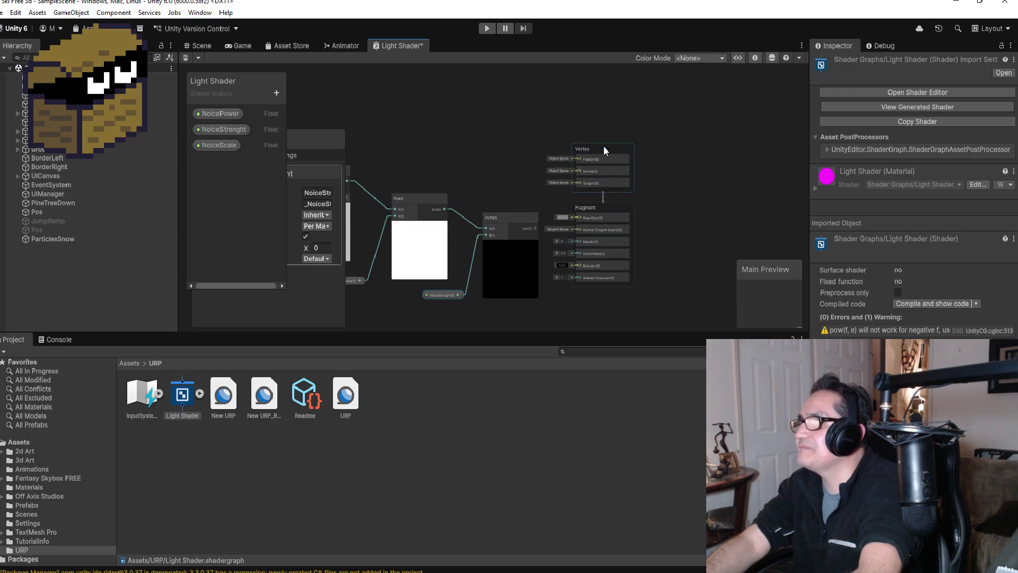
Shift the Vertex and Fragment blocks right and wire Multiply's output into Base Color.
drag(605, 146, 629, 145)
drag(594, 206, 620, 209)
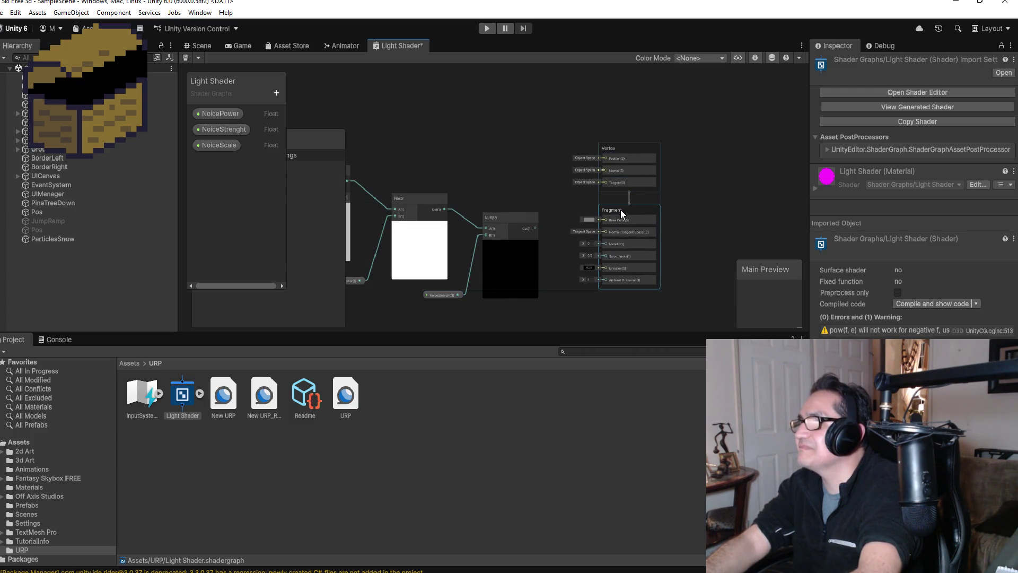
drag(533, 230, 606, 221)
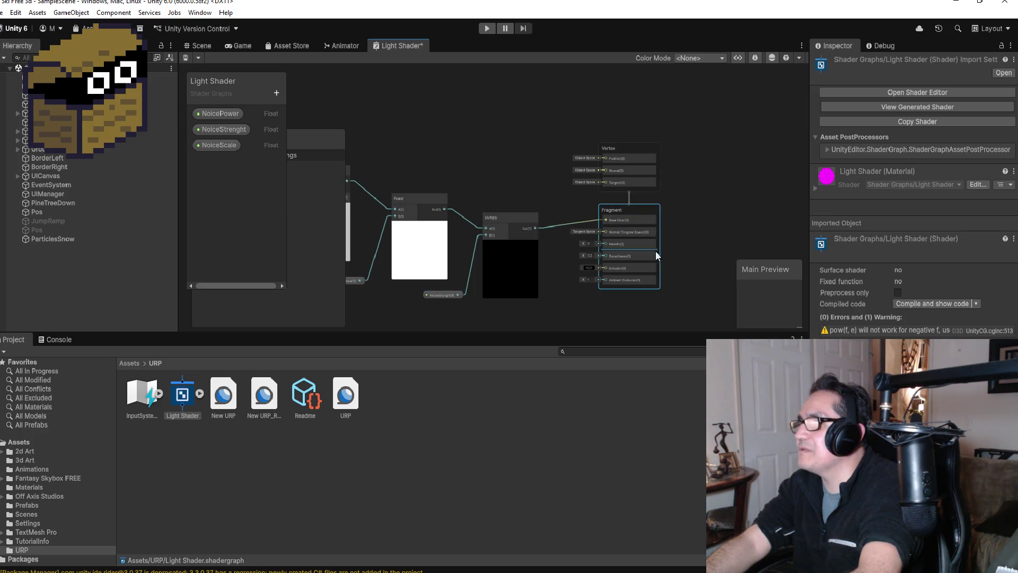
scroll(508, 288, up, 5)
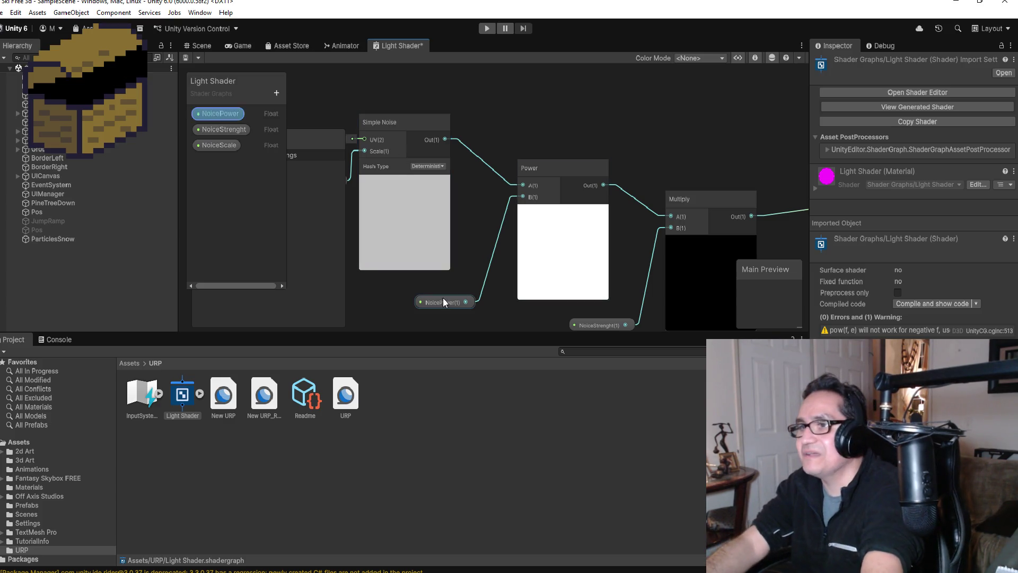
scroll(574, 219, down, 4)
scroll(660, 238, up, 3)
right_click(778, 290)
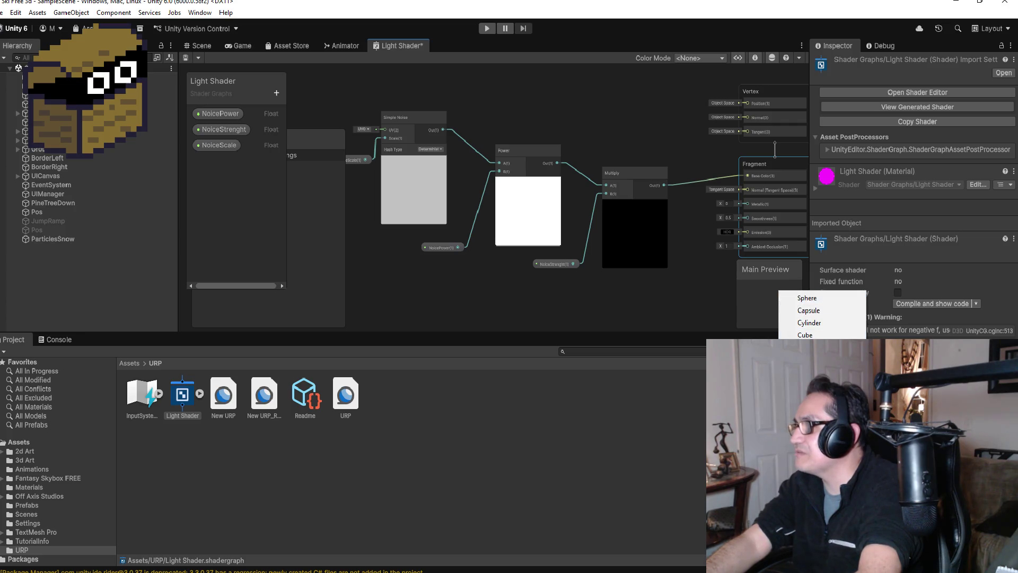
key(Escape)
scroll(695, 300, down, 3)
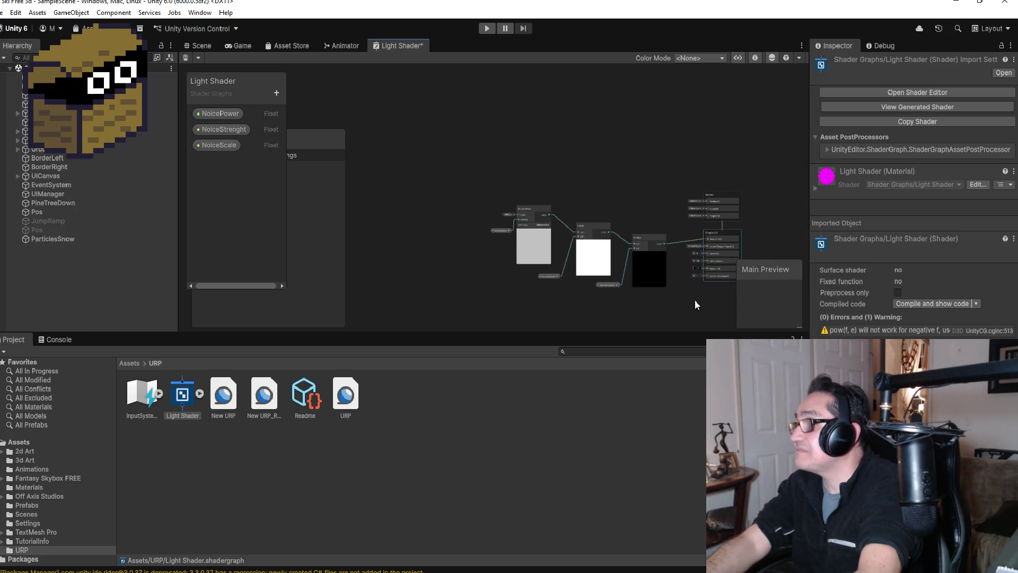
scroll(699, 298, up, 3)
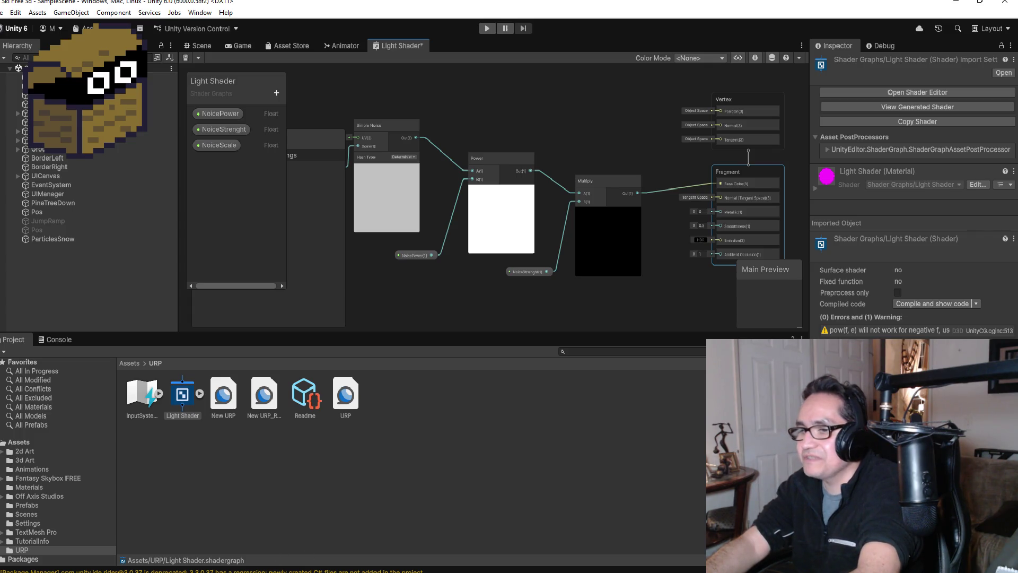
click(265, 554)
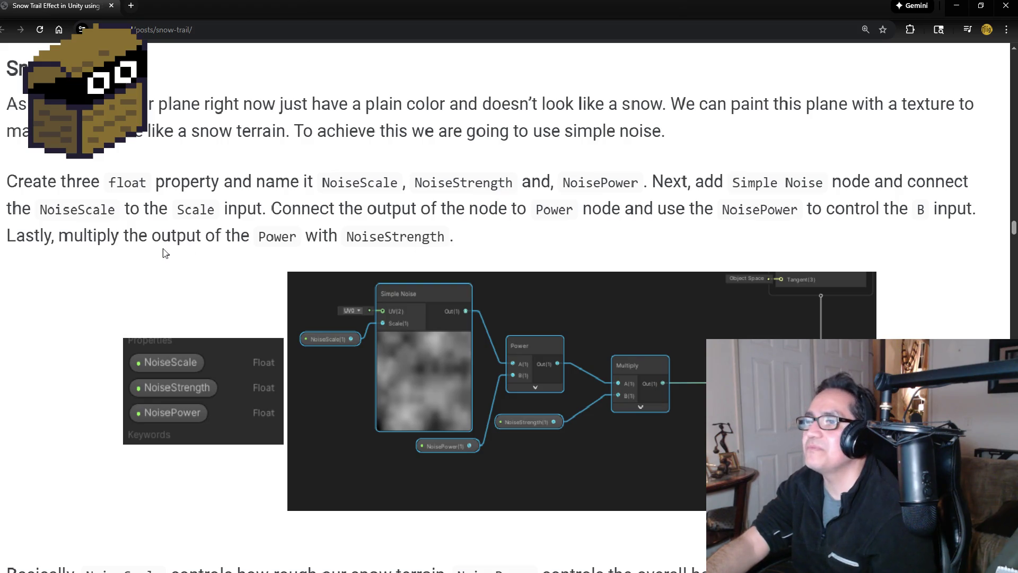
Scroll the Snow Trail tutorial to the Vertex Displacement Position–Split–Add–Combine diagram.
scroll(567, 320, down, 2)
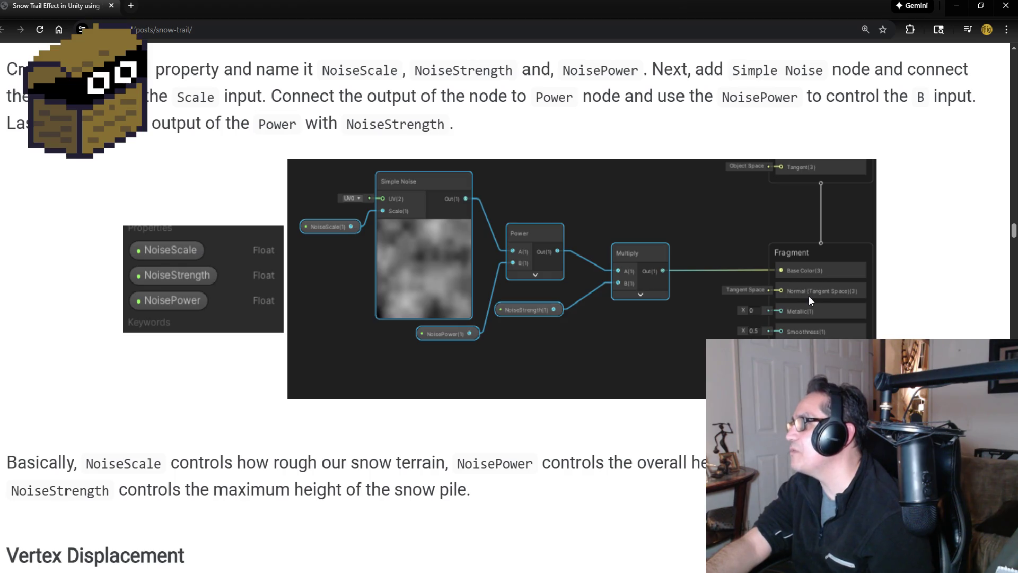
click(957, 5)
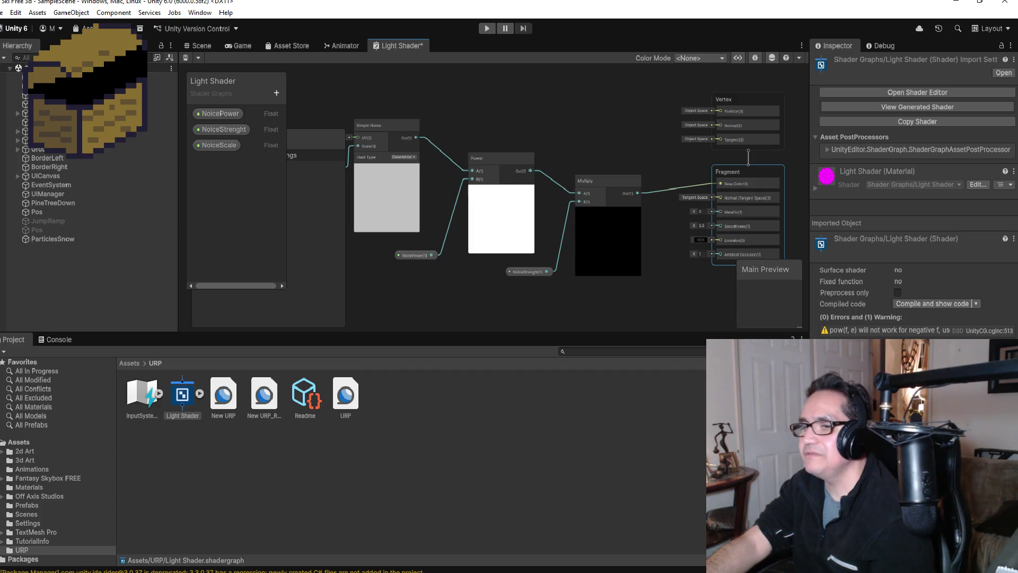
click(248, 543)
scroll(519, 380, down, 3)
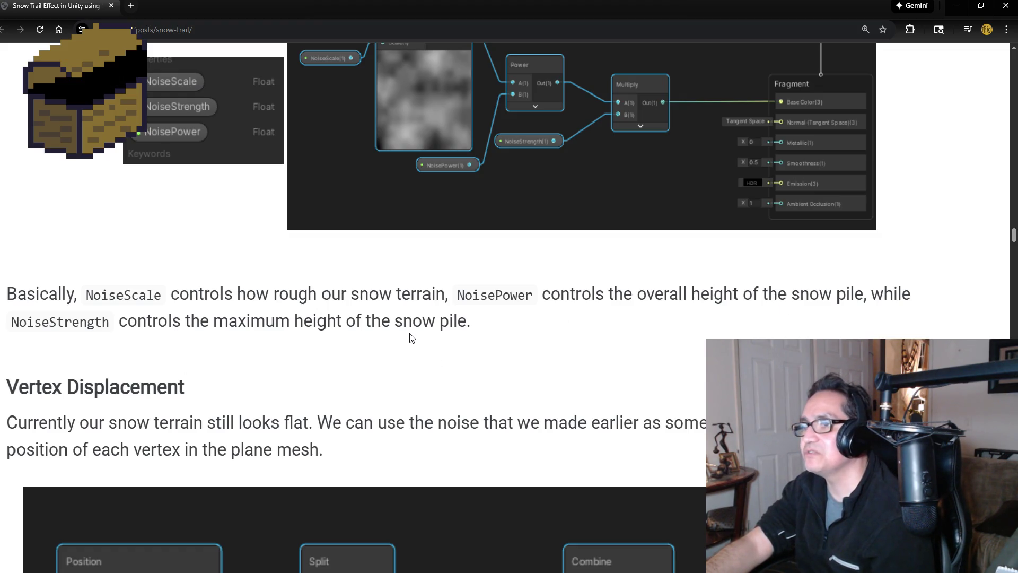
scroll(403, 350, down, 2)
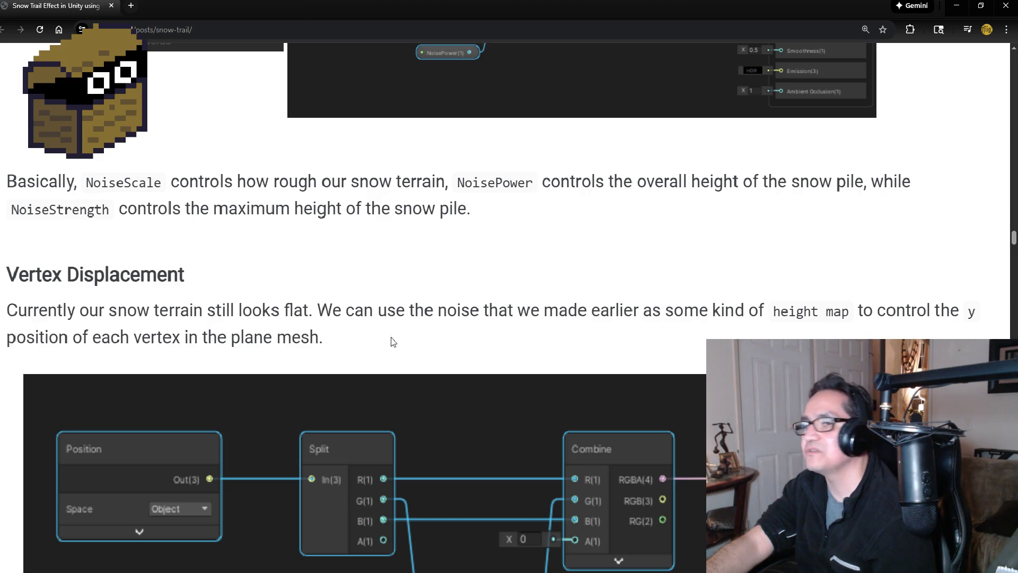
scroll(198, 339, down, 4)
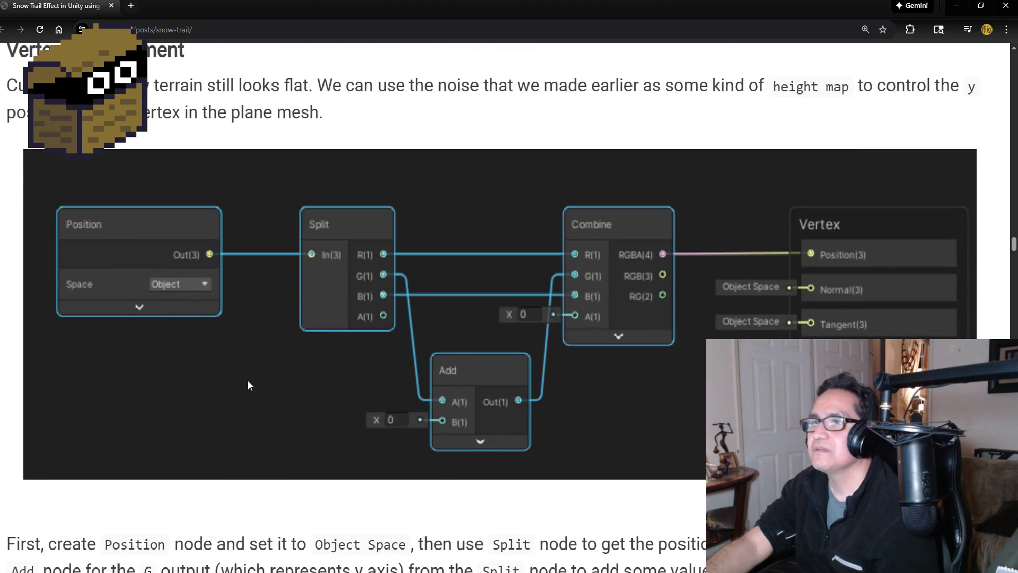
scroll(255, 380, down, 3)
scroll(265, 392, down, 2)
scroll(318, 371, down, 2)
scroll(351, 360, down, 9)
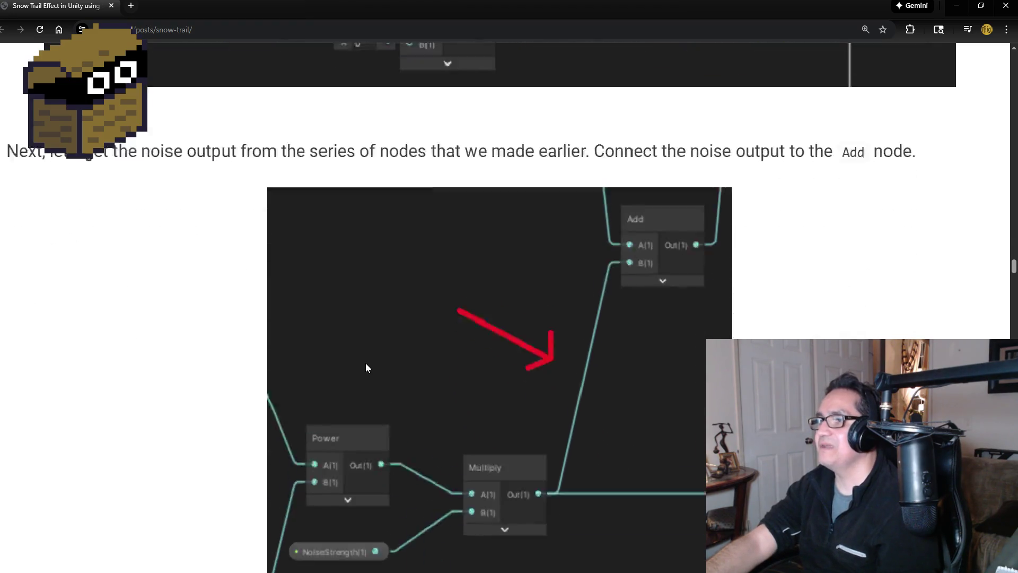
scroll(375, 351, down, 4)
scroll(386, 343, up, 15)
scroll(410, 345, up, 16)
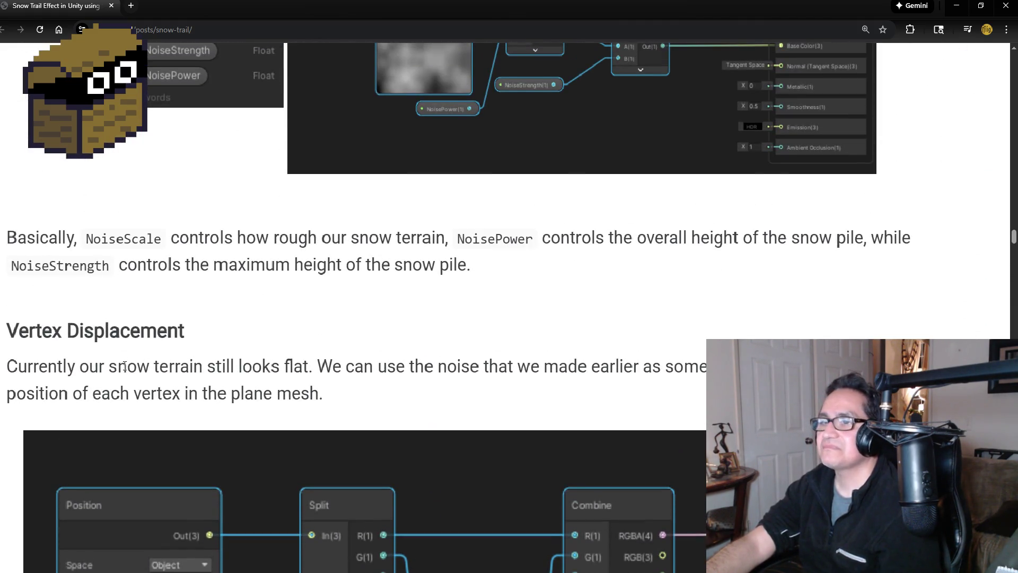
scroll(239, 365, down, 1)
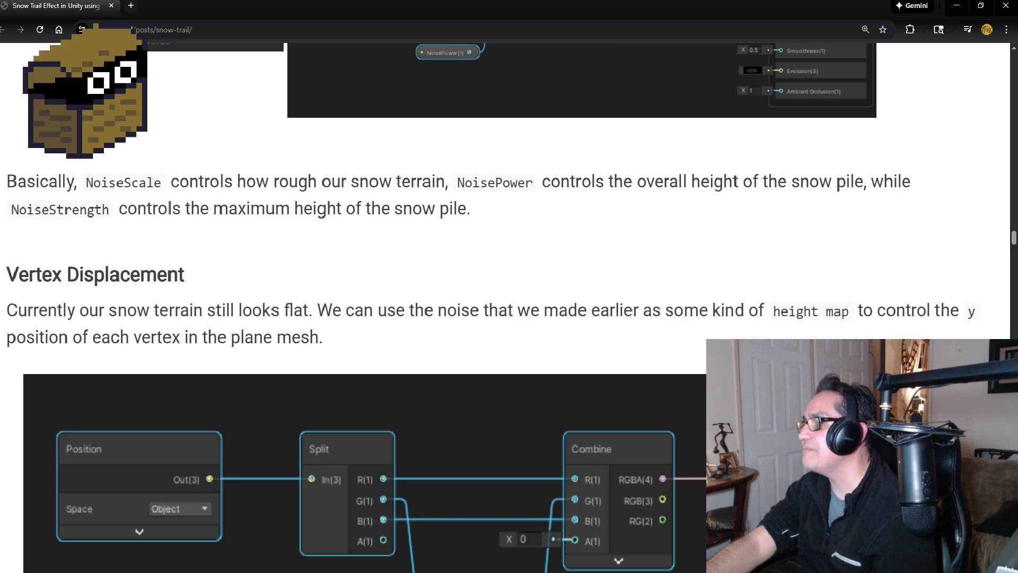
scroll(335, 344, down, 3)
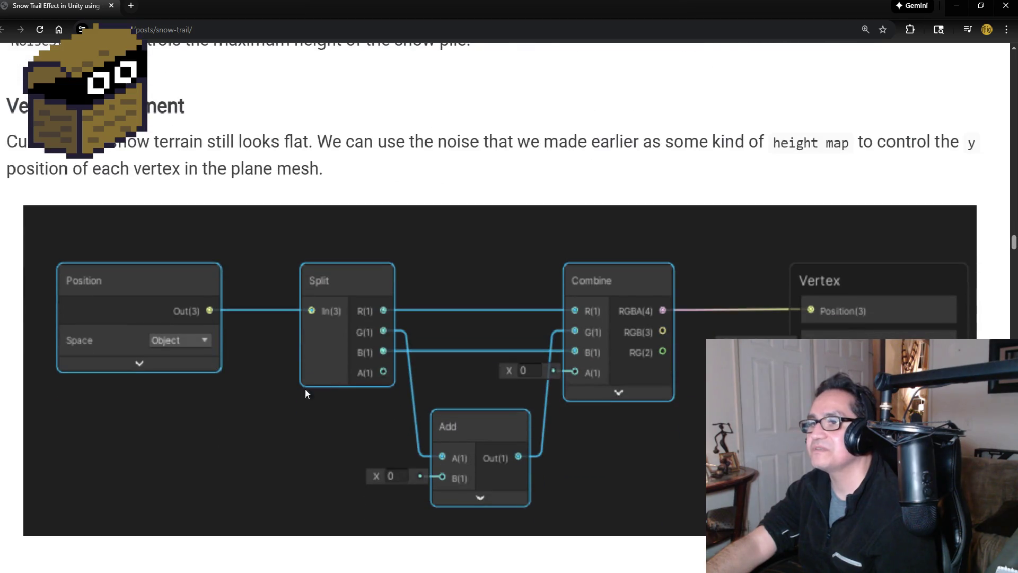
scroll(285, 387, down, 5)
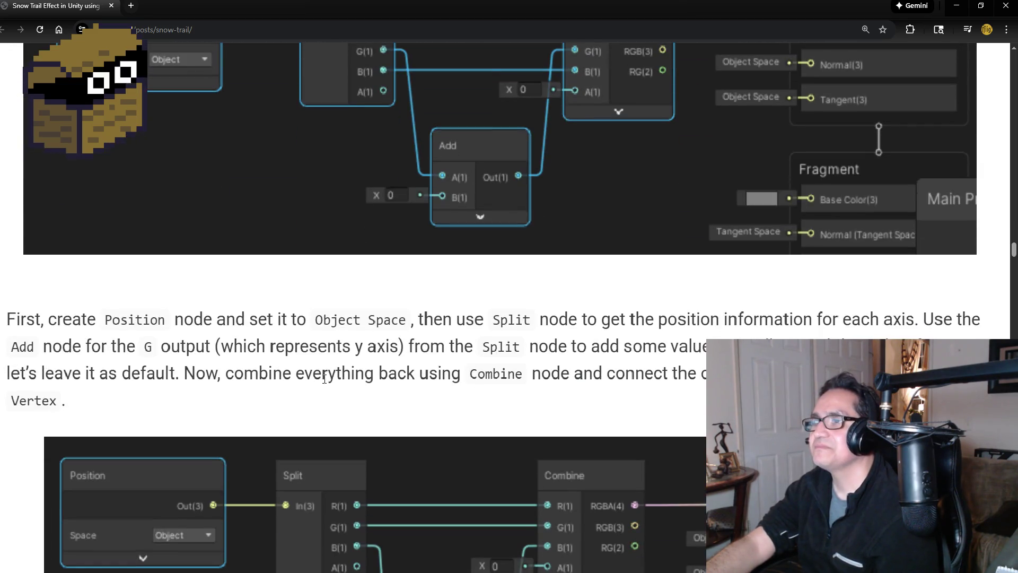
scroll(324, 374, down, 3)
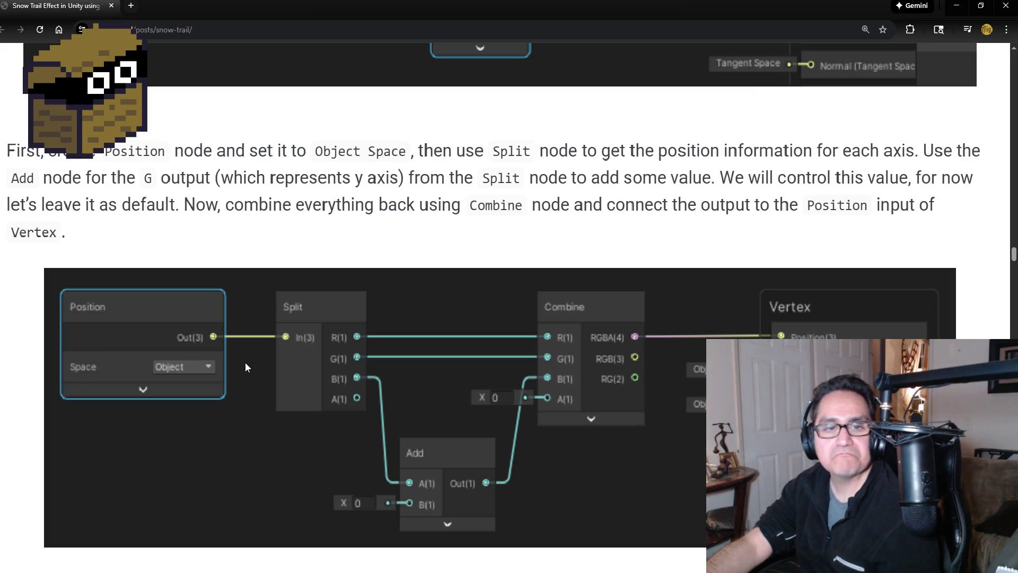
click(954, 10)
Add a Position node from a 'pos' search and move it up-left.
scroll(389, 291, down, 4)
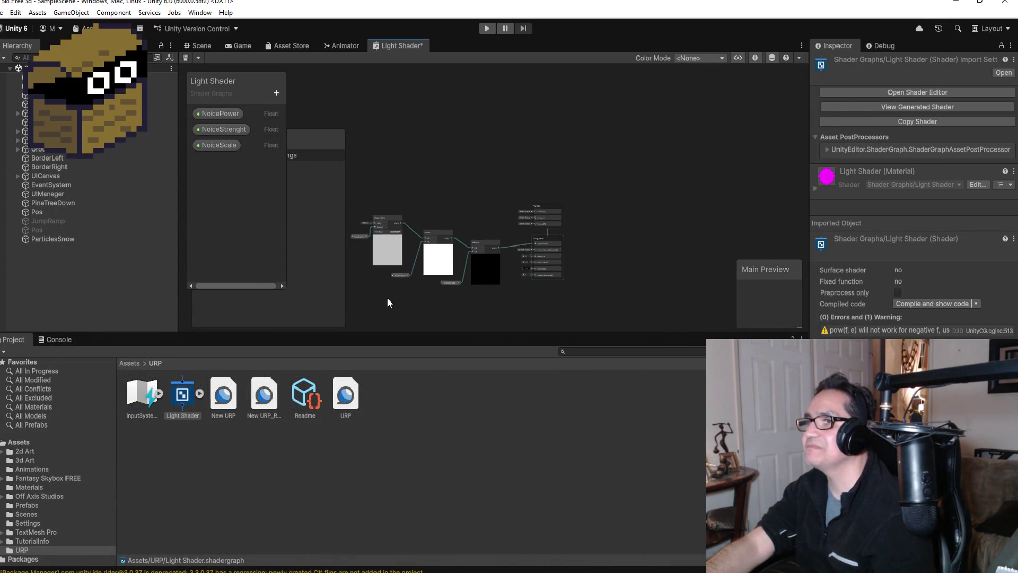
scroll(387, 148, up, 3)
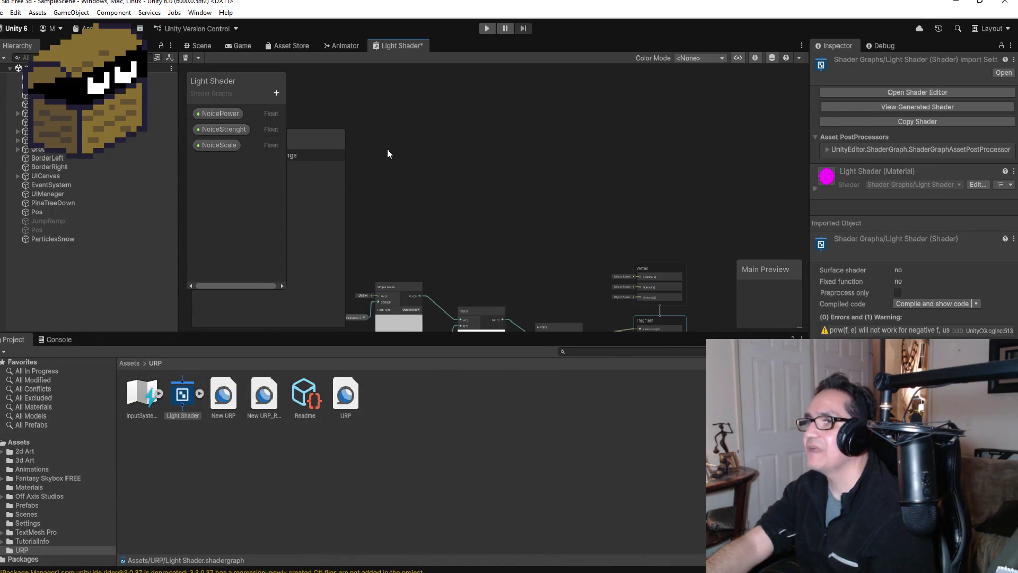
right_click(370, 186)
click(399, 195)
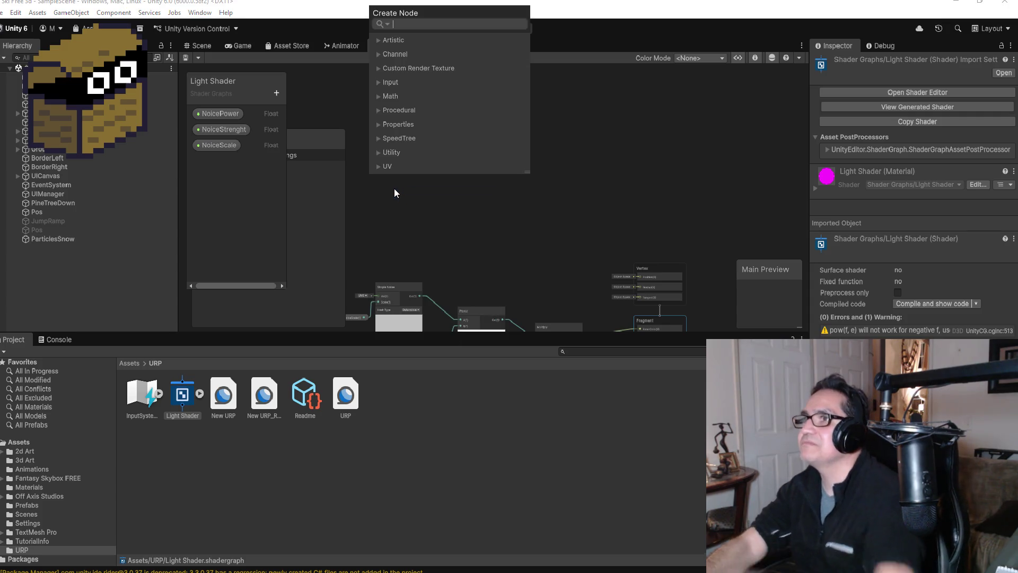
text(pos)
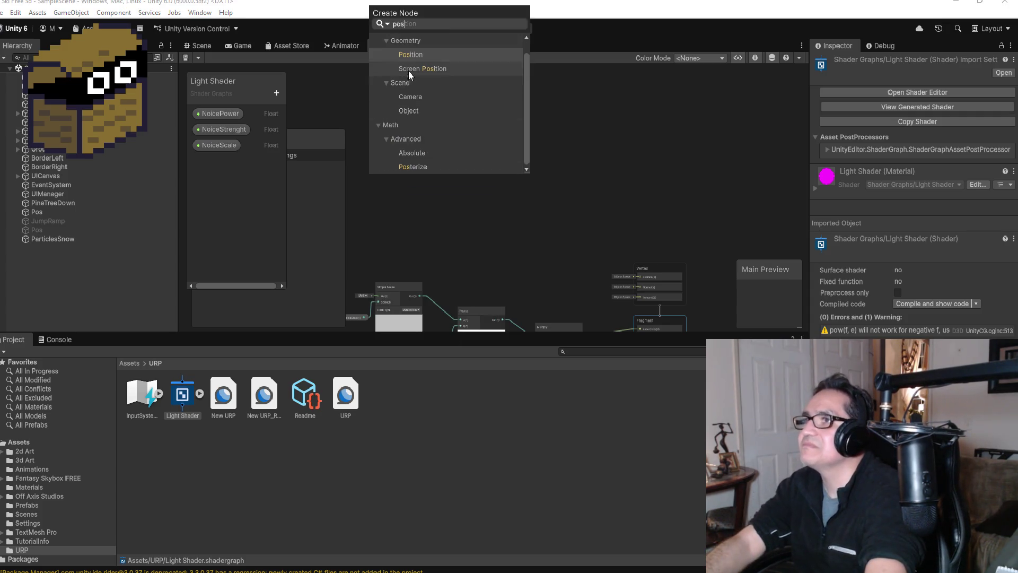
click(419, 52)
drag(396, 211, 383, 178)
scroll(405, 202, up, 2)
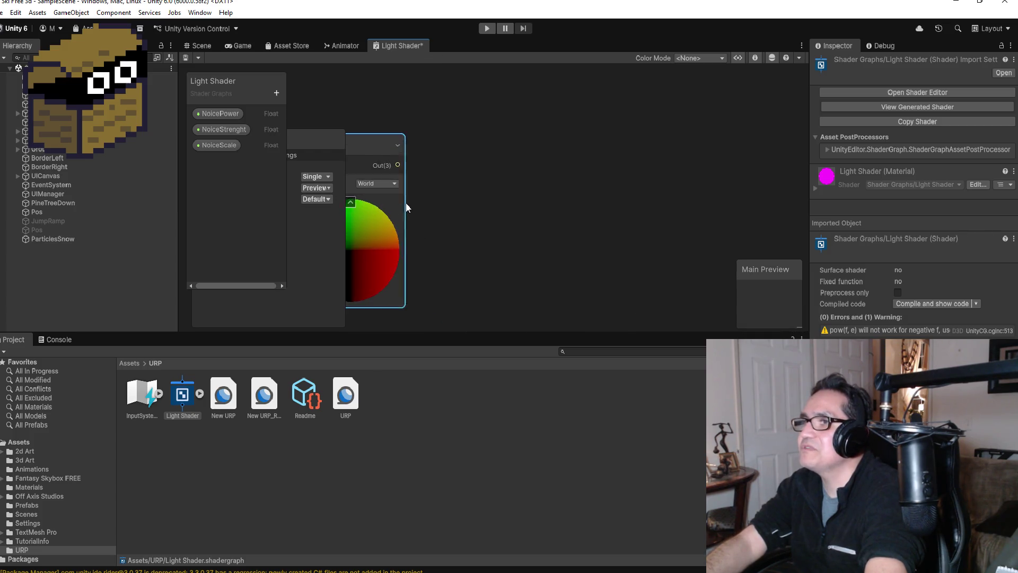
scroll(424, 207, down, 1)
scroll(403, 286, up, 1)
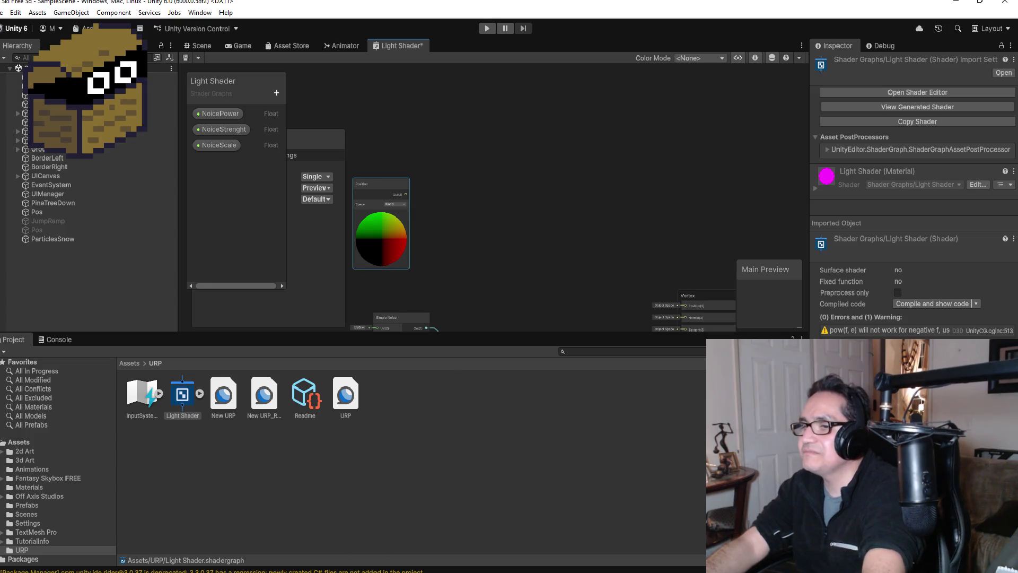
Return to the Snow Trail tutorial and scroll further down.
mouse_move(170, 570)
click(278, 546)
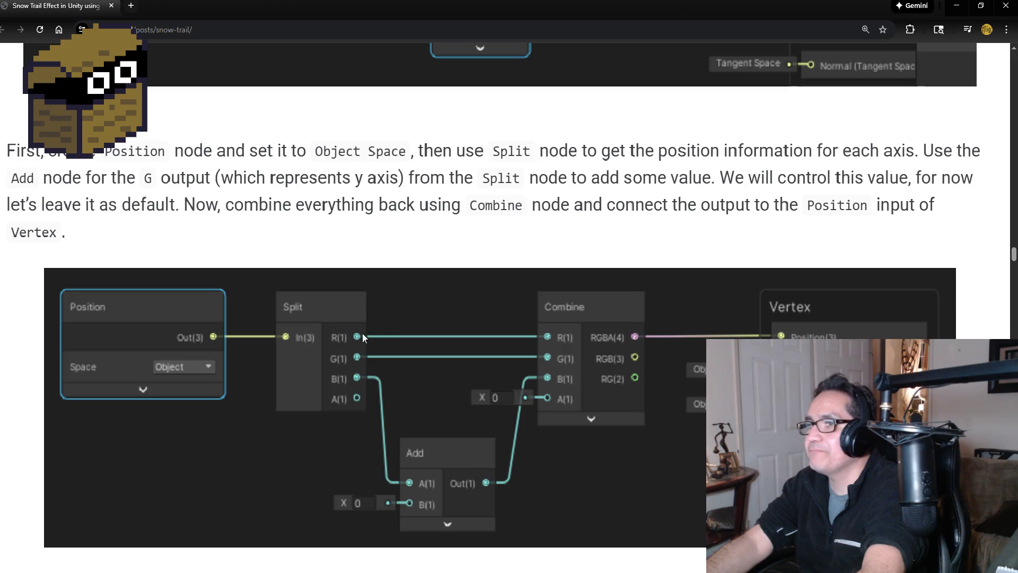
scroll(570, 323, down, 3)
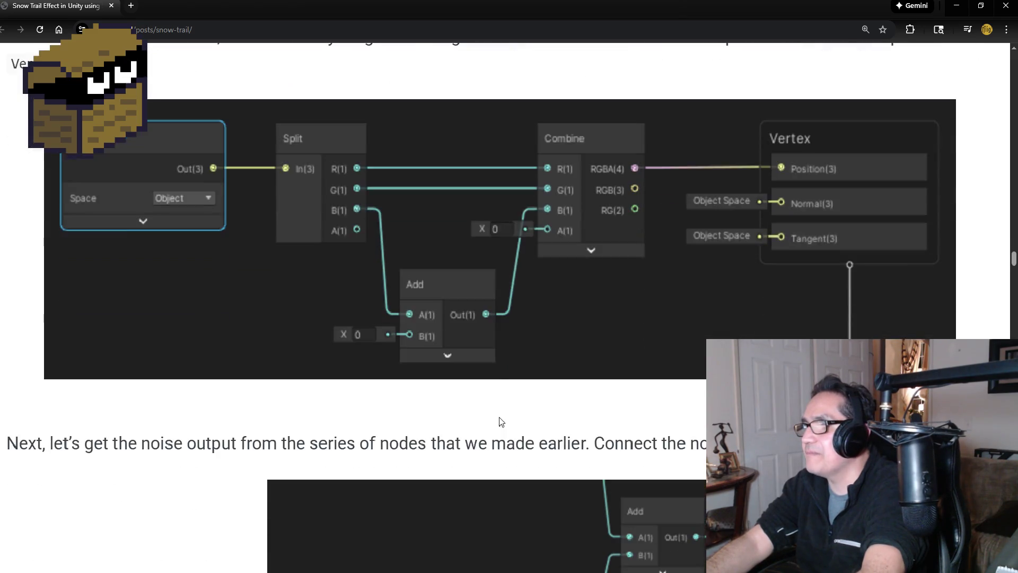
Add a Split node from a 'split' search and nudge it into place.
scroll(563, 360, up, 2)
click(956, 5)
right_click(478, 185)
click(510, 193)
text(split)
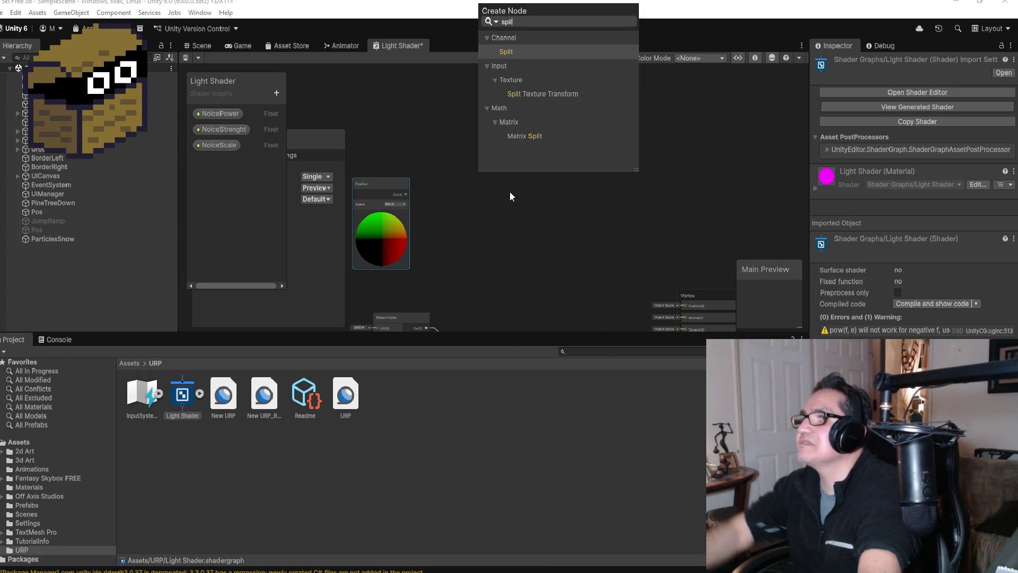
click(514, 52)
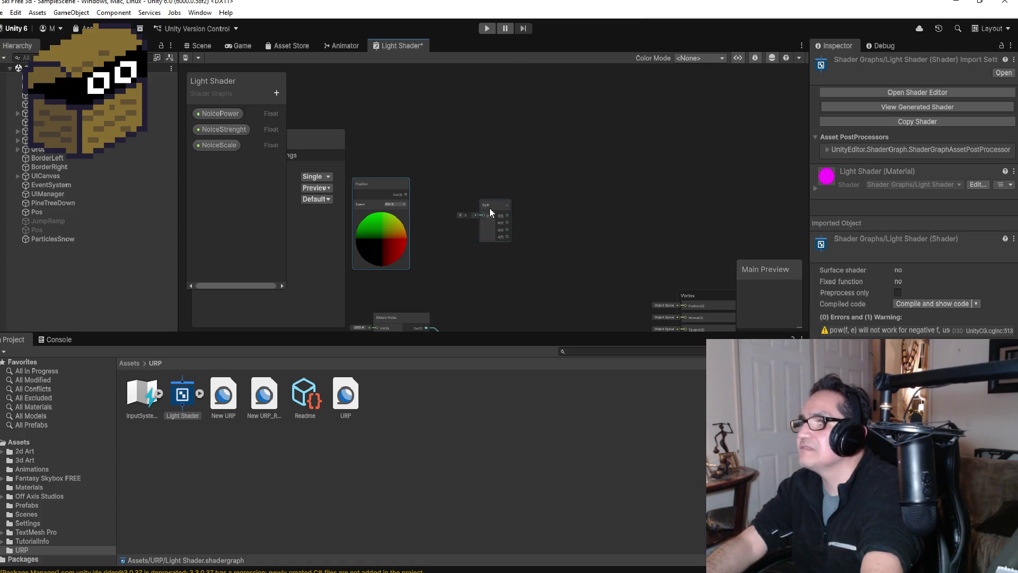
click(466, 190)
drag(466, 190, 457, 185)
Add an Add node below Split and collapse its preview.
right_click(540, 167)
click(570, 177)
text(A)
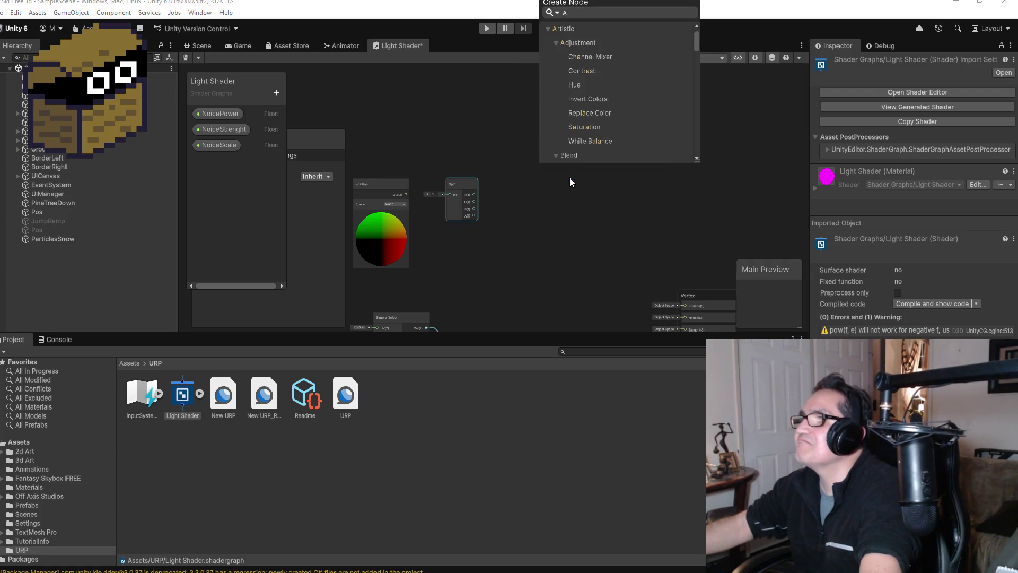
text(dd)
click(580, 55)
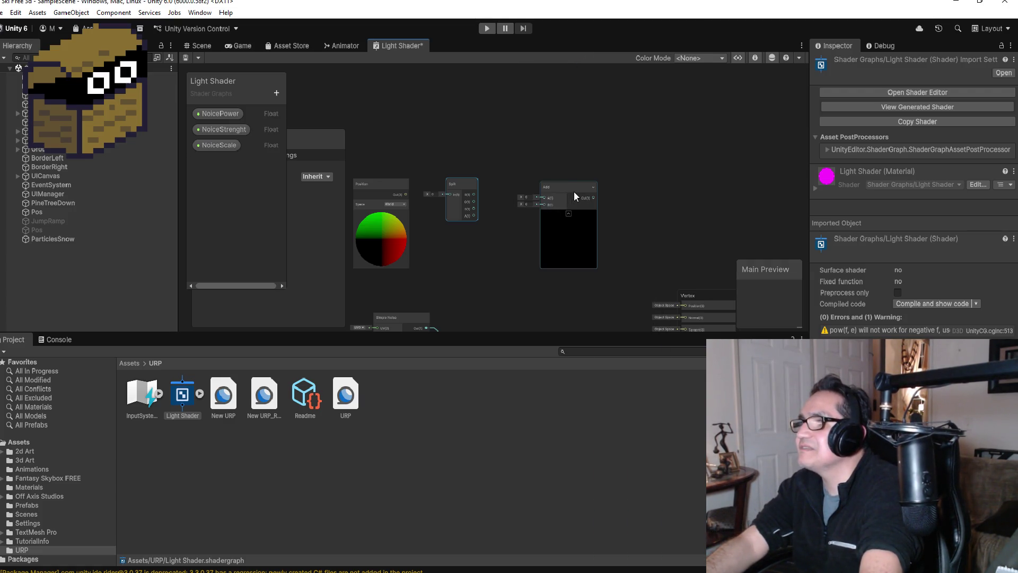
mouse_move(574, 185)
mouse_down()
mouse_move(535, 256)
mouse_move(513, 252)
mouse_up()
click(529, 283)
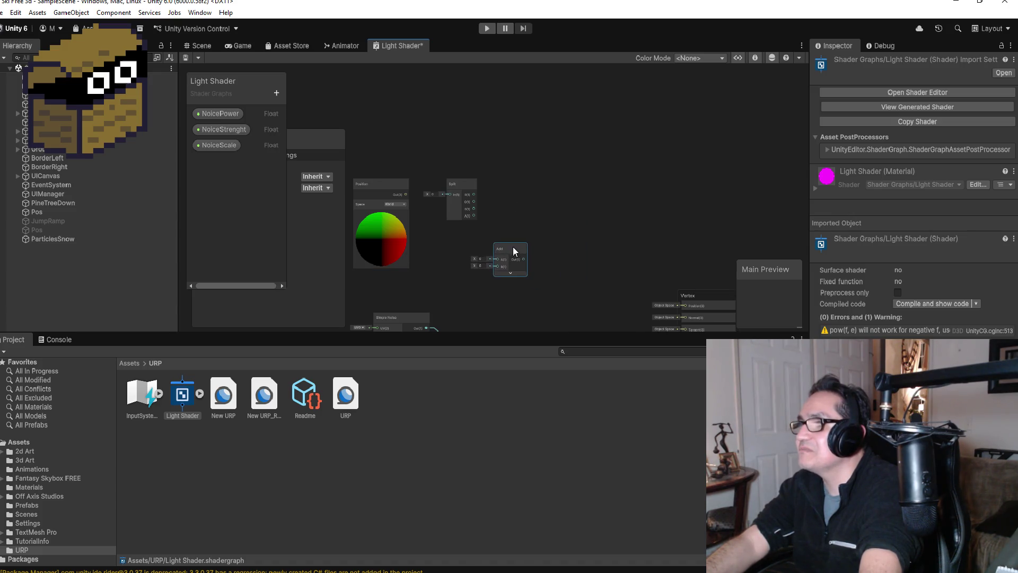
Add a Combine node to the right of Split and collapse its preview.
right_click(573, 185)
click(615, 188)
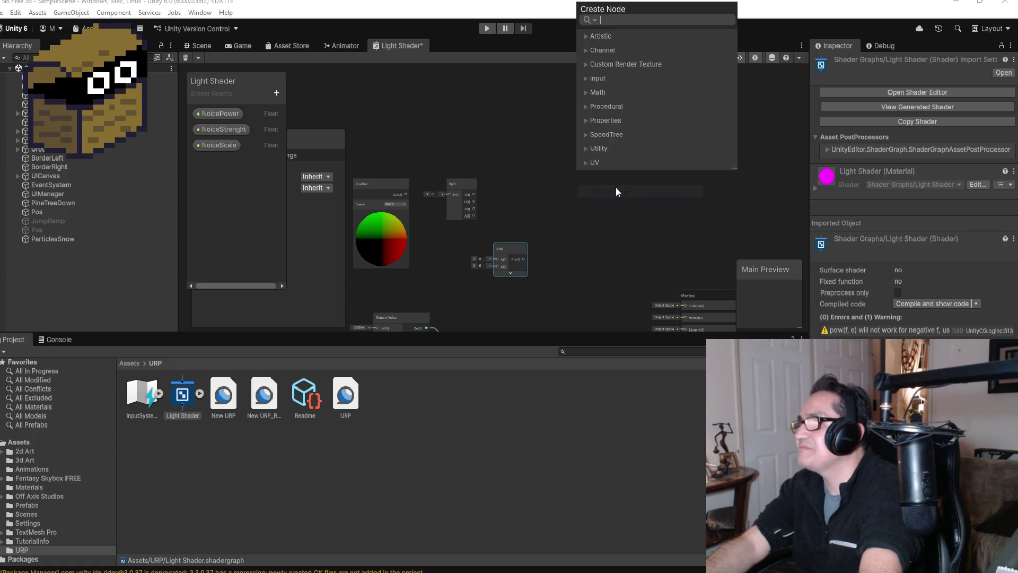
text(Com)
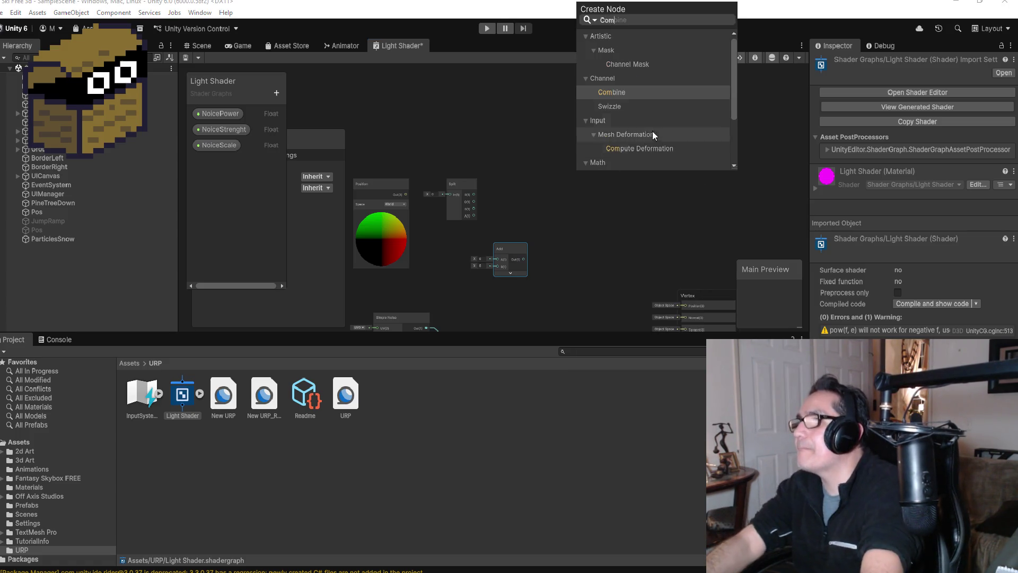
click(620, 94)
drag(596, 186, 590, 169)
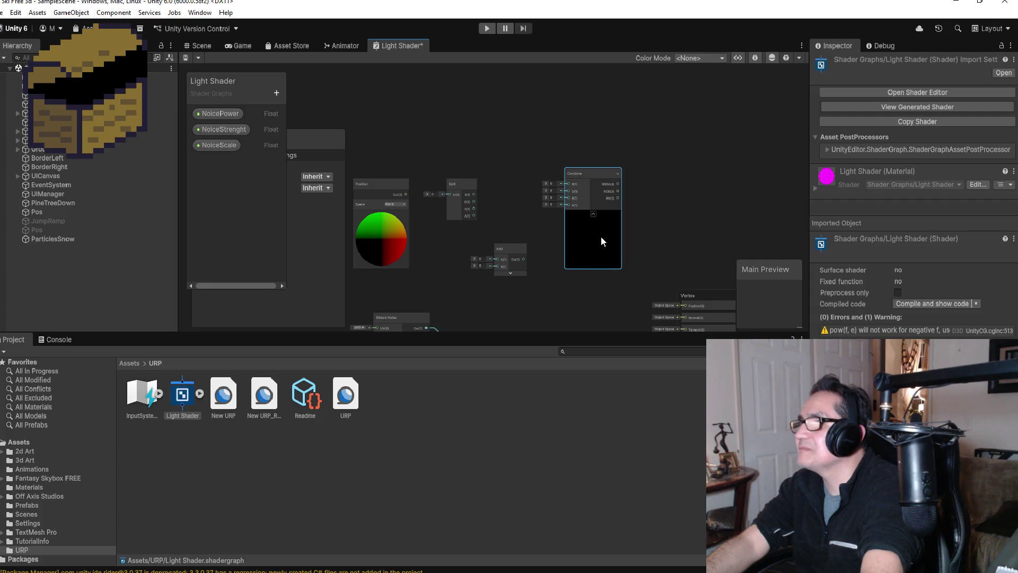
click(594, 213)
drag(584, 171, 578, 185)
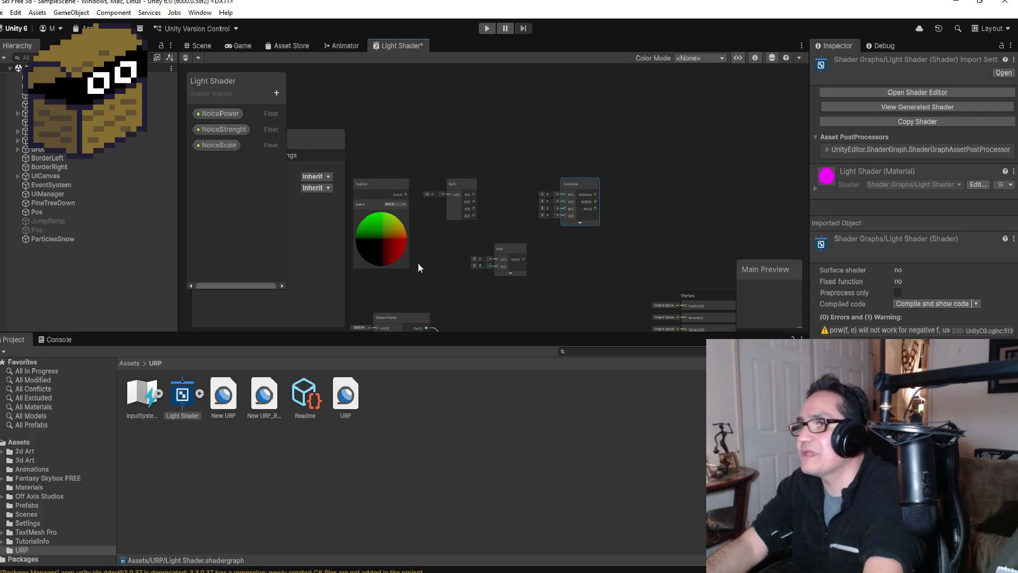
scroll(395, 218, down, 3)
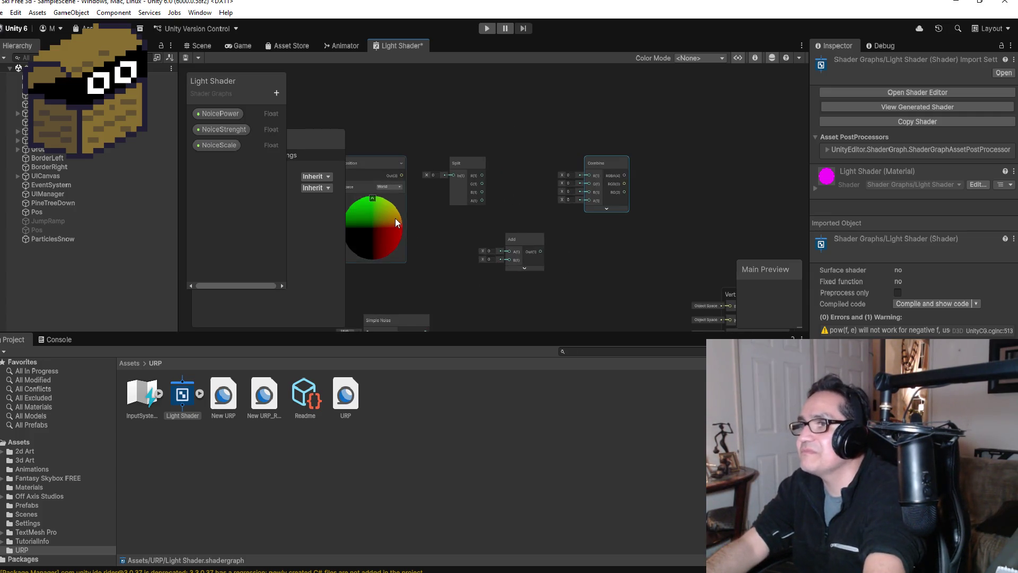
After checking the tutorial, connect Position's output into Split's input.
click(367, 201)
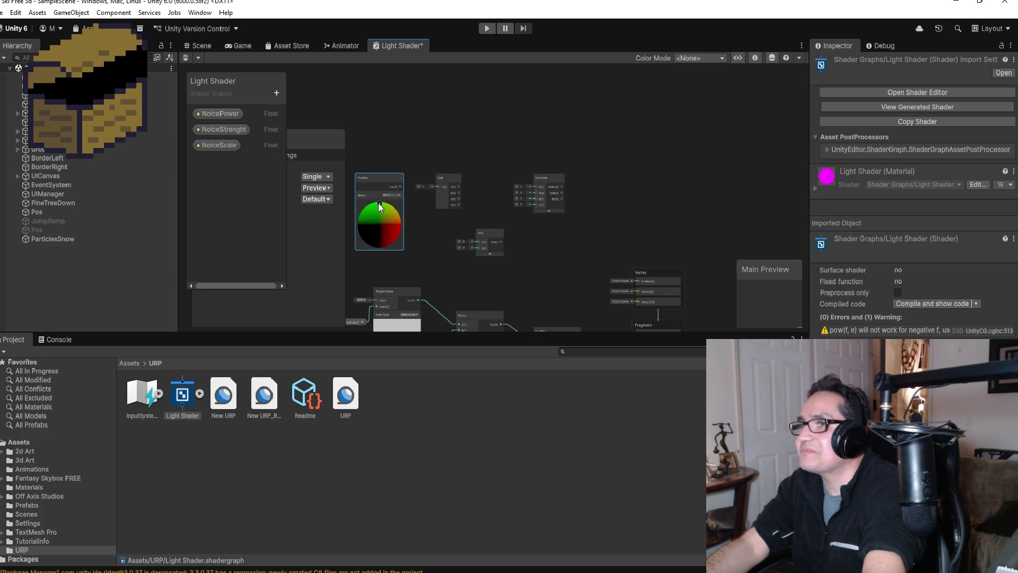
scroll(454, 236, up, 2)
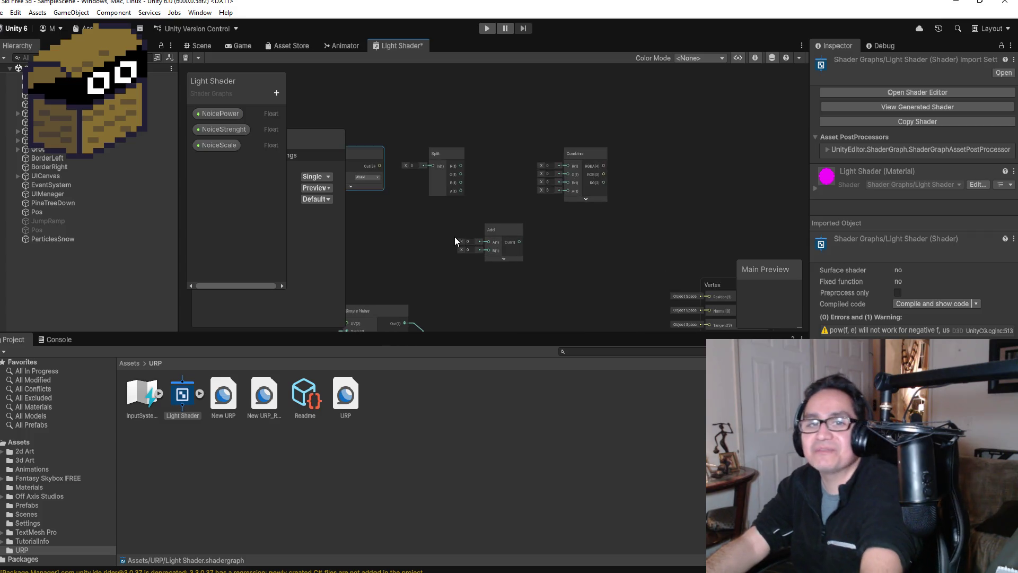
scroll(482, 176, down, 1)
scroll(468, 182, up, 1)
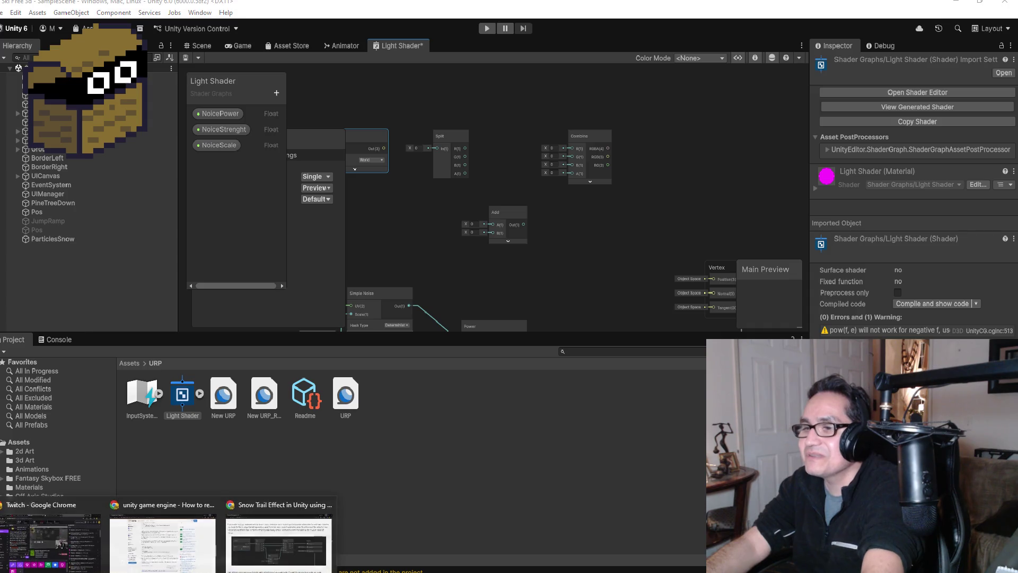
click(282, 537)
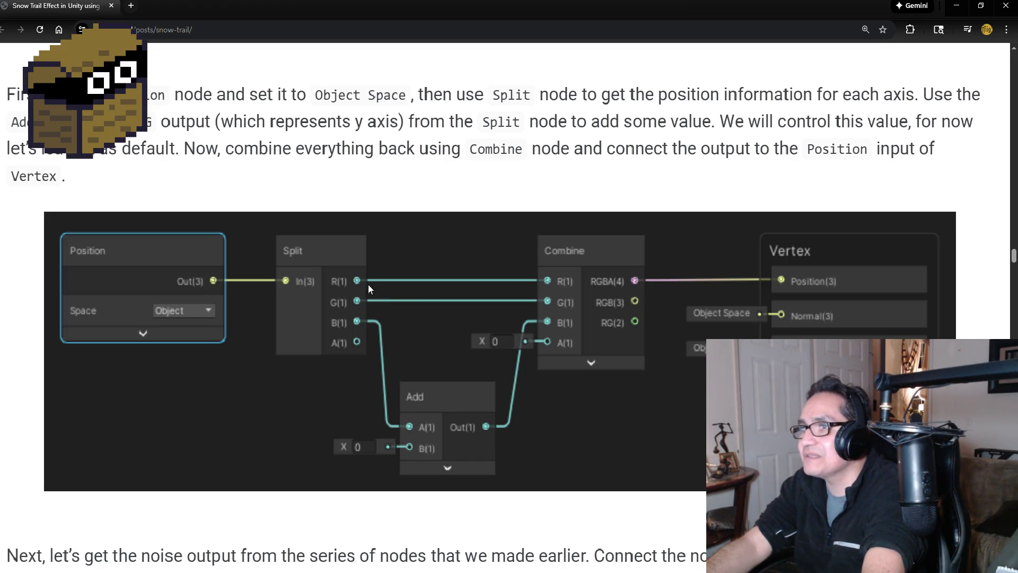
click(958, 6)
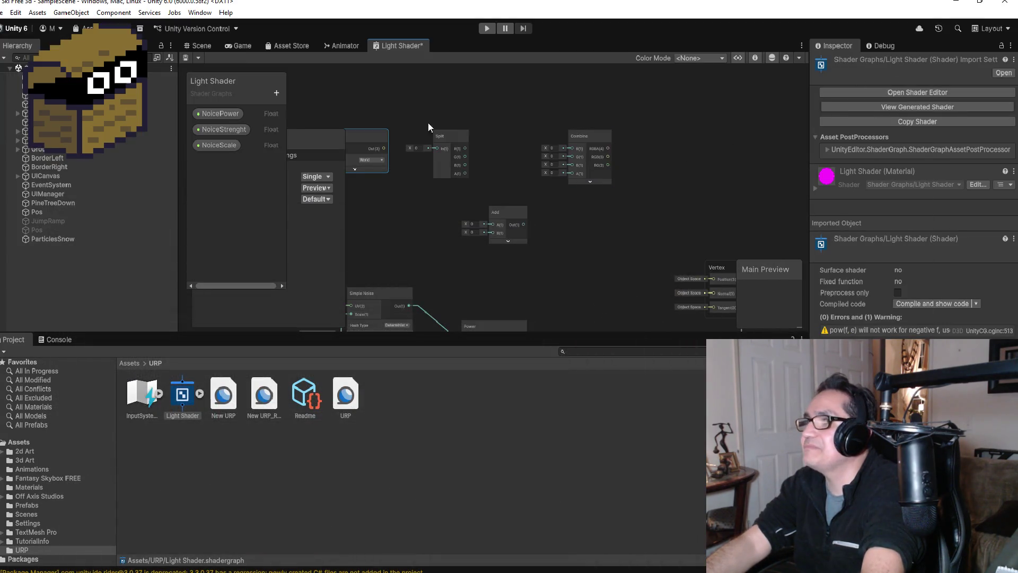
drag(376, 155, 641, 156)
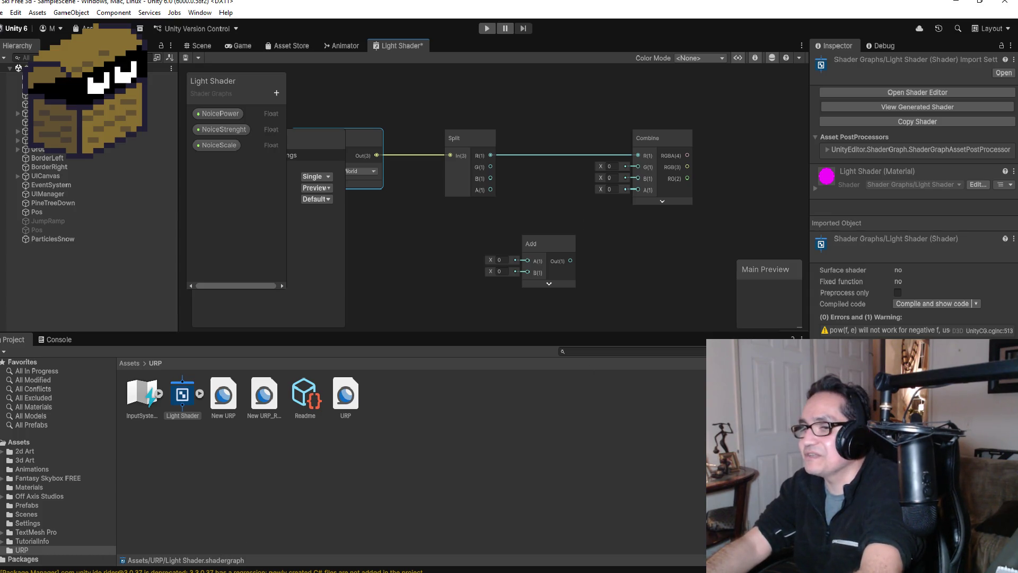
Compare with the tutorial and connect Split's G output to Combine's G input.
mouse_move(215, 563)
click(250, 540)
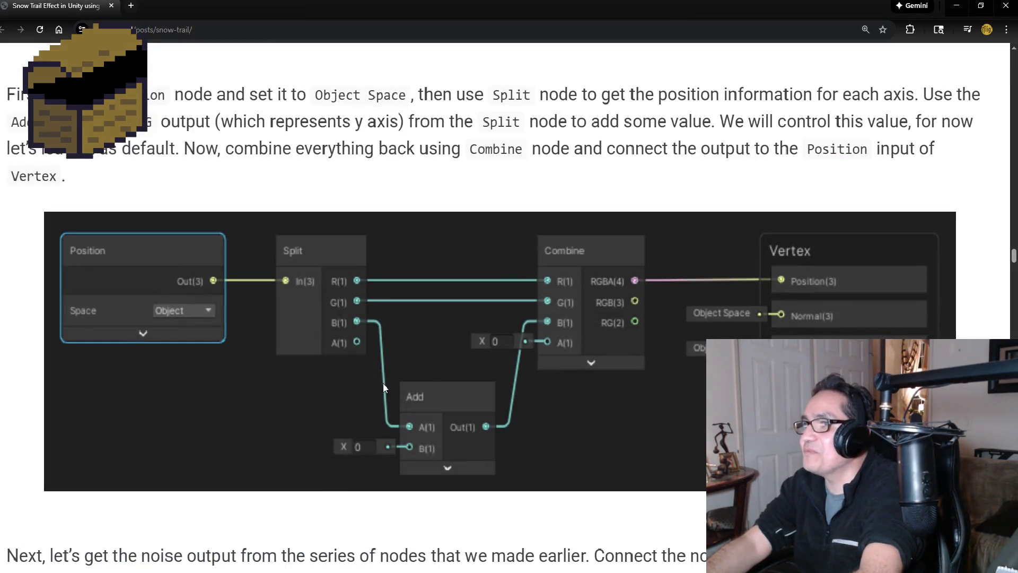
click(958, 12)
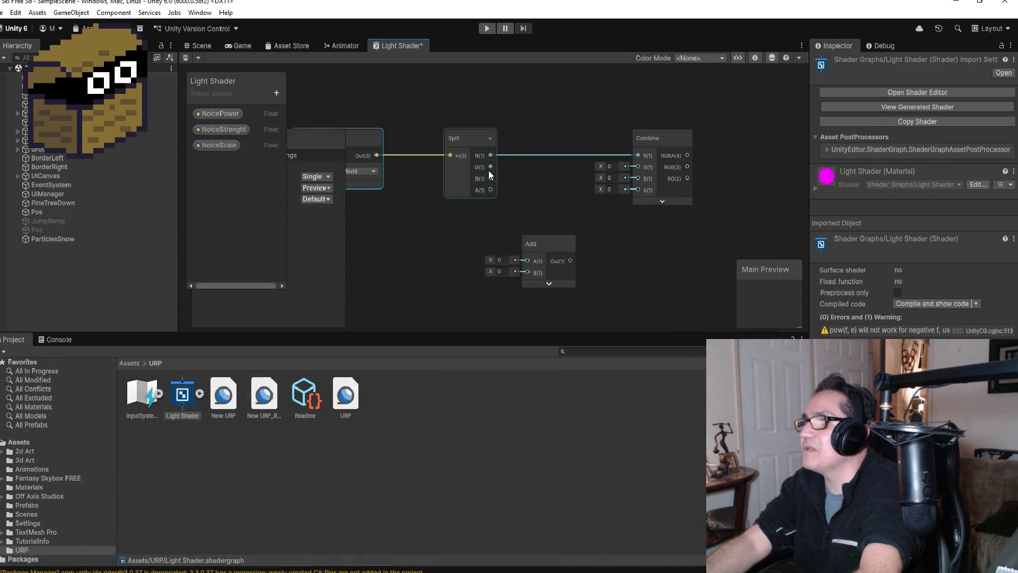
drag(490, 169, 638, 167)
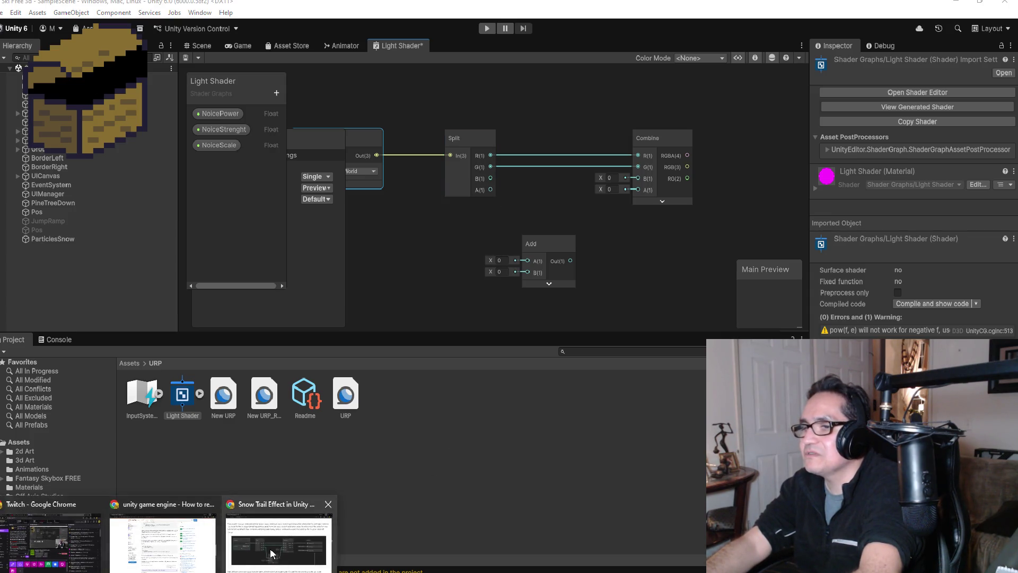
Recheck the tutorial and connect Split's B output to Add's A input.
click(286, 557)
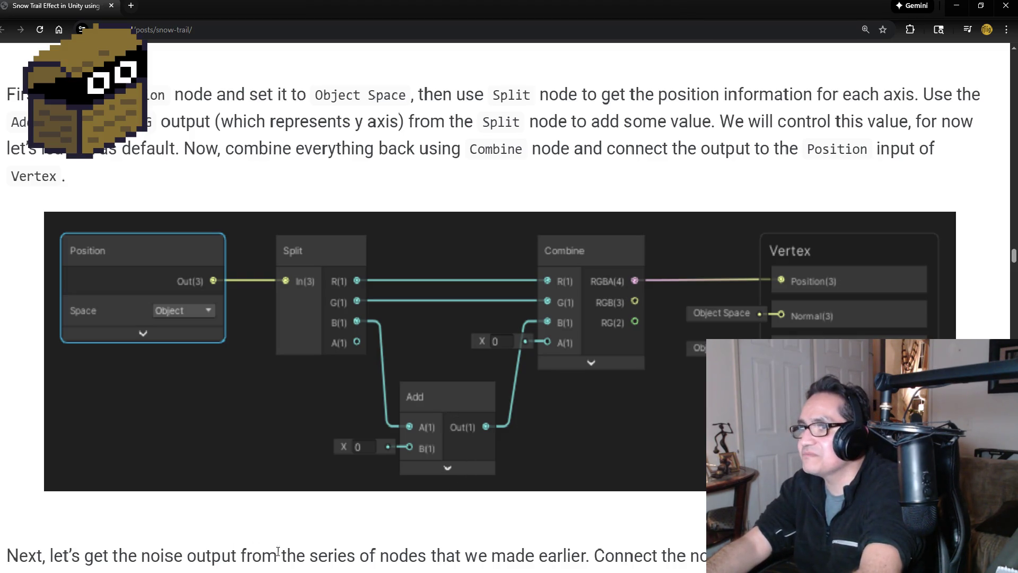
click(168, 572)
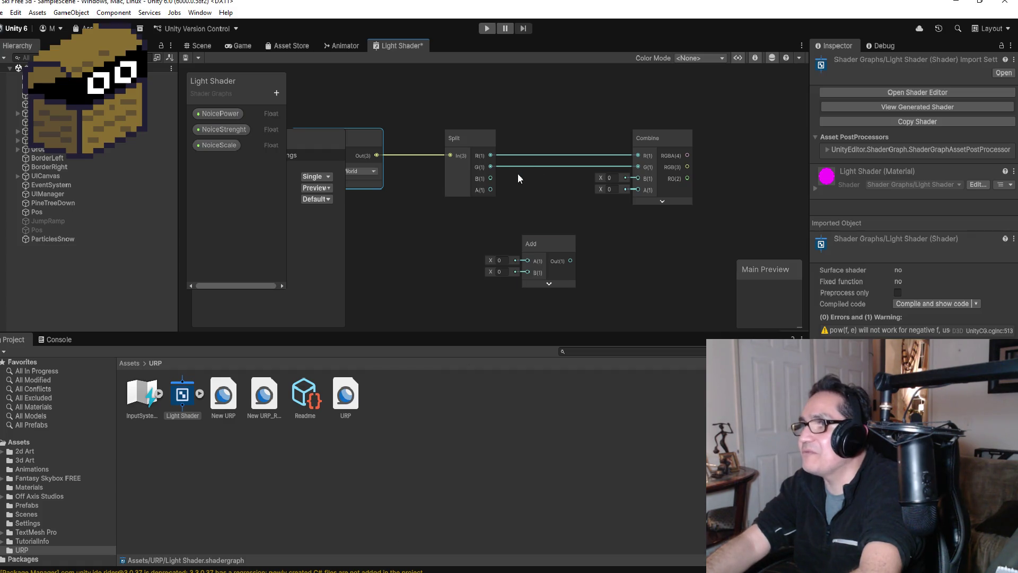
scroll(519, 171, up, 2)
mouse_move(485, 178)
mouse_down()
mouse_move(533, 306)
mouse_move(532, 224)
mouse_up()
click(574, 243)
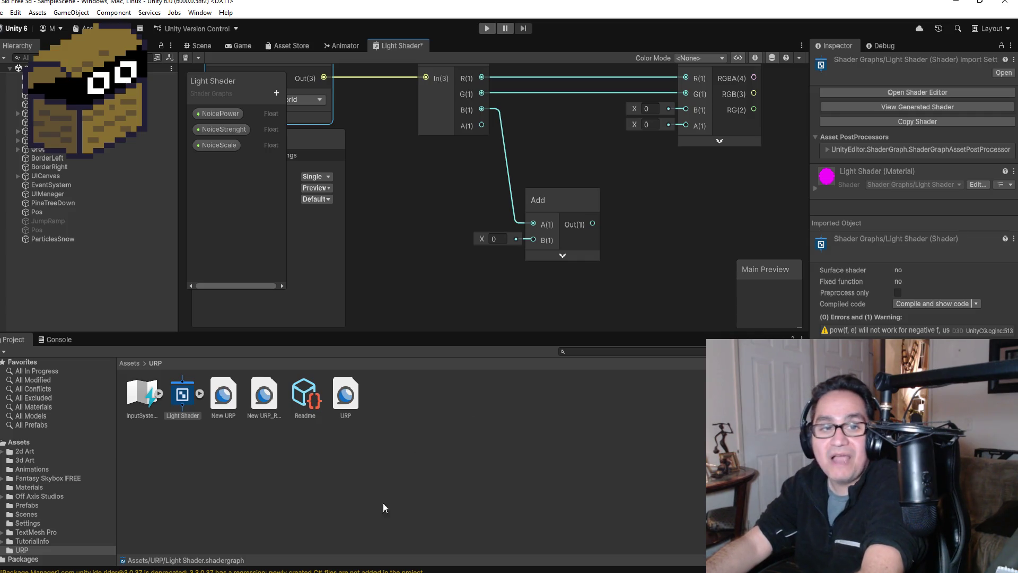
Close the Chrome profile picker and hide the Stack Overflow window.
mouse_move(237, 570)
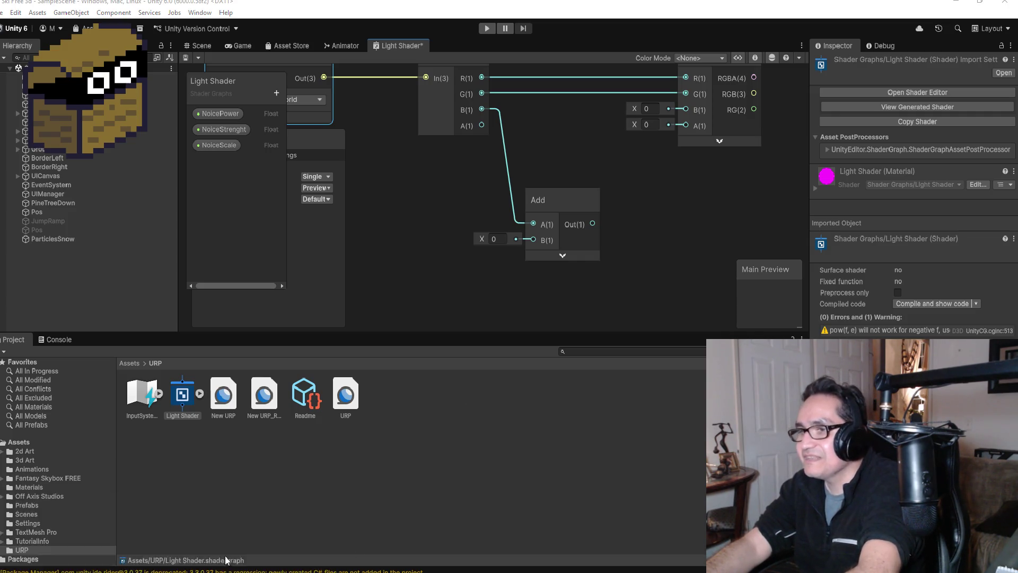
click(159, 532)
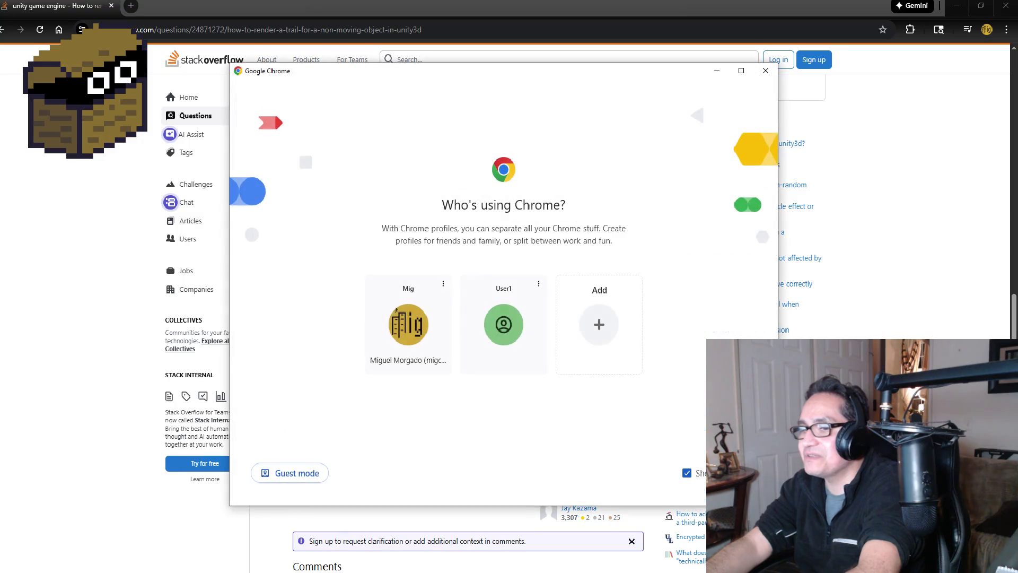
click(766, 70)
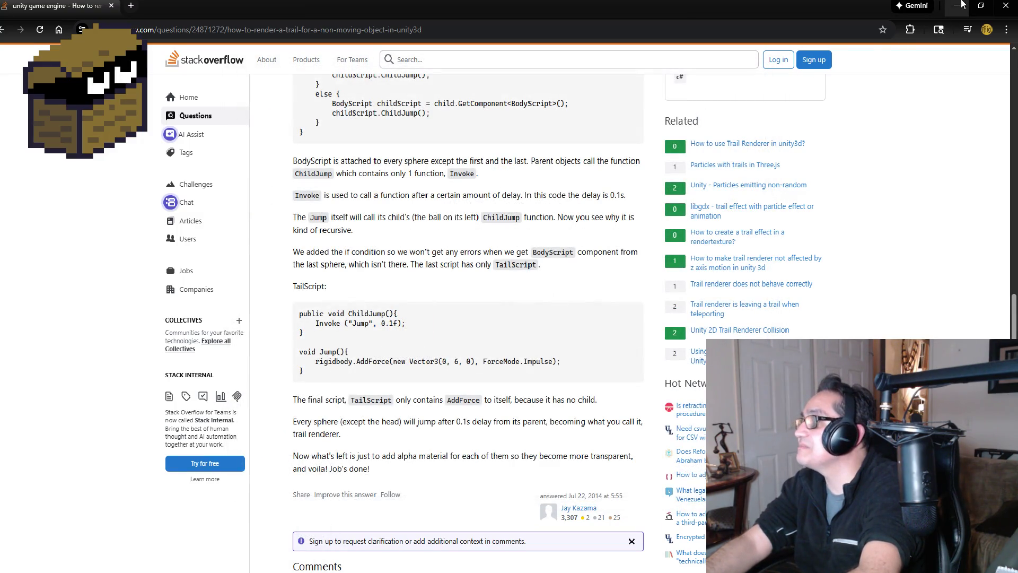
click(956, 6)
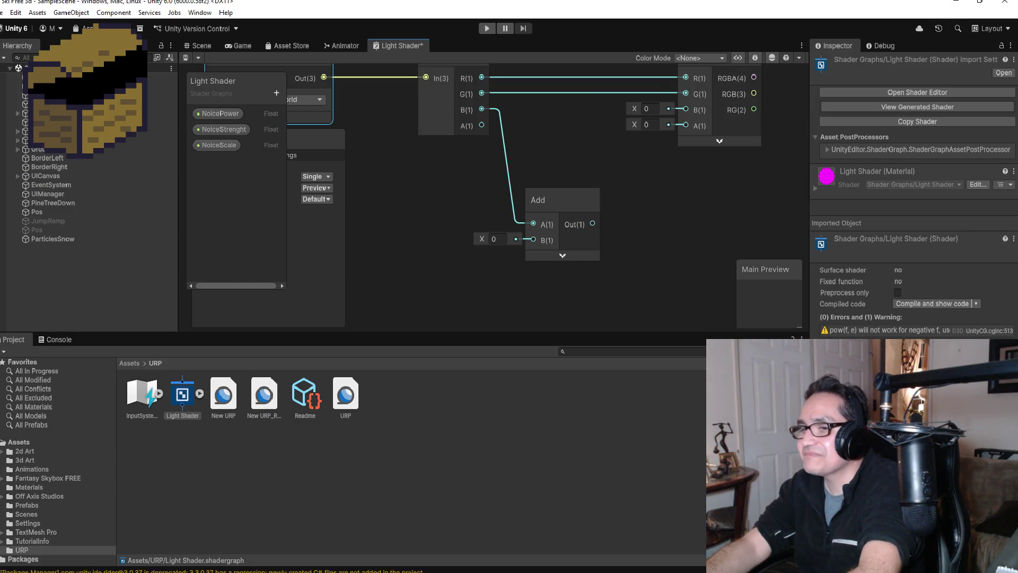
After reviewing the tutorial, connect Add's output into Combine's B input.
click(256, 553)
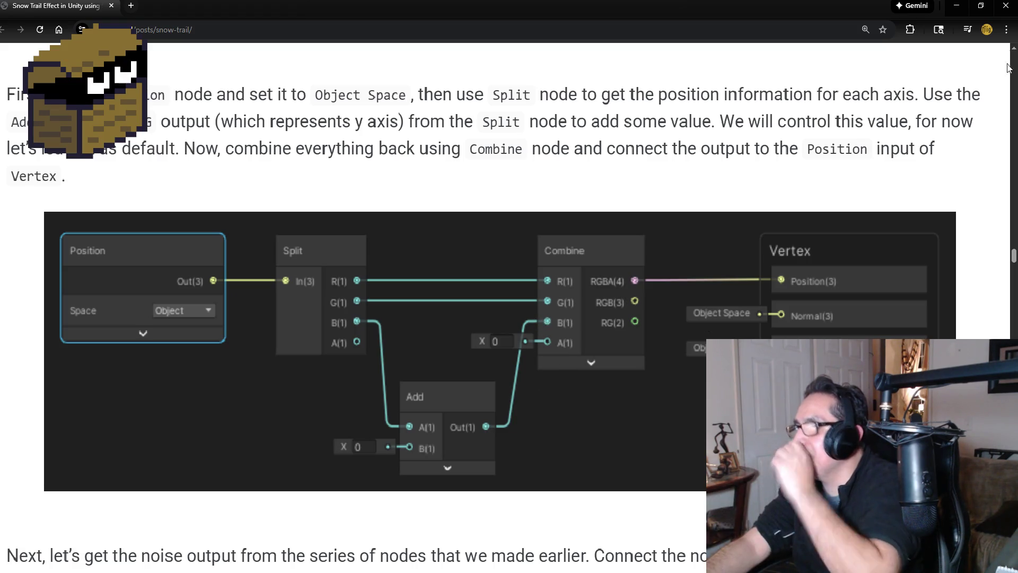
click(956, 6)
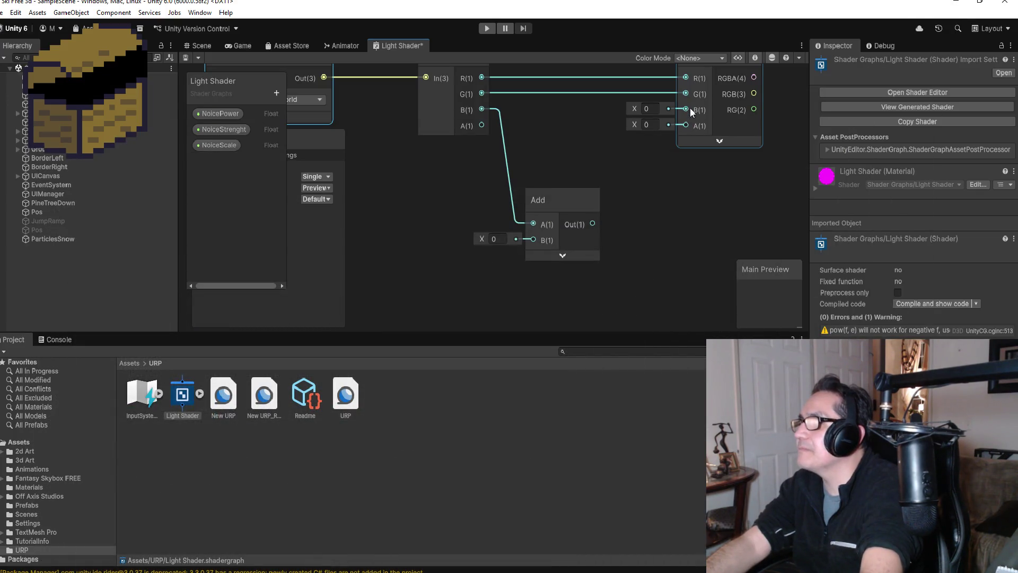
mouse_move(687, 109)
mouse_down()
mouse_move(609, 195)
mouse_move(593, 231)
mouse_up()
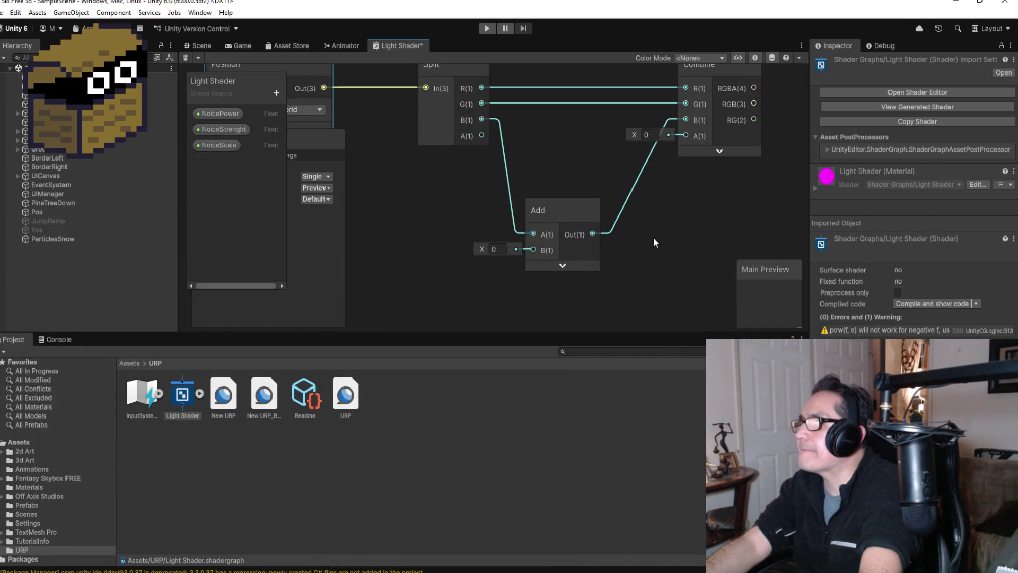
scroll(701, 215, down, 10)
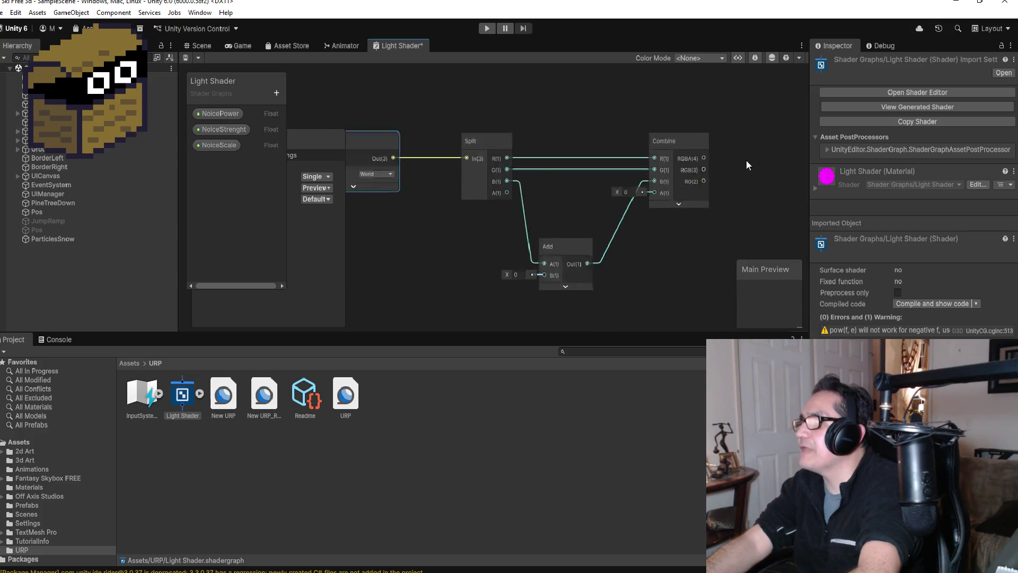
scroll(723, 219, up, 4)
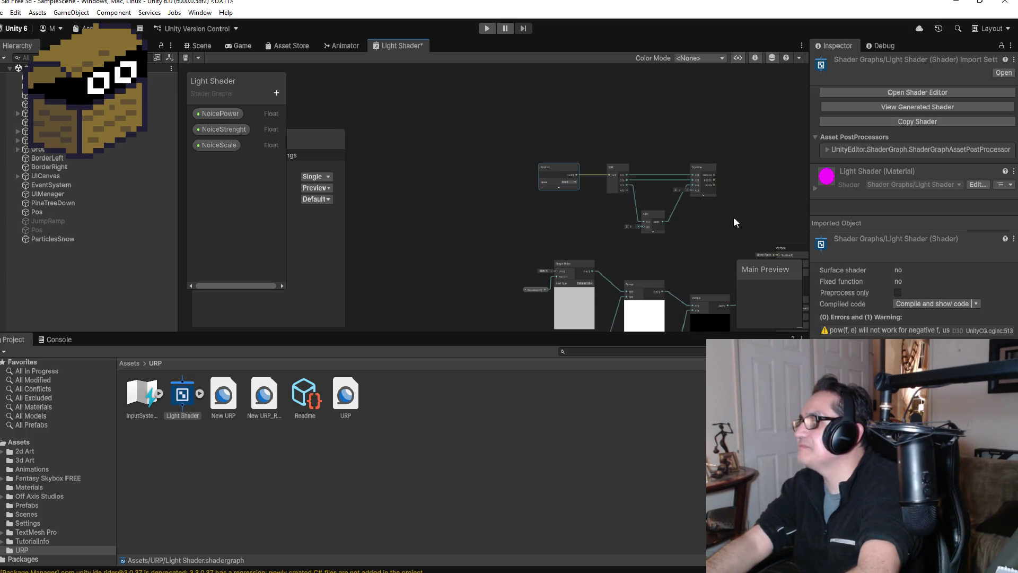
Wire the Combine node's RGBA(4) output into Vertex Position(3), then return to the Snow Trail tutorial.
scroll(732, 202, down, 4)
scroll(753, 212, up, 10)
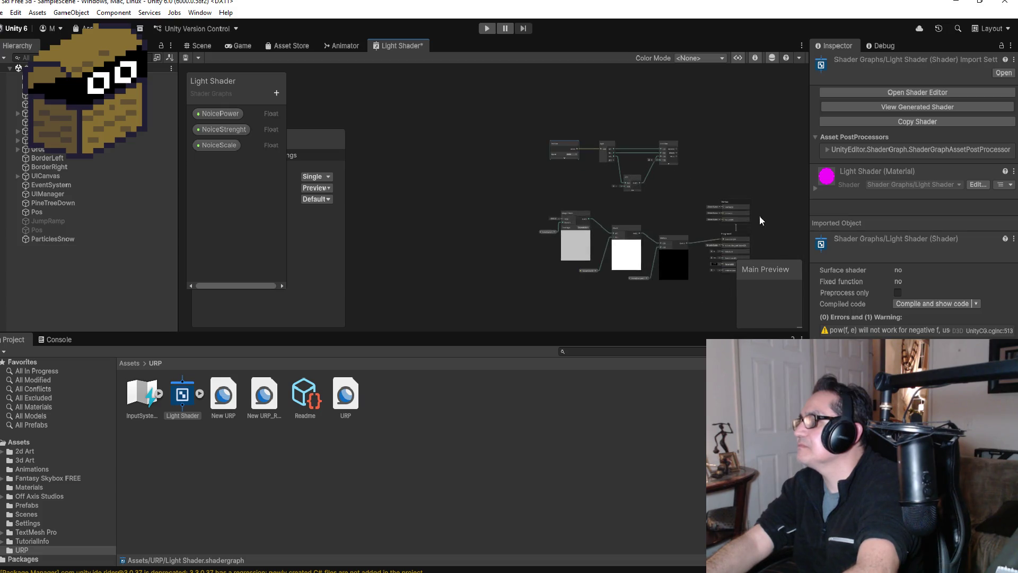
mouse_move(745, 187)
mouse_down()
mouse_move(738, 74)
mouse_move(749, 155)
mouse_move(727, 157)
mouse_move(732, 165)
mouse_up()
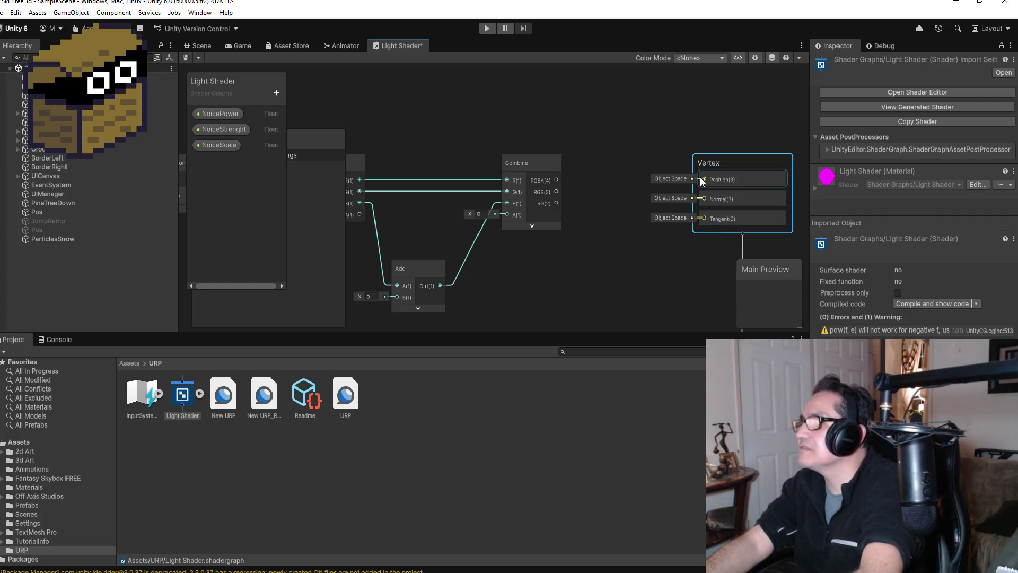
drag(664, 179, 556, 180)
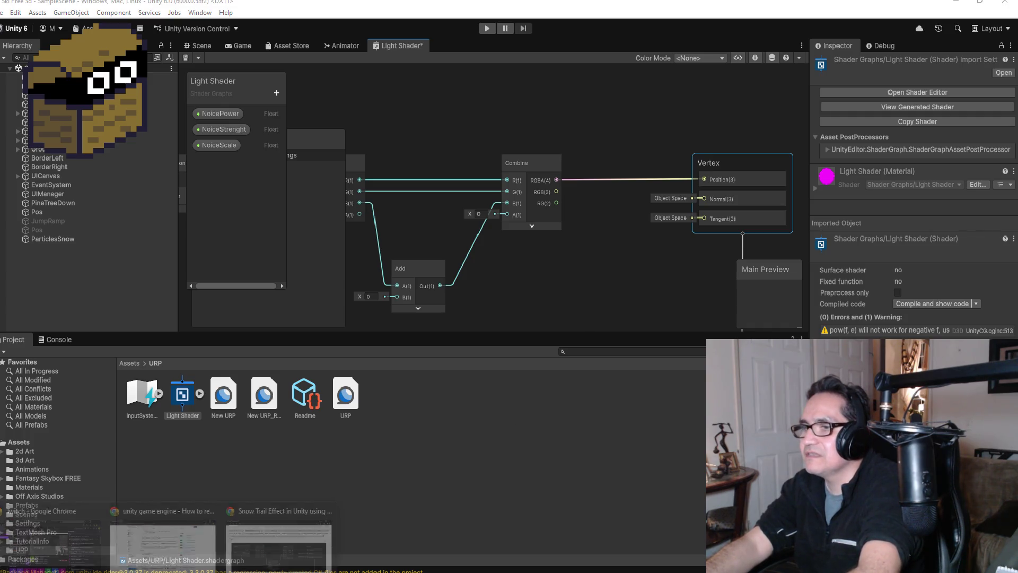
click(257, 550)
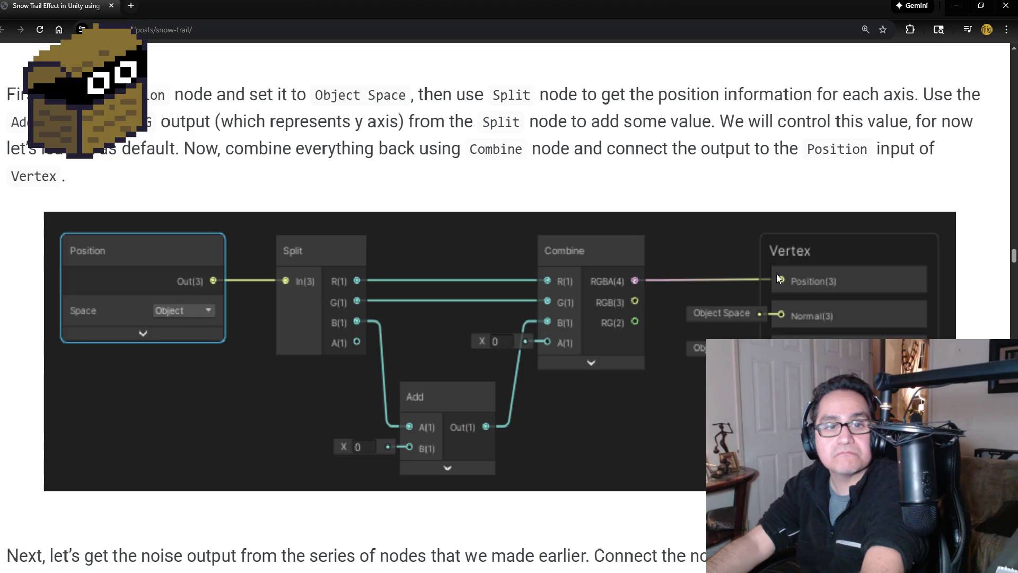
click(956, 6)
scroll(684, 249, down, 5)
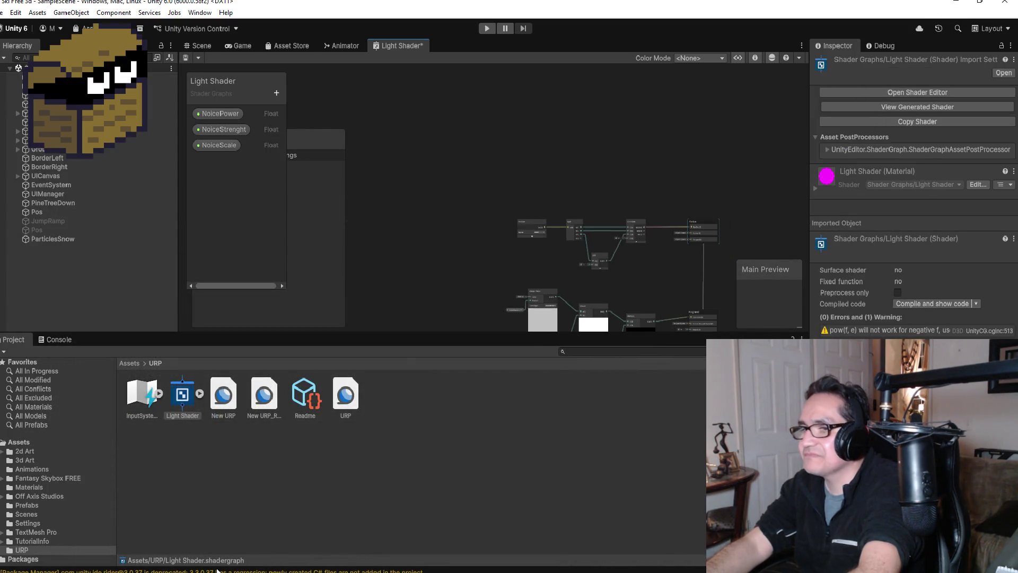
mouse_move(222, 568)
click(300, 539)
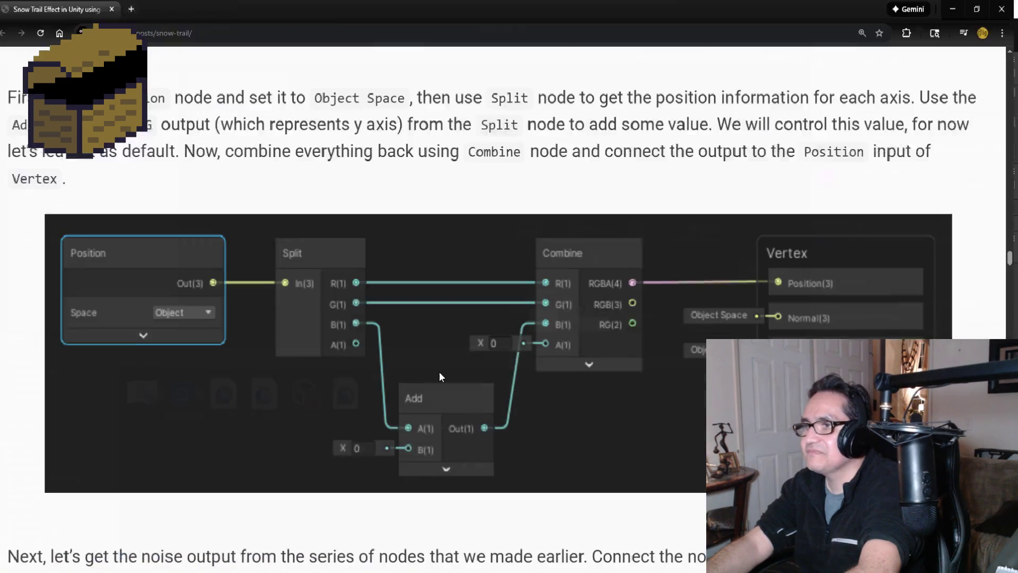
scroll(661, 352, down, 3)
scroll(246, 348, down, 3)
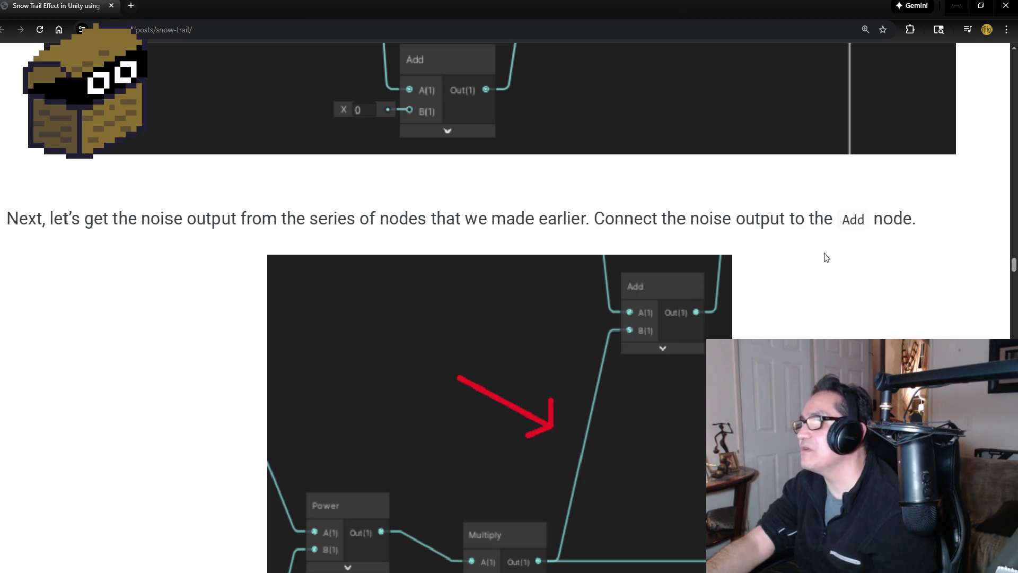
scroll(851, 305, down, 4)
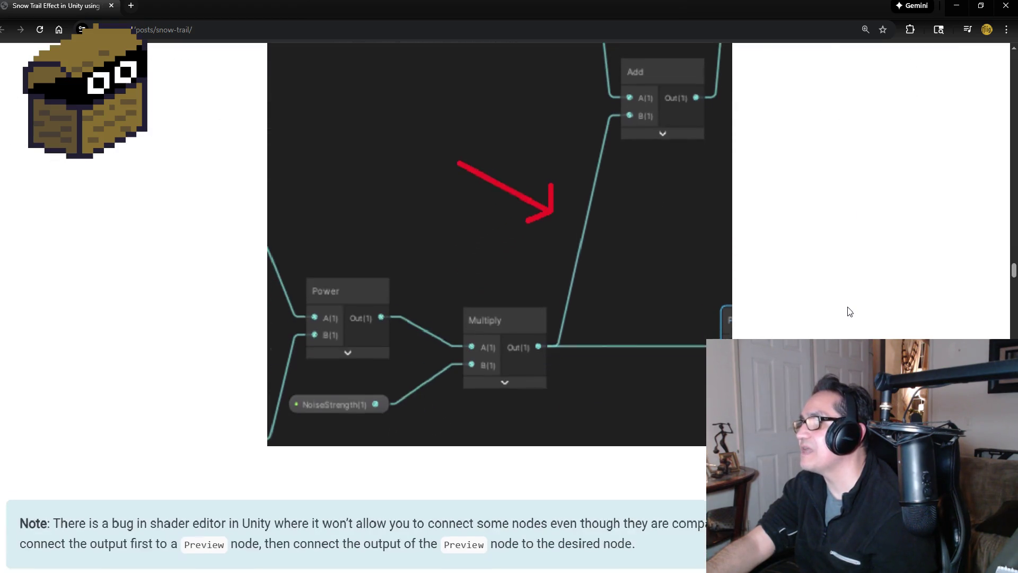
scroll(841, 308, up, 1)
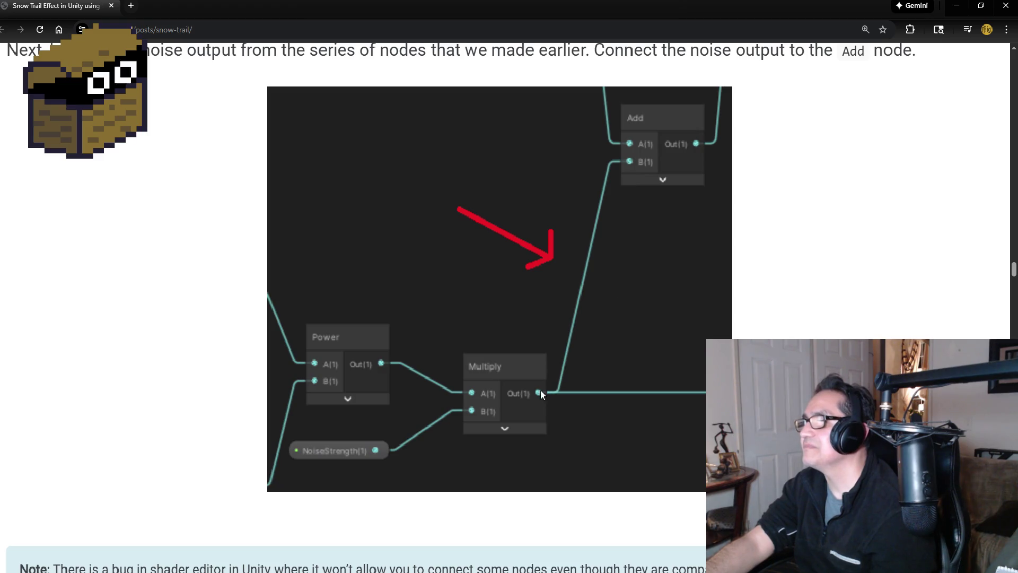
click(957, 5)
scroll(654, 300, down, 2)
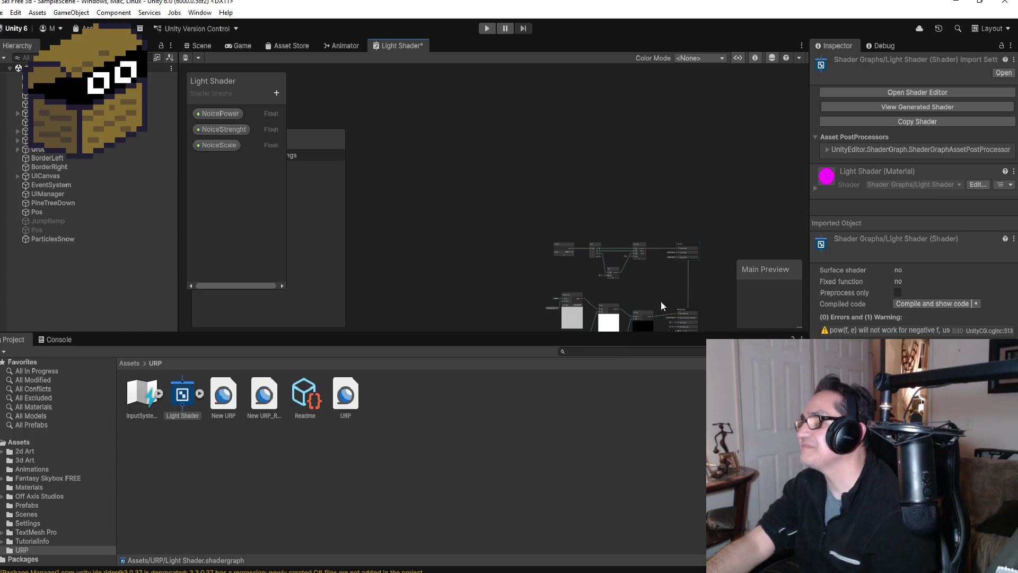
Try wiring Multiply's output into Add's B input, dismiss the node search, and recheck the tutorial diagram.
scroll(654, 308, up, 5)
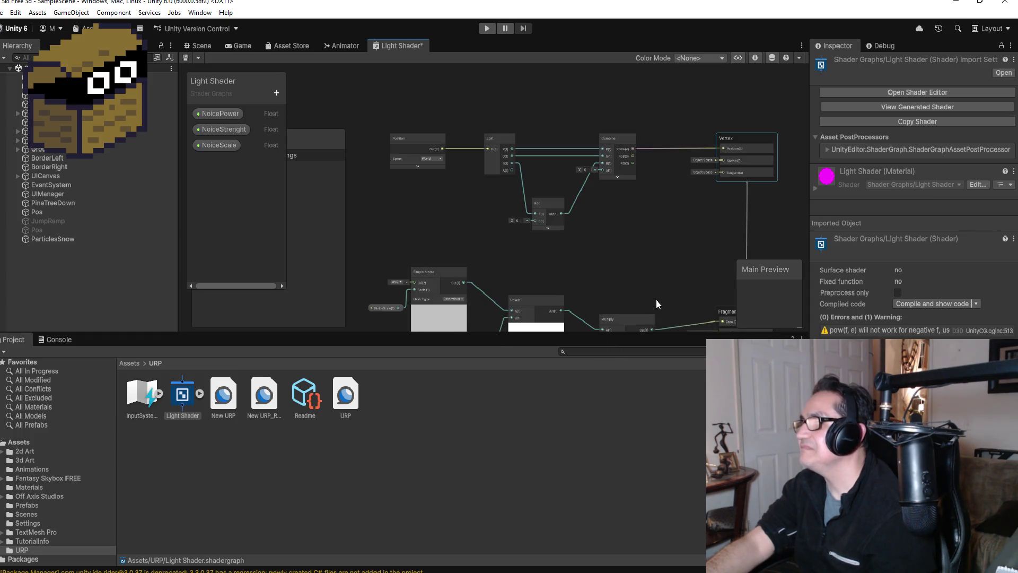
scroll(625, 307, down, 2)
scroll(639, 313, up, 4)
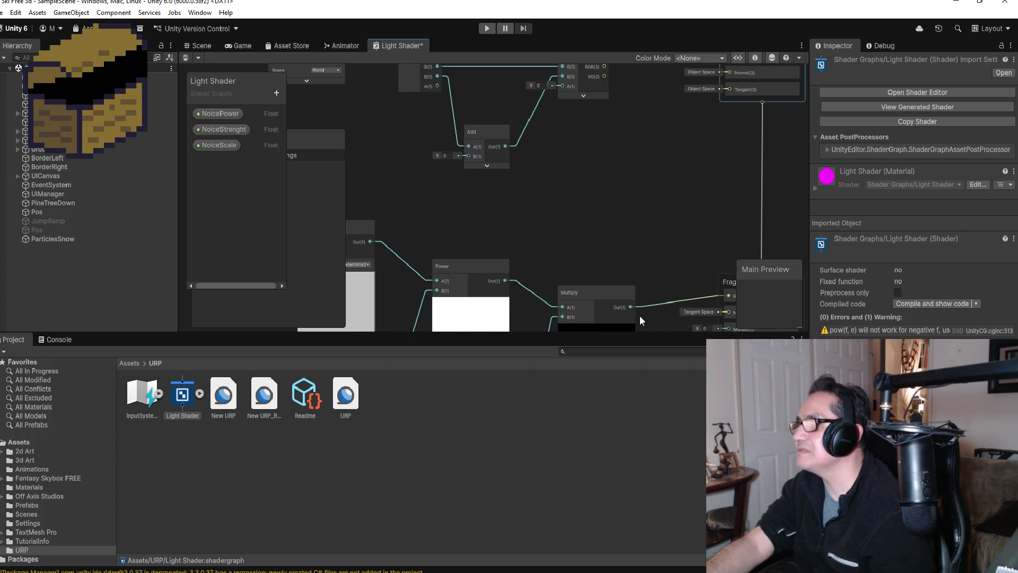
scroll(640, 319, down, 3)
scroll(639, 324, up, 3)
mouse_move(631, 303)
mouse_down()
mouse_move(607, 227)
mouse_move(491, 149)
mouse_up()
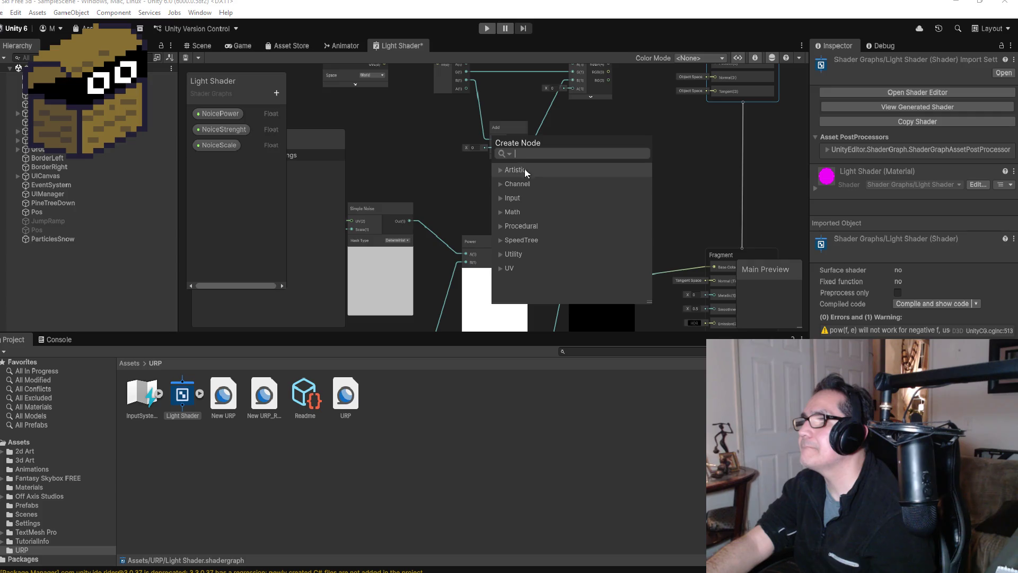
click(680, 157)
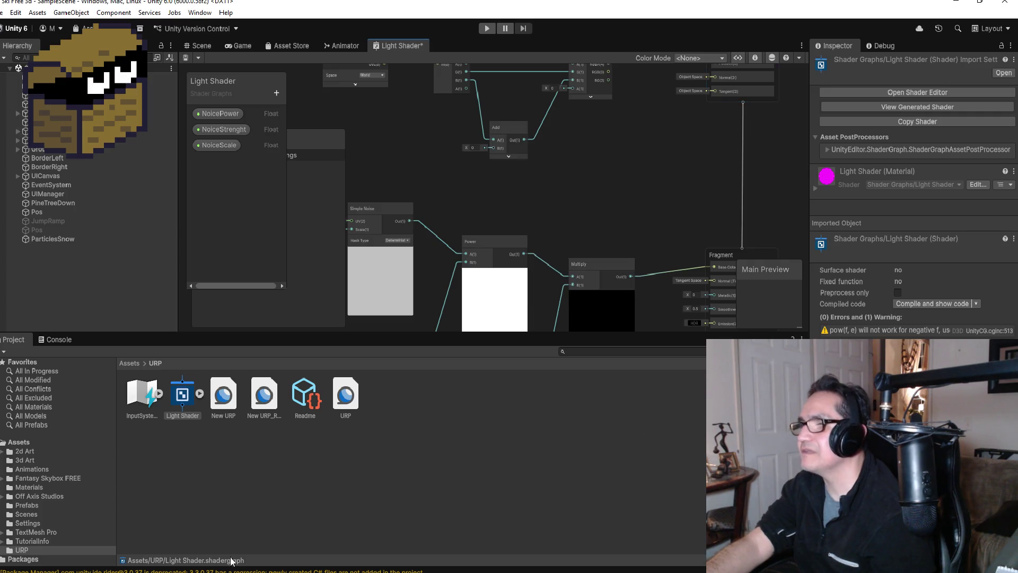
click(275, 557)
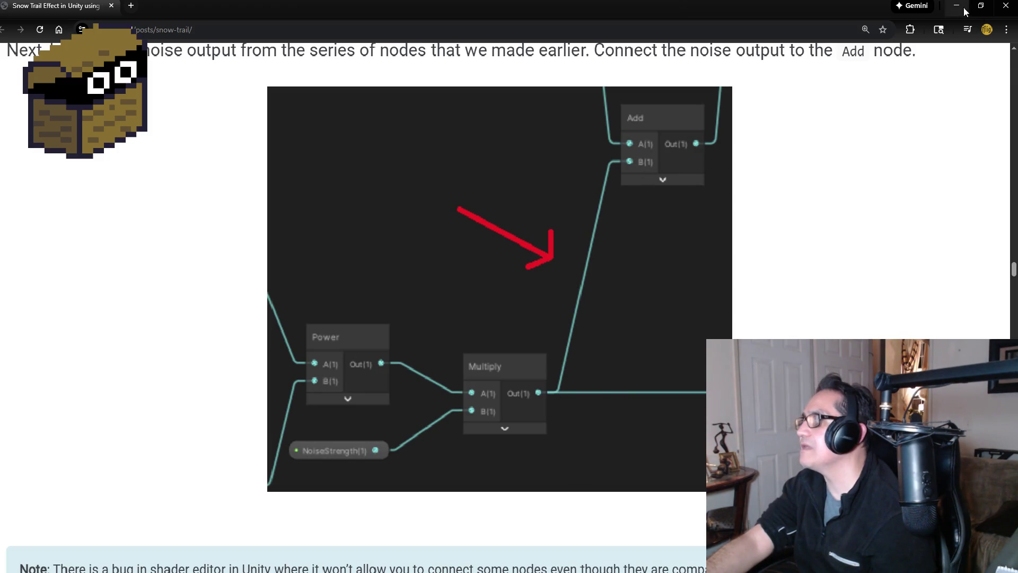
Back in the shader graph, retry connecting Multiply's output to Add B and close the search popup.
key(alt+Tab)
scroll(626, 269, up, 3)
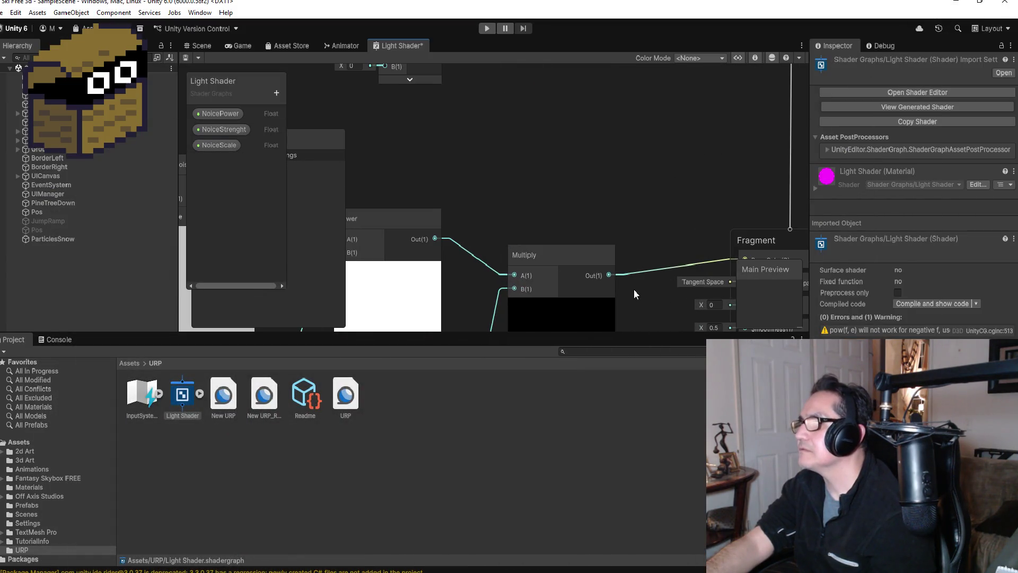
scroll(618, 274, down, 3)
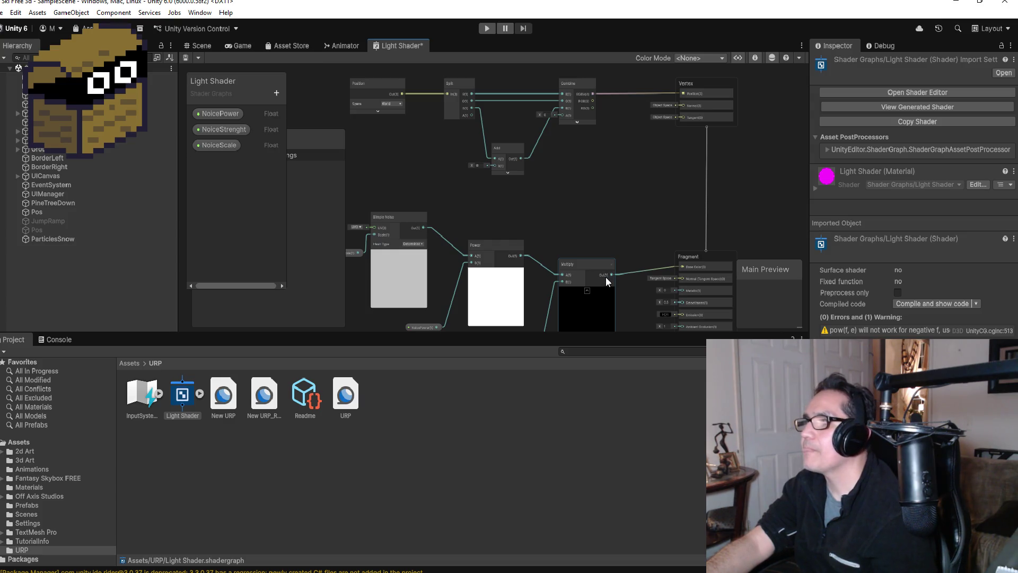
mouse_move(612, 274)
mouse_down()
mouse_move(615, 245)
mouse_move(490, 163)
mouse_move(551, 154)
mouse_move(537, 202)
mouse_move(586, 259)
mouse_move(615, 275)
mouse_move(615, 250)
mouse_move(650, 249)
mouse_move(641, 249)
mouse_up()
click(456, 177)
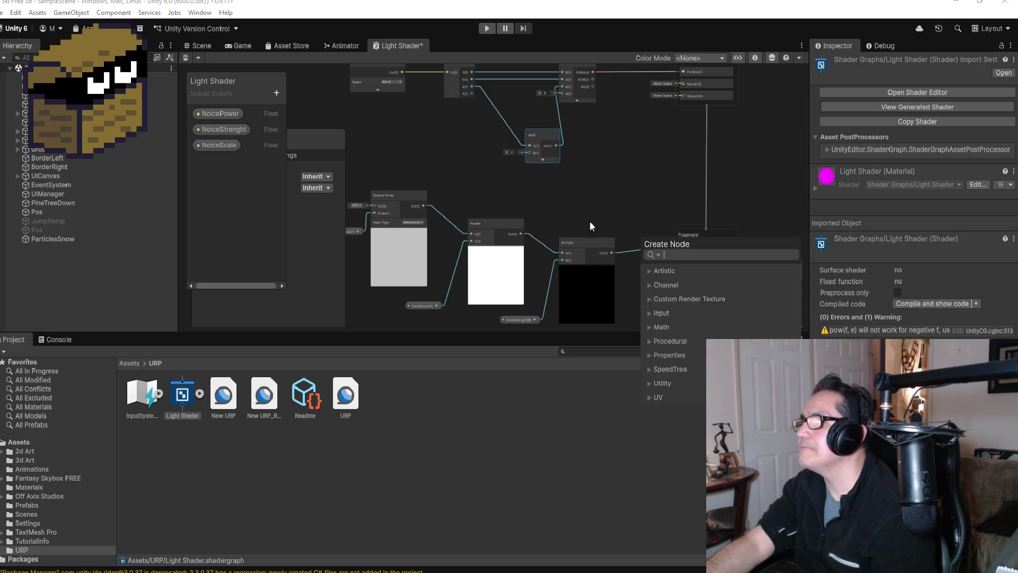
Detach the Multiply wire from Fragment's Base Color, then return to the tutorial page.
click(628, 251)
mouse_move(582, 198)
mouse_down()
mouse_move(538, 167)
mouse_move(633, 220)
mouse_move(640, 212)
mouse_up()
drag(609, 252, 529, 153)
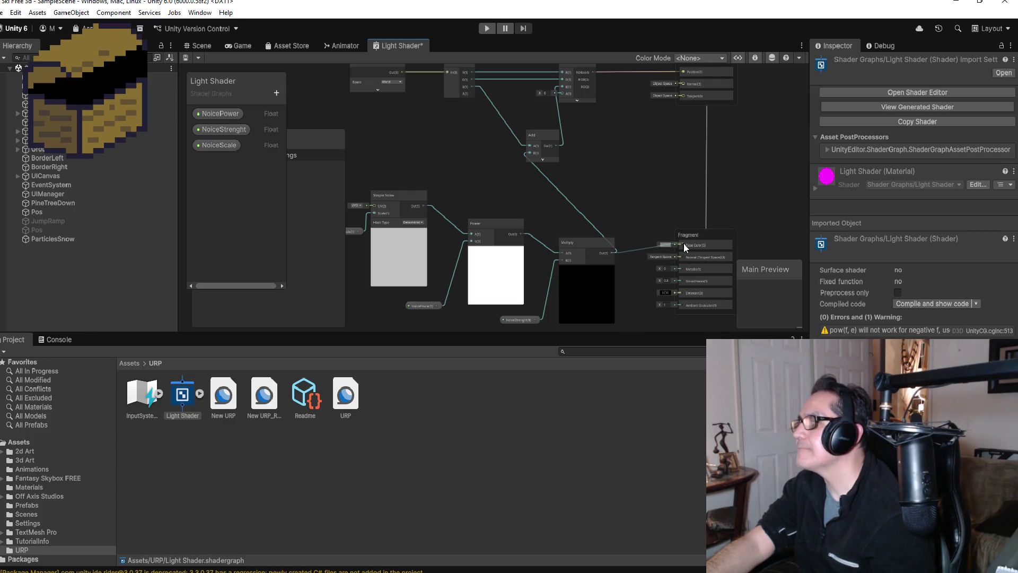
drag(683, 243, 683, 244)
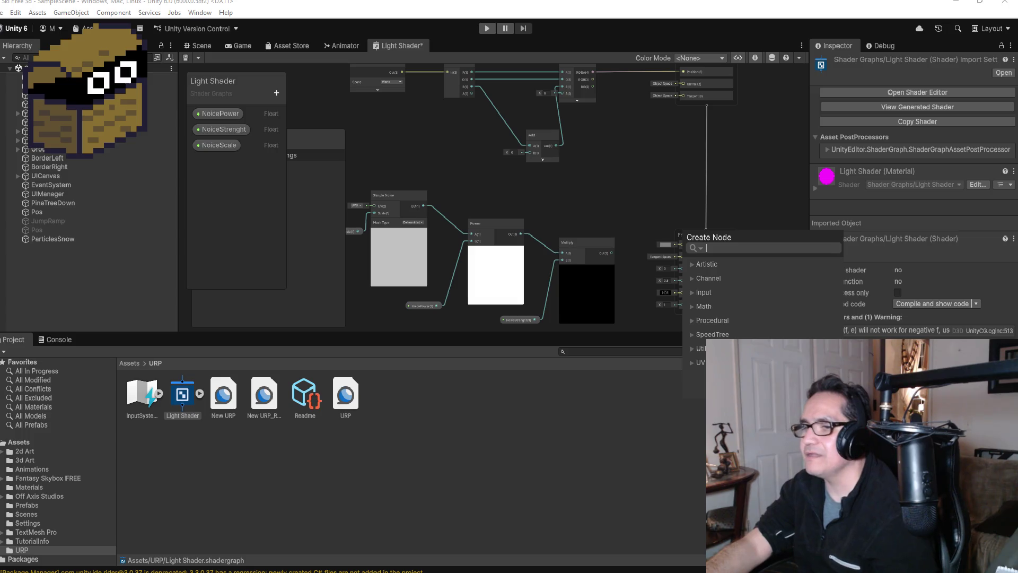
click(262, 540)
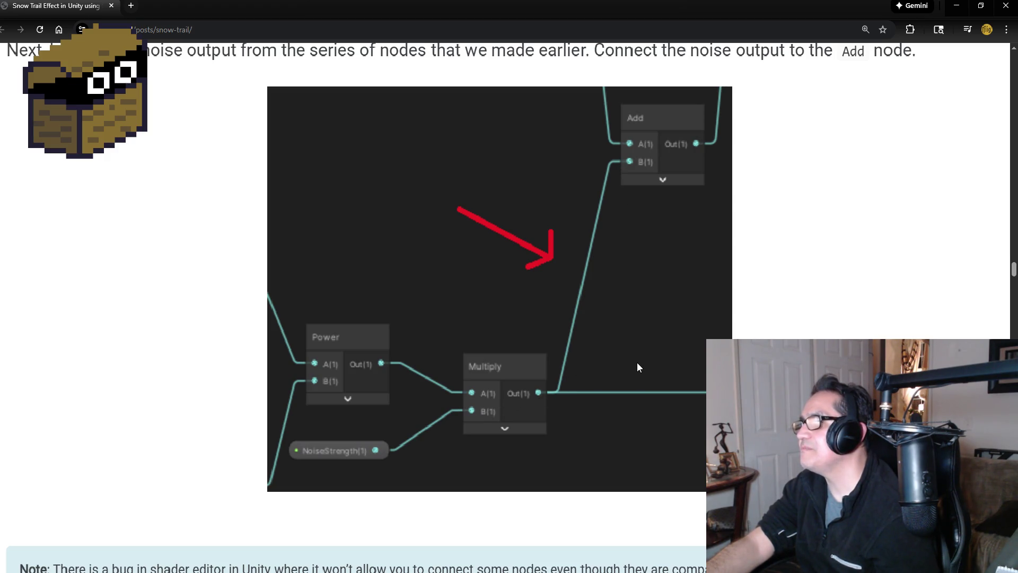
scroll(638, 362, down, 1)
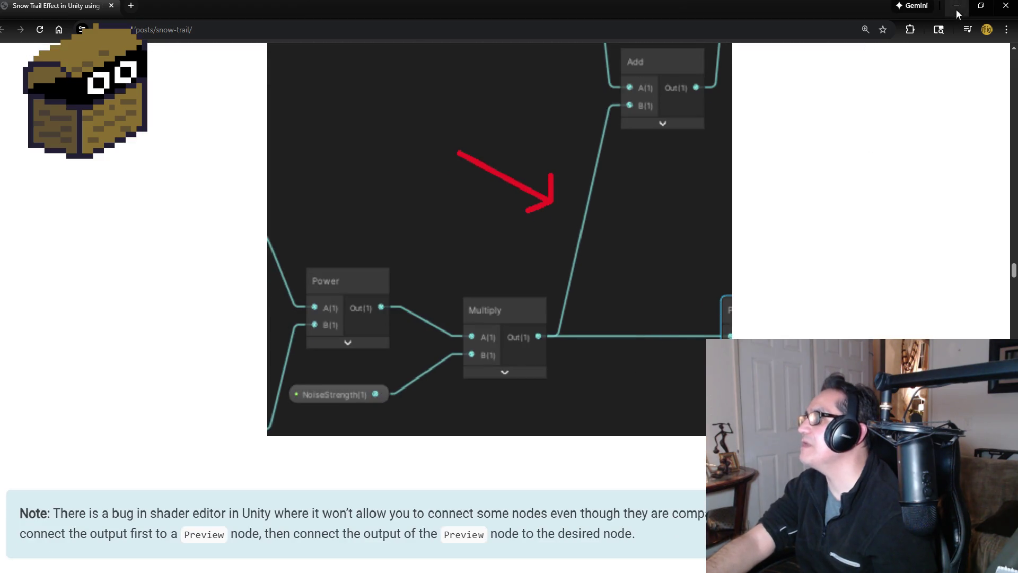
click(956, 9)
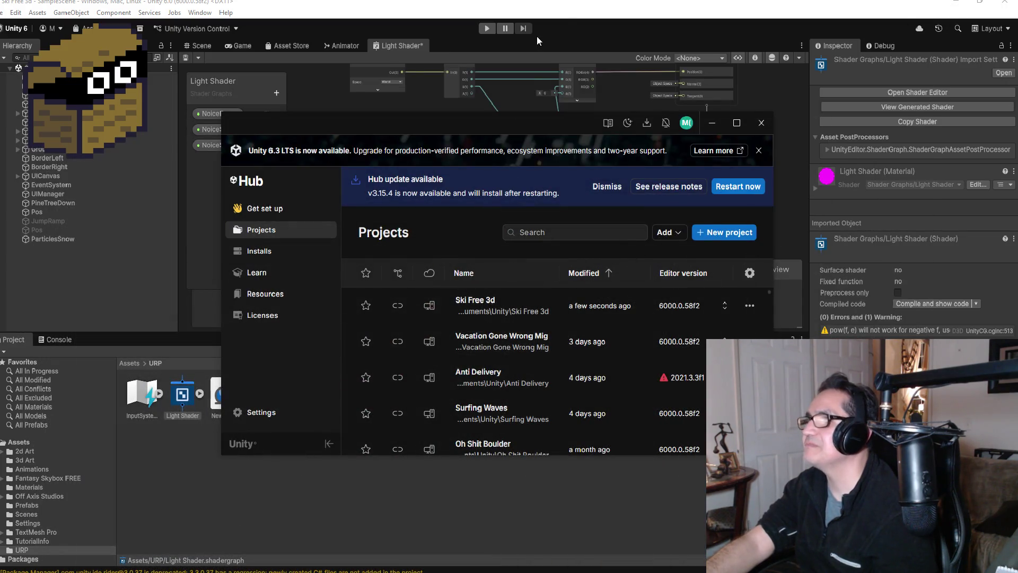
click(579, 6)
scroll(648, 261, up, 2)
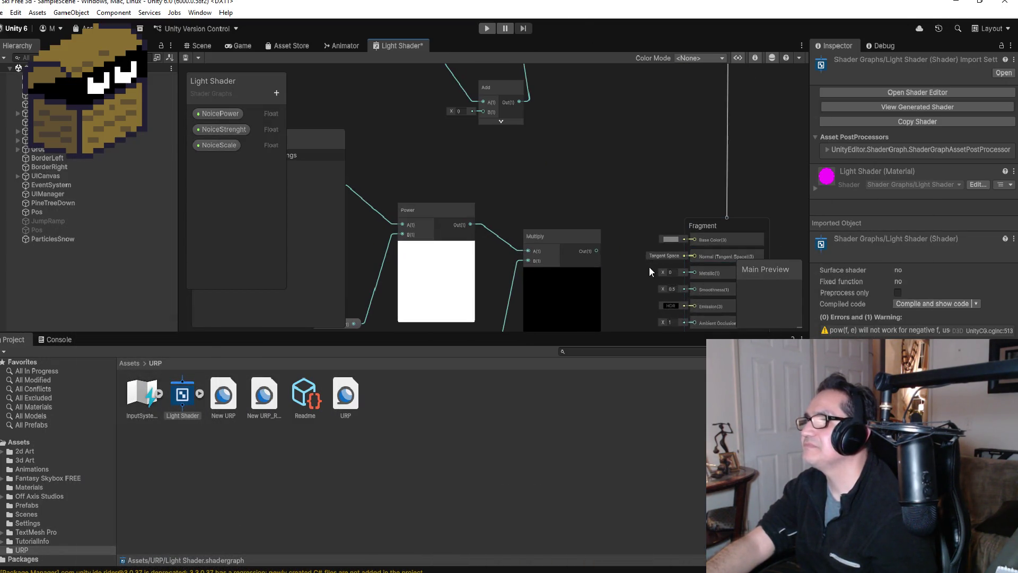
click(569, 233)
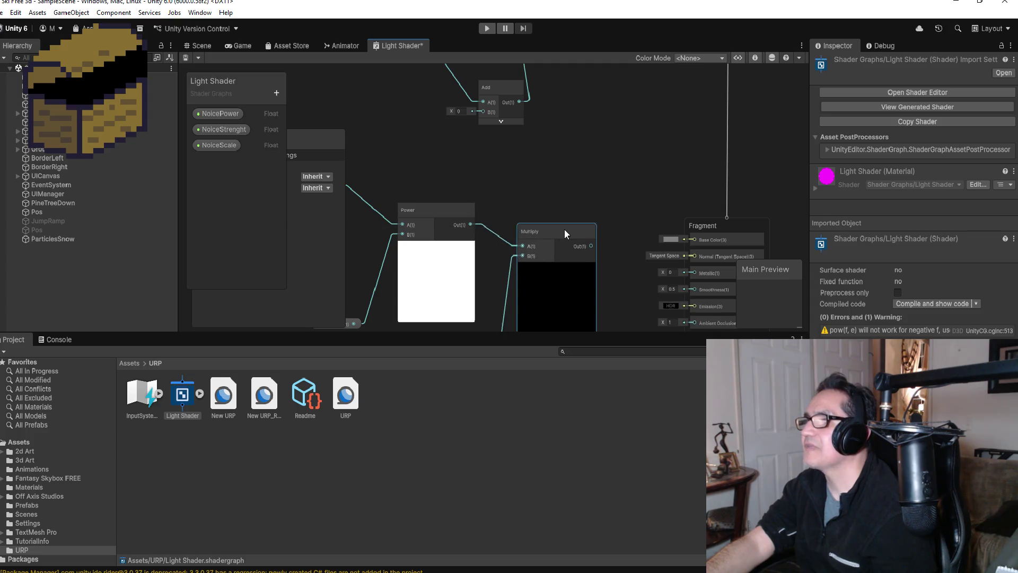
scroll(573, 241, down, 3)
scroll(524, 294, up, 2)
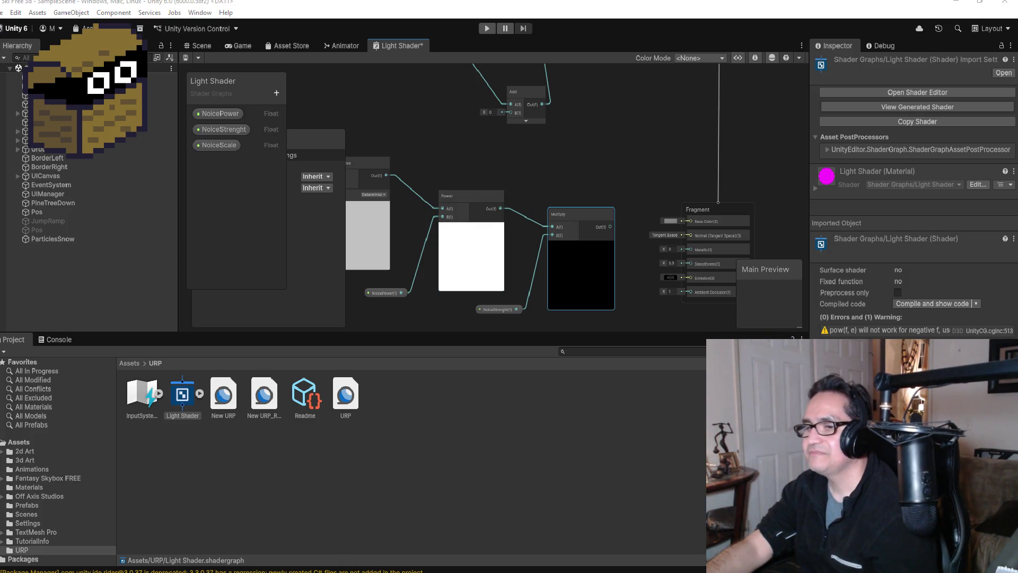
mouse_move(44, 570)
click(273, 546)
scroll(512, 268, up, 10)
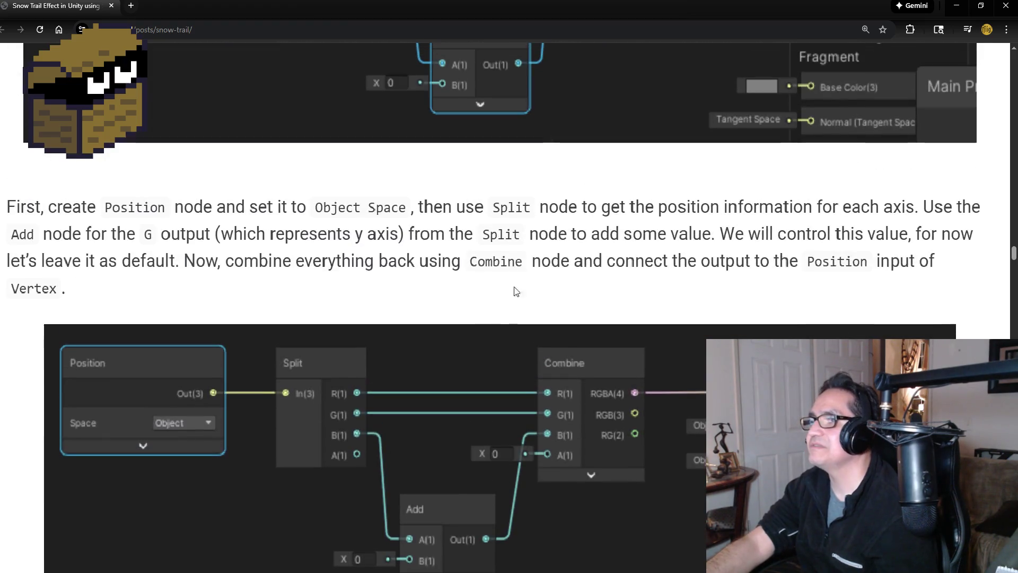
scroll(459, 317, up, 8)
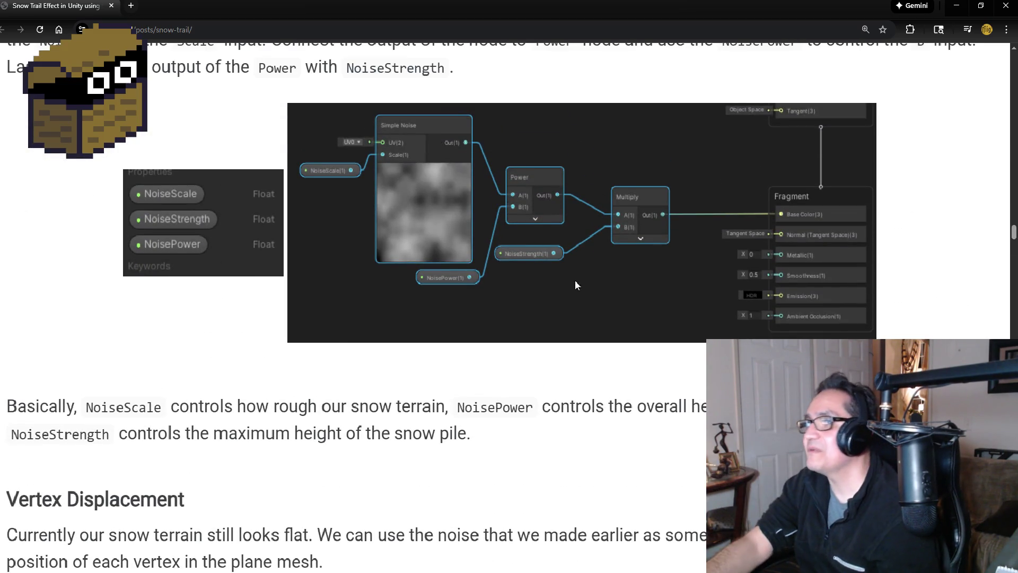
click(955, 6)
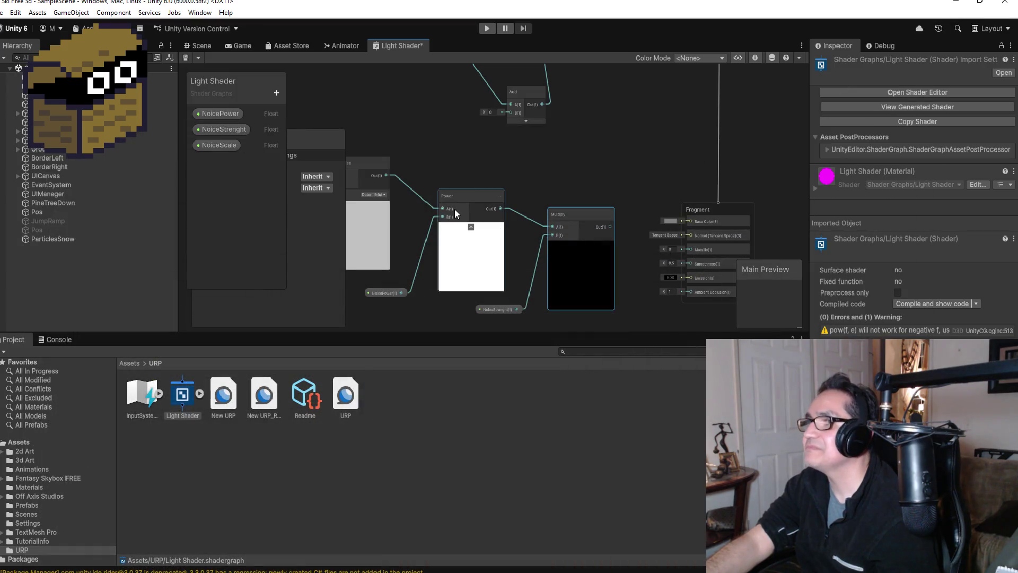
scroll(456, 208, up, 1)
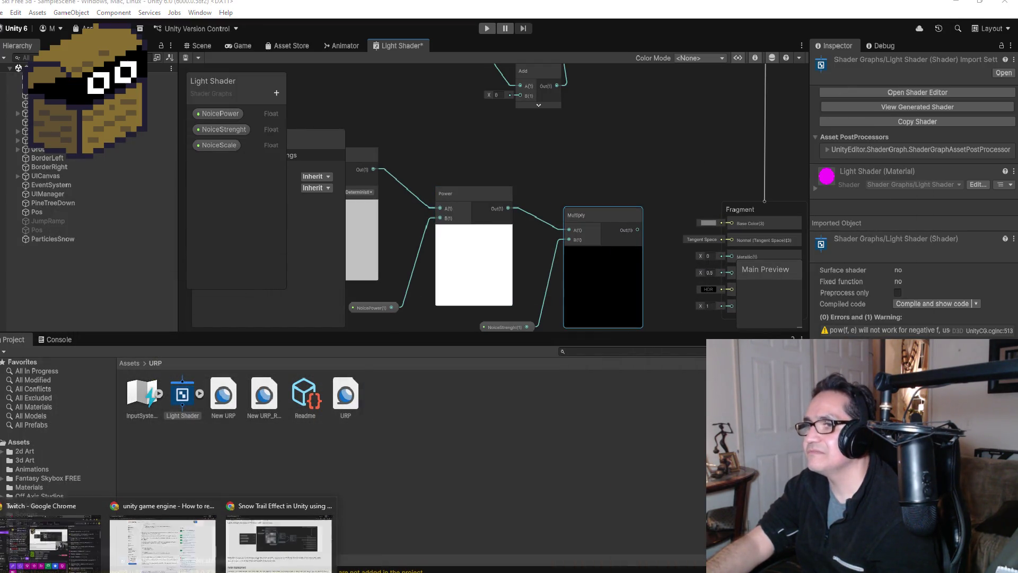
click(260, 557)
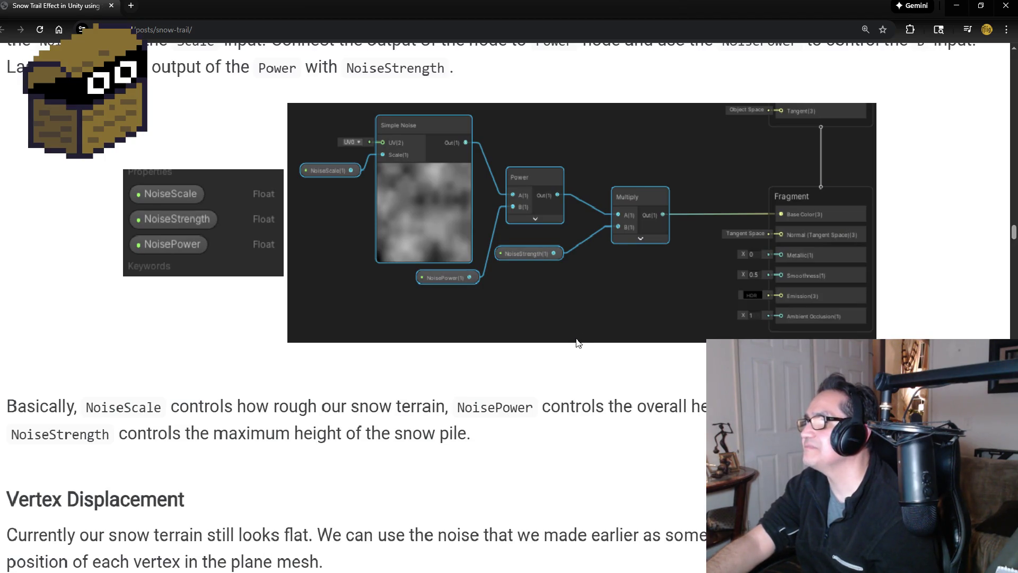
scroll(601, 335, down, 1)
scroll(583, 361, down, 15)
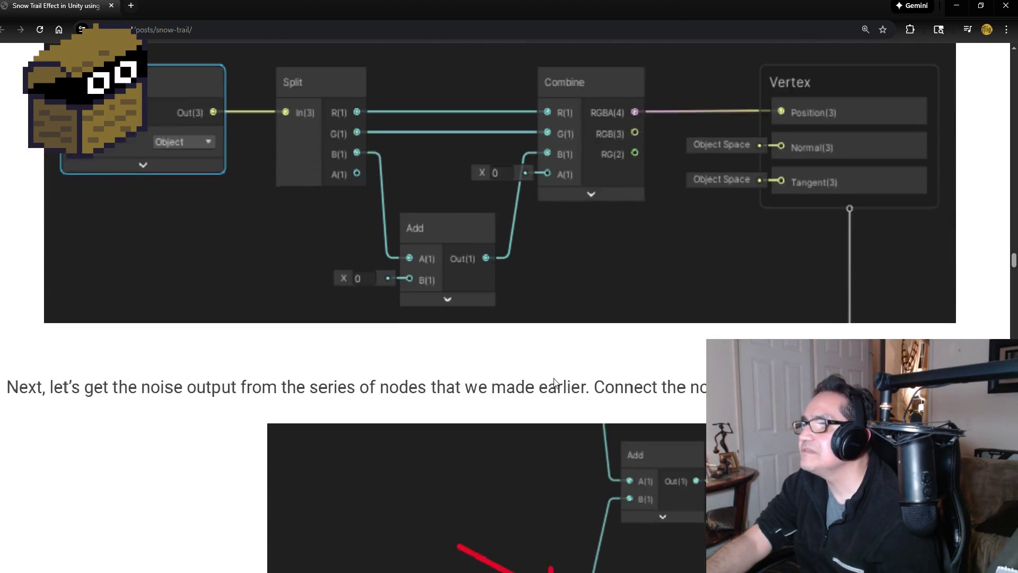
scroll(554, 382, down, 5)
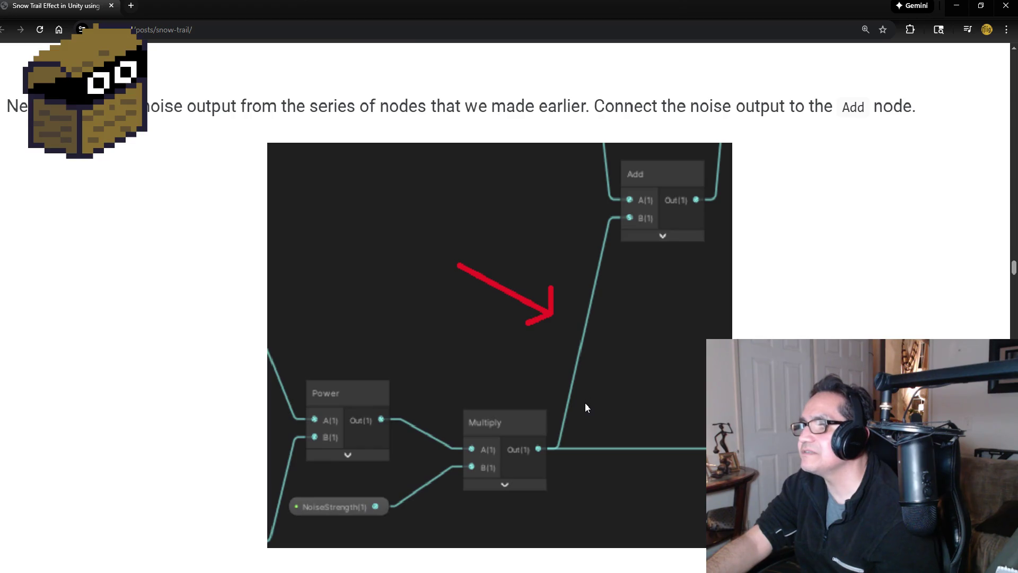
scroll(541, 450, down, 1)
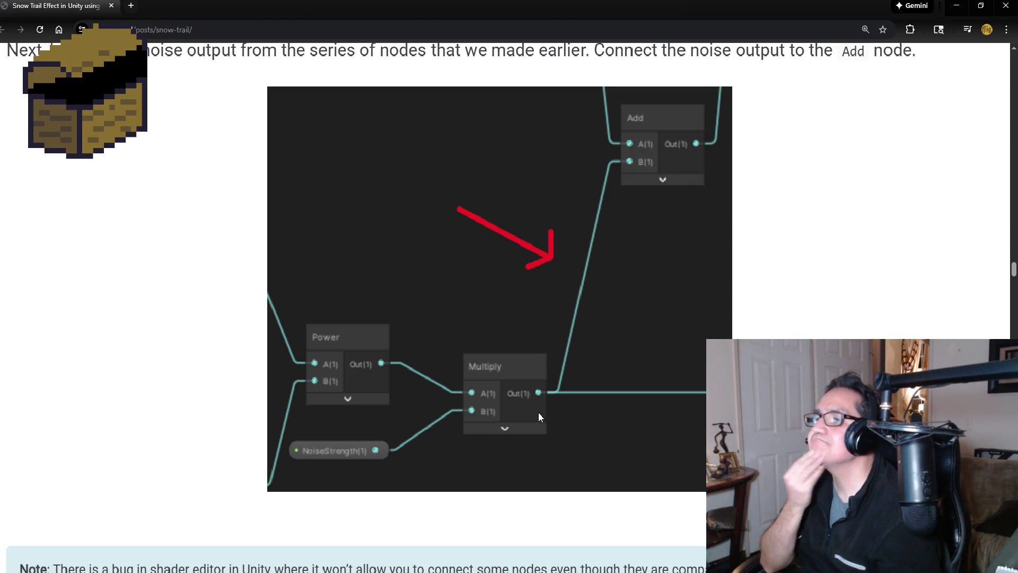
scroll(513, 262, up, 3)
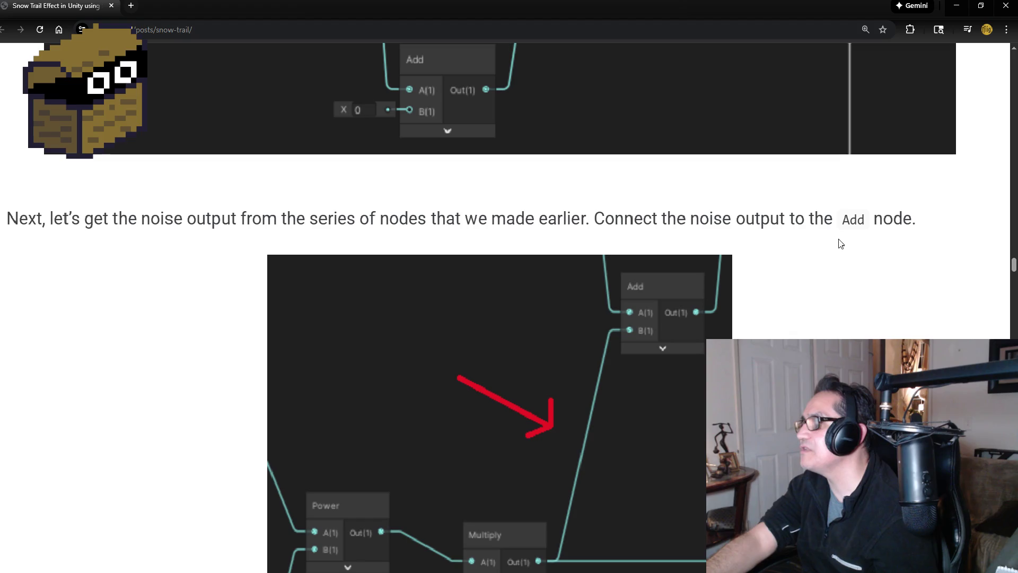
scroll(859, 265, down, 7)
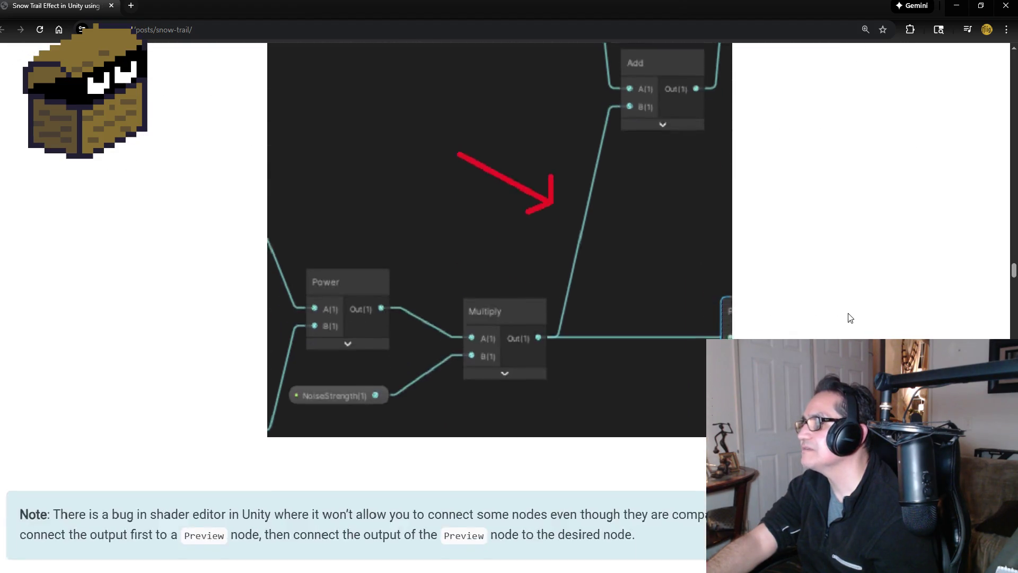
scroll(849, 292, down, 4)
scroll(854, 292, up, 7)
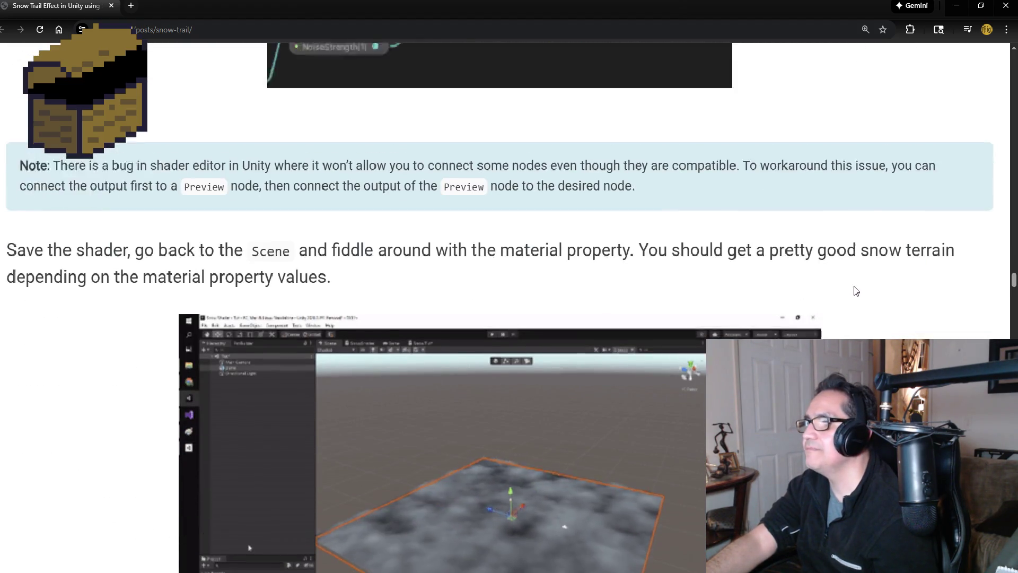
scroll(862, 275, up, 2)
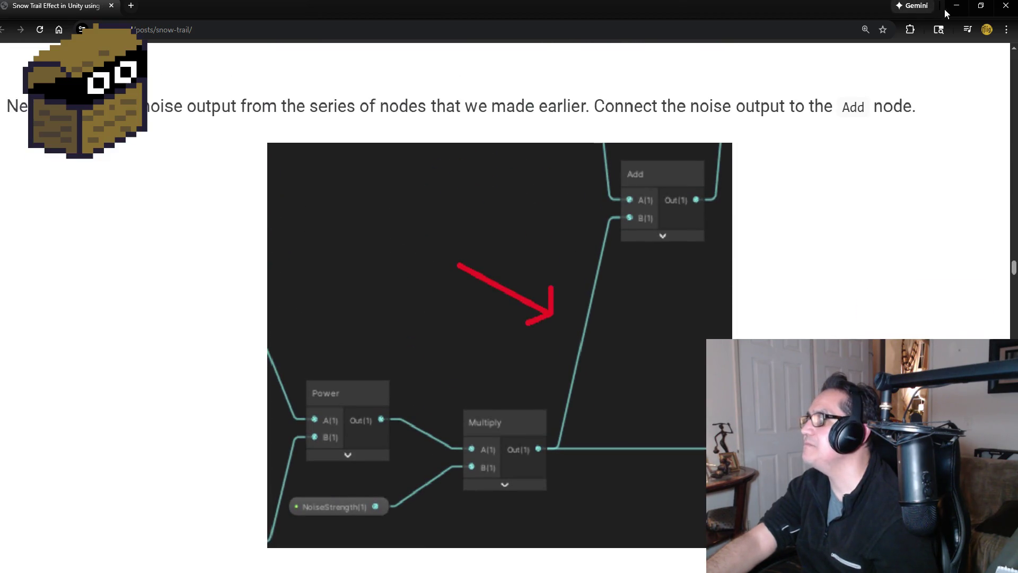
click(955, 6)
mouse_move(638, 230)
mouse_down()
mouse_move(640, 187)
mouse_move(521, 97)
mouse_move(520, 159)
mouse_up()
scroll(667, 271, down, 1)
scroll(666, 268, up, 2)
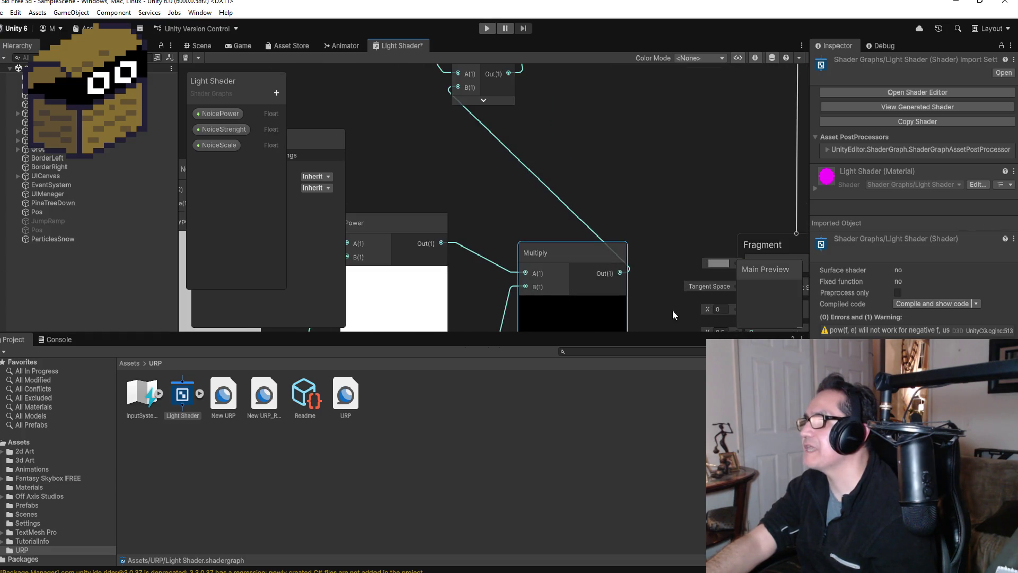
Connect Multiply's output to Fragment Base Color, then pull that wire off again without adding a node.
mouse_move(621, 273)
mouse_down()
mouse_move(711, 277)
mouse_move(724, 212)
mouse_move(752, 209)
mouse_up()
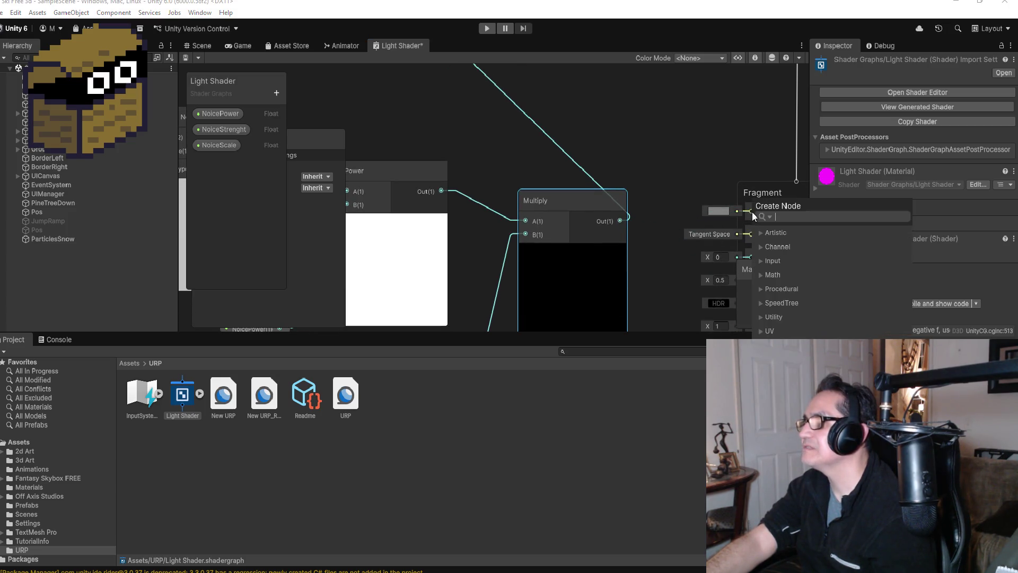
scroll(686, 206, down, 4)
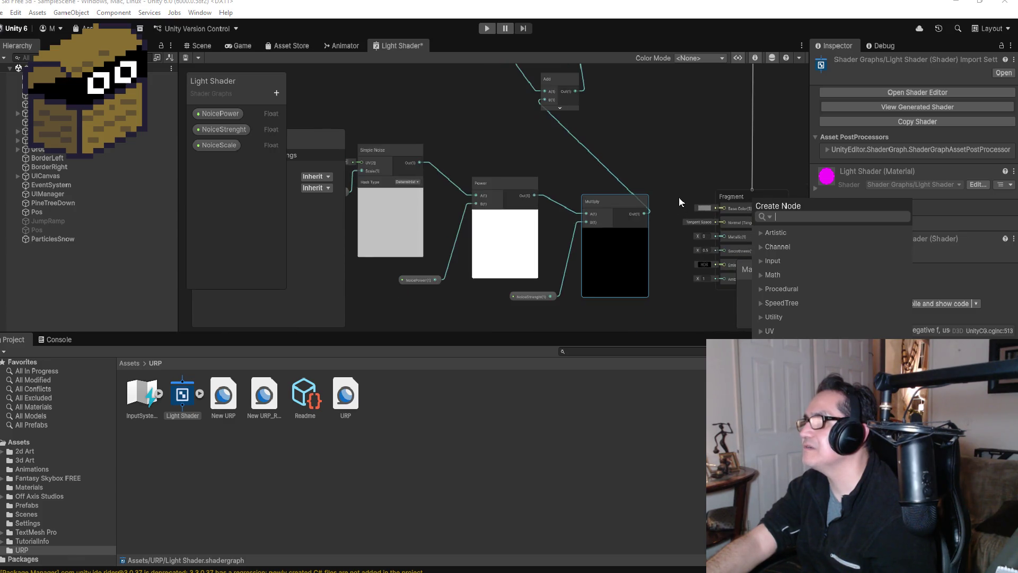
scroll(661, 133, down, 1)
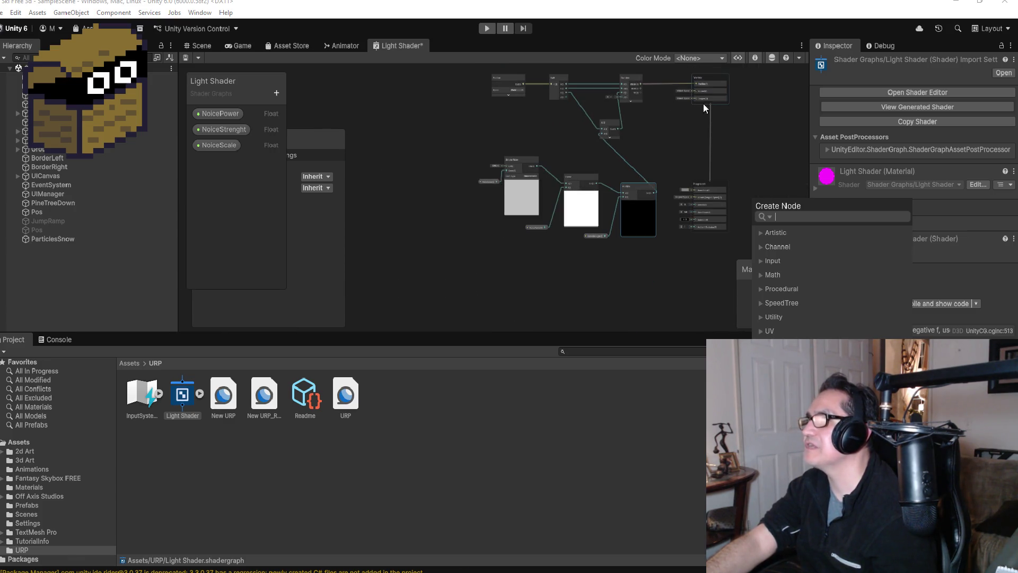
scroll(718, 208, up, 5)
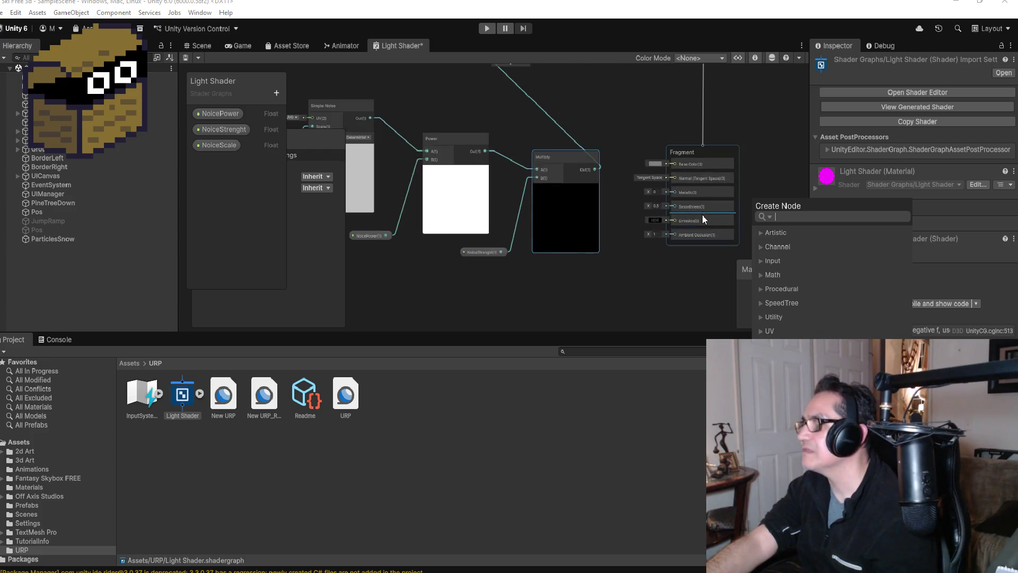
drag(670, 148, 560, 154)
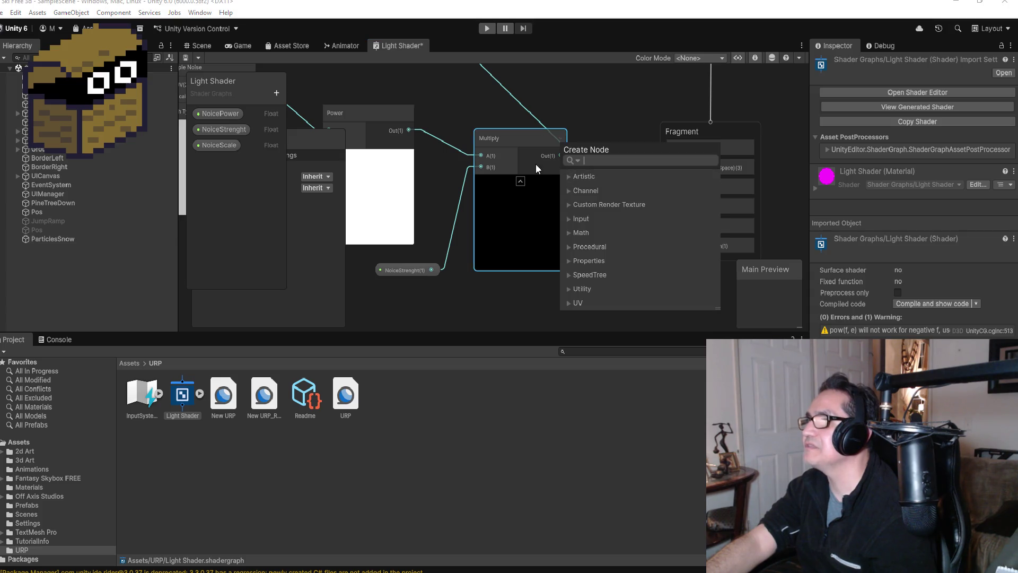
click(584, 127)
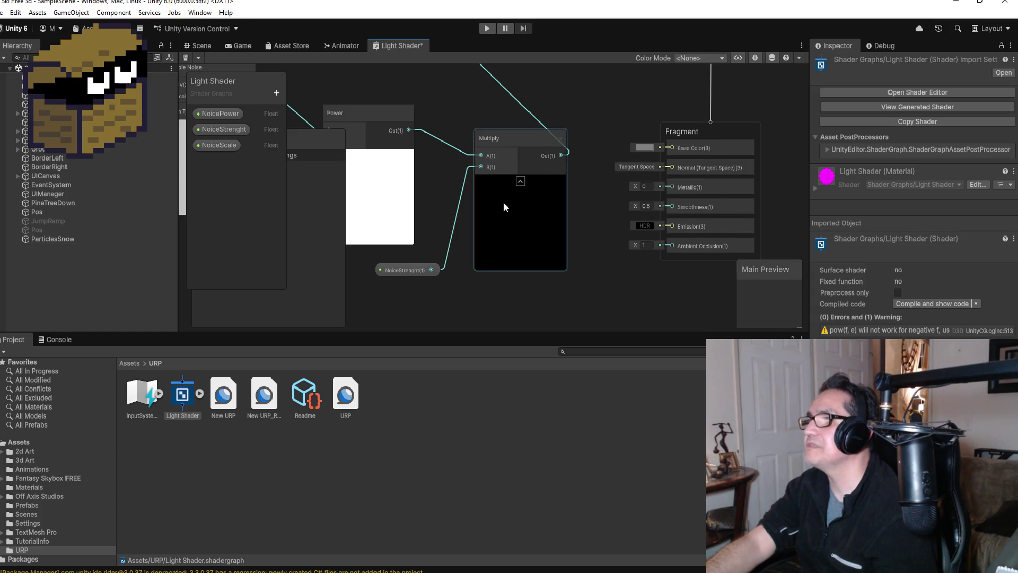
Collapse the Multiply node's preview, nudge the node down-right, and bring the tutorial back.
click(521, 182)
drag(513, 140, 532, 157)
scroll(546, 158, down, 3)
scroll(570, 133, up, 1)
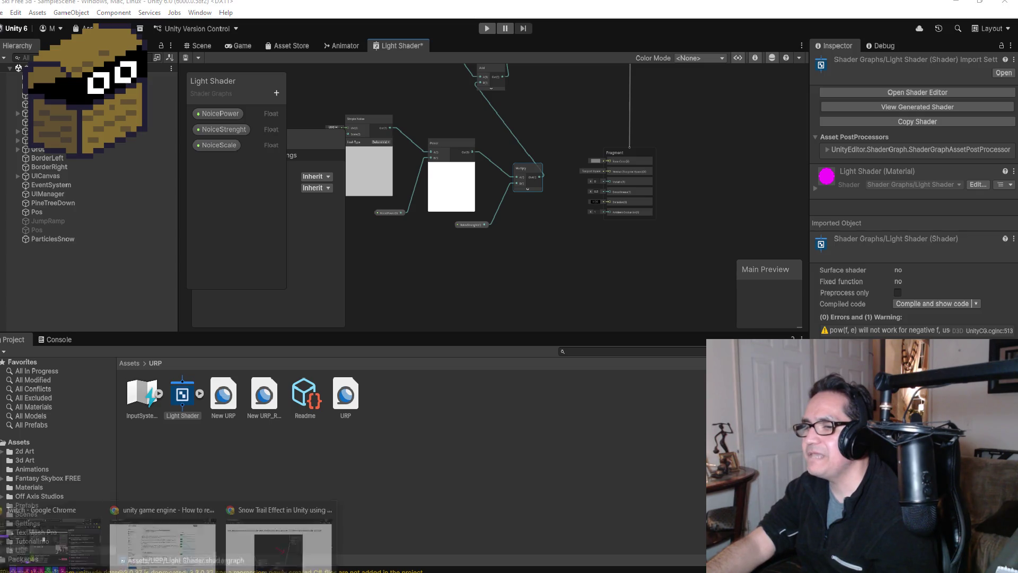
click(281, 538)
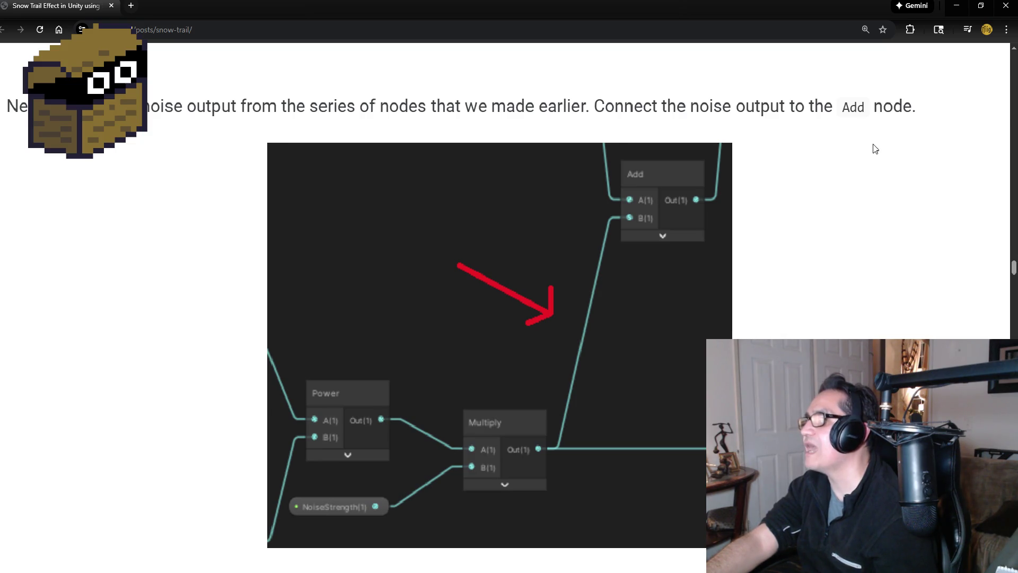
scroll(843, 297, down, 5)
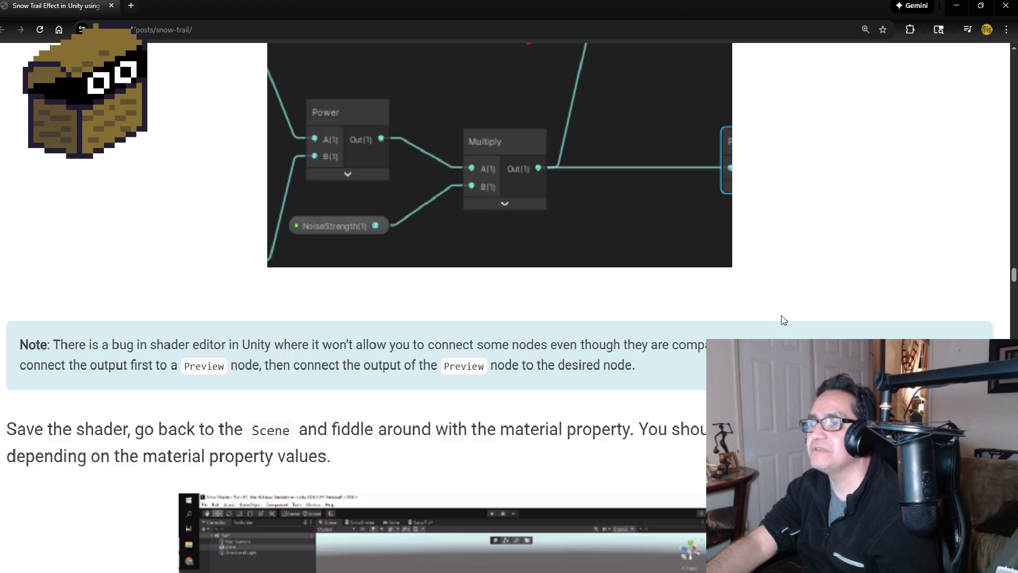
scroll(782, 318, down, 2)
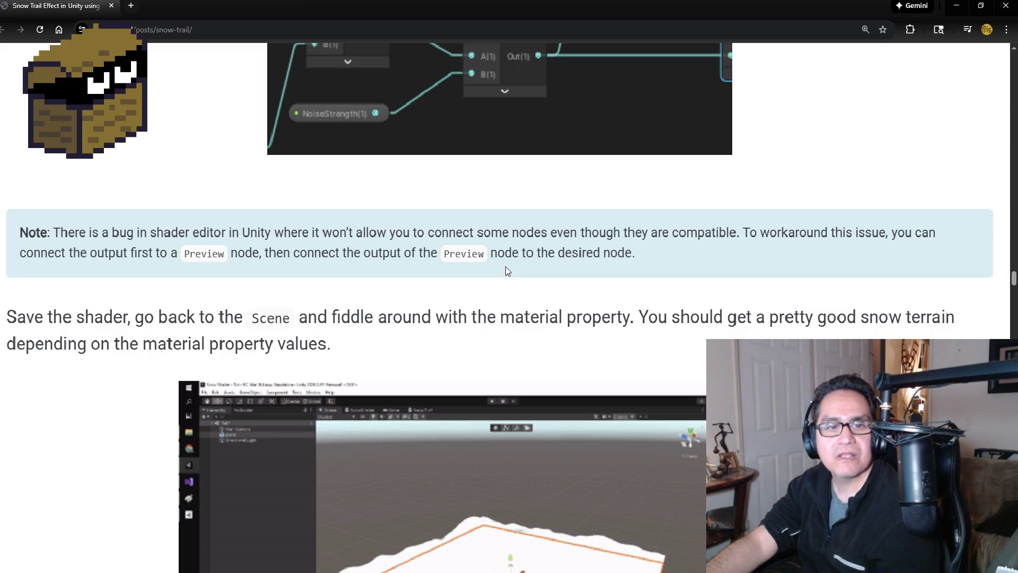
scroll(103, 307, down, 2)
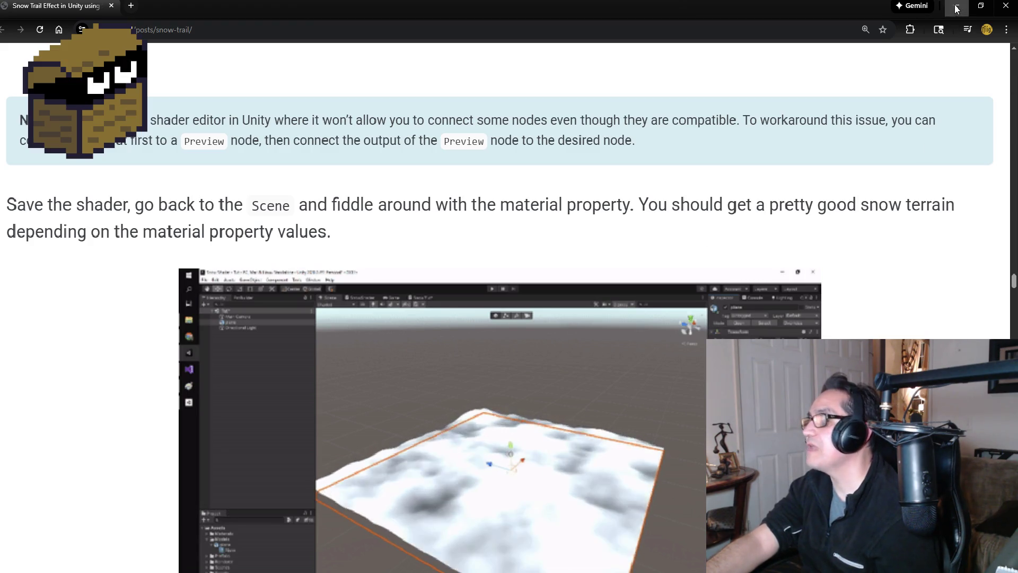
key(alt+Tab)
click(3, 12)
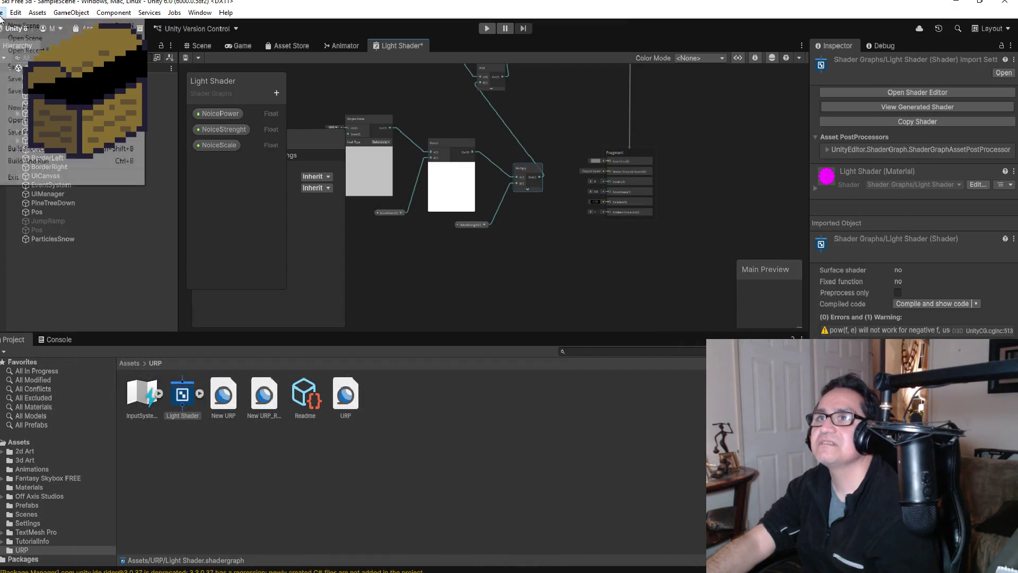
Save the scene, briefly expand the Light Shader asset's sub-assets, and switch to the Scene view.
click(16, 66)
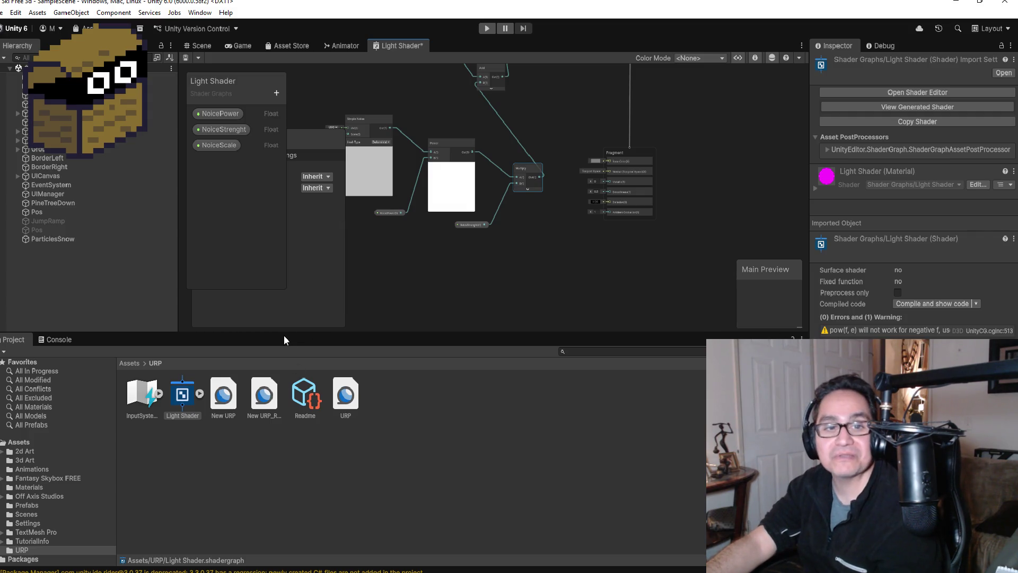
click(199, 395)
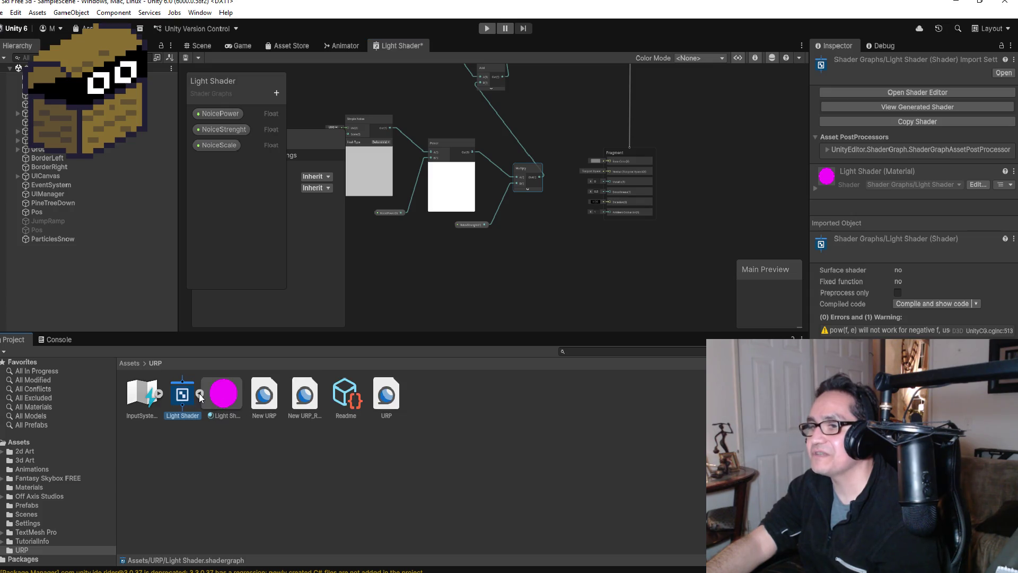
click(201, 396)
click(198, 45)
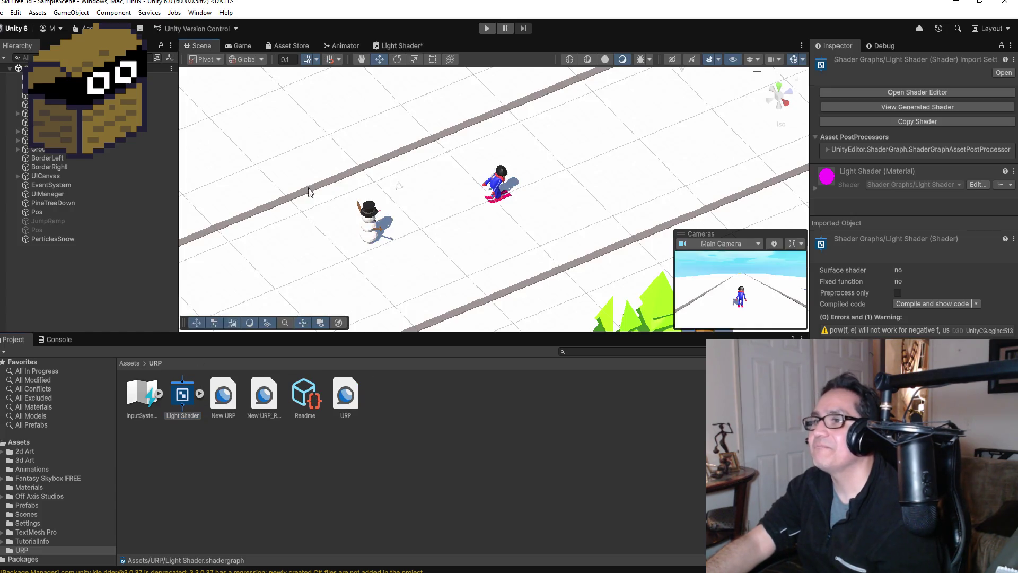
Select Plane_Snow in the Hierarchy and drop the Light Shader material onto it.
scroll(488, 222, down, 2)
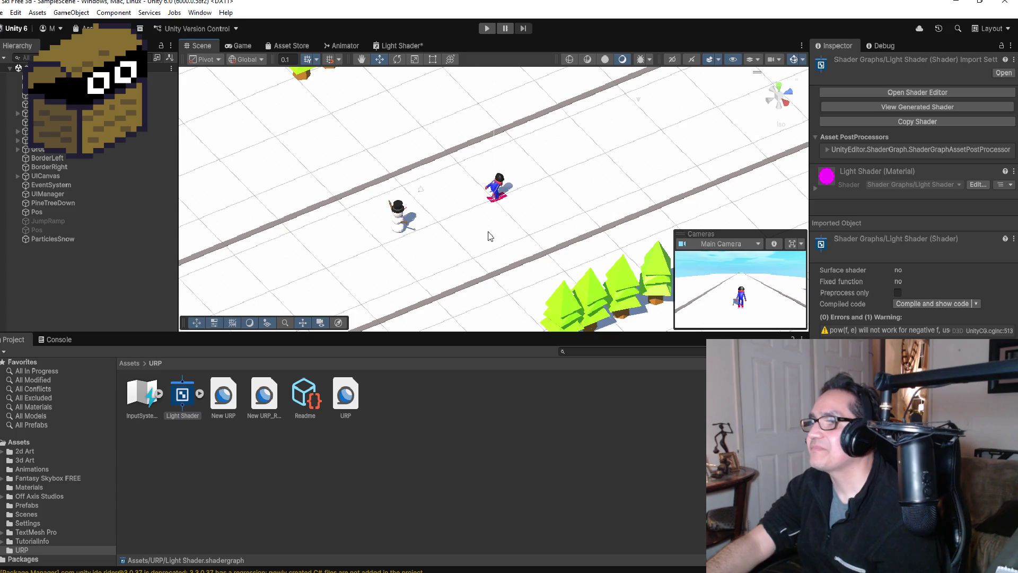
click(72, 239)
click(63, 131)
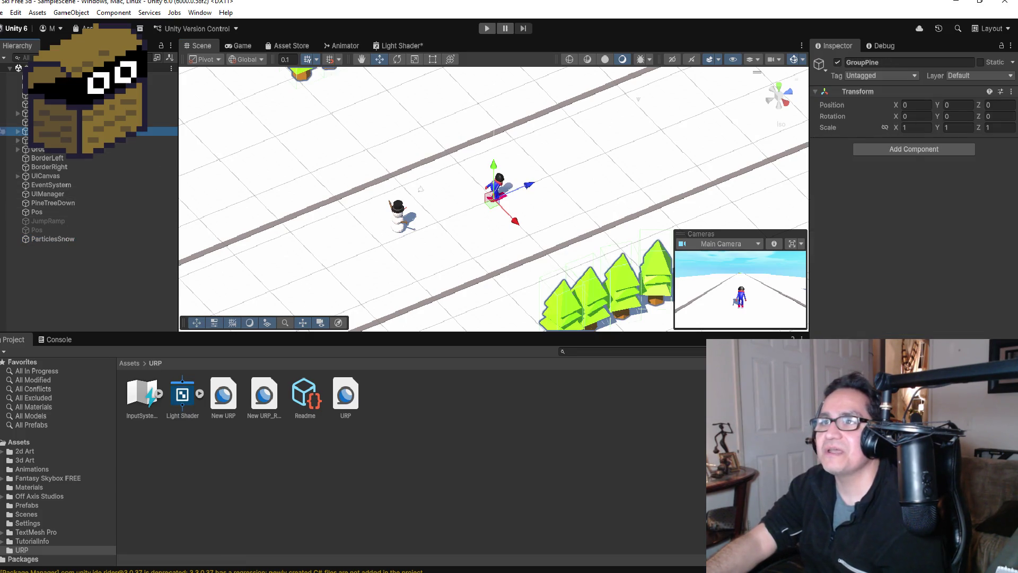
click(63, 122)
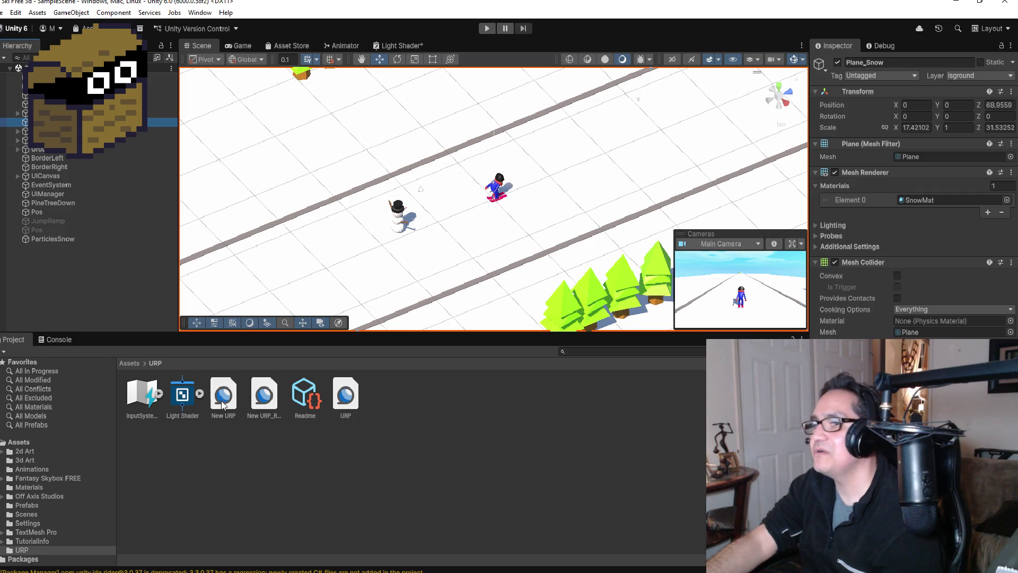
drag(182, 400, 289, 282)
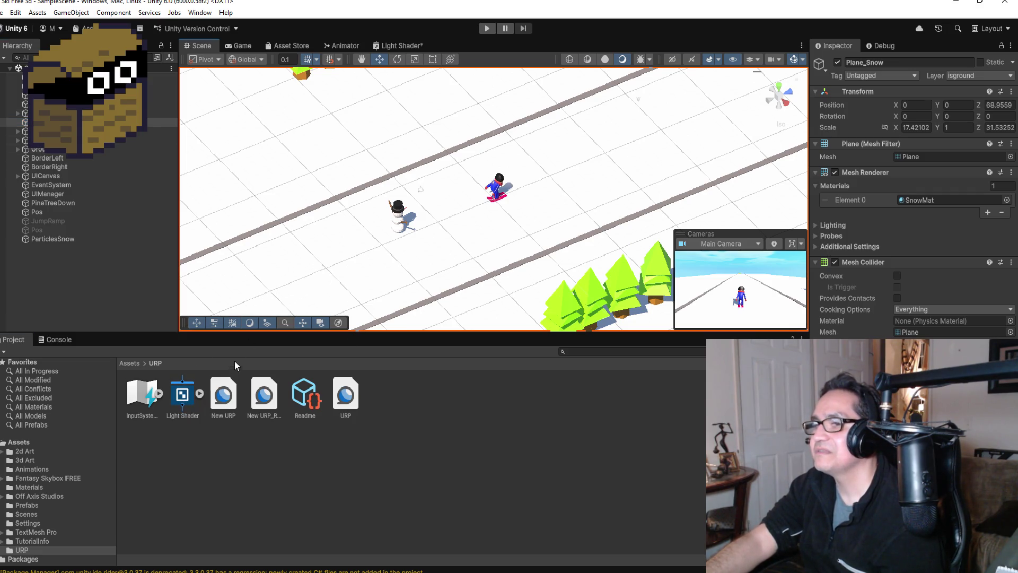
mouse_move(223, 395)
mouse_down()
mouse_move(293, 279)
mouse_move(320, 262)
mouse_move(345, 265)
mouse_up()
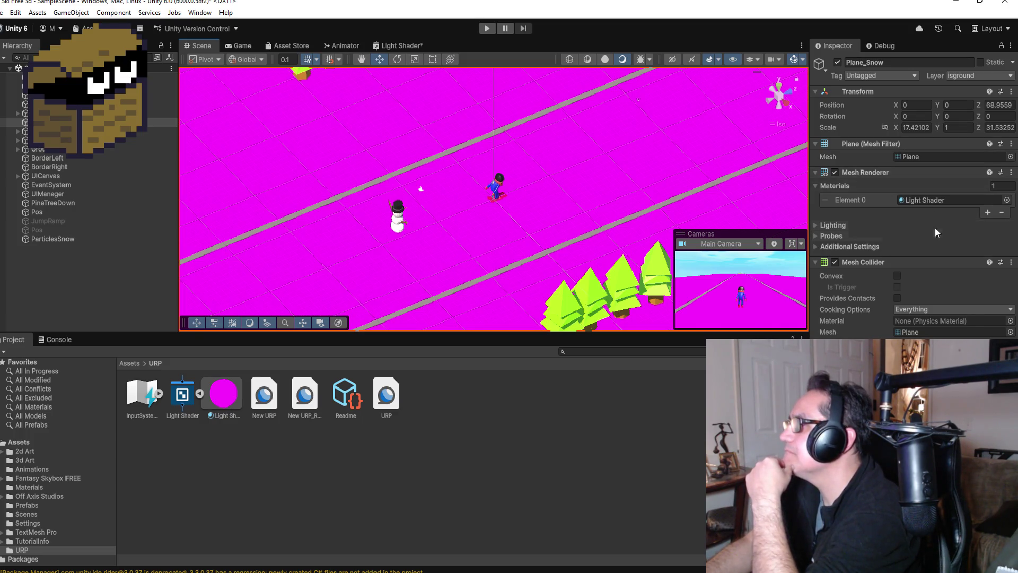
Browse Element 0's material picker, keeping Light Shader assigned.
click(1006, 200)
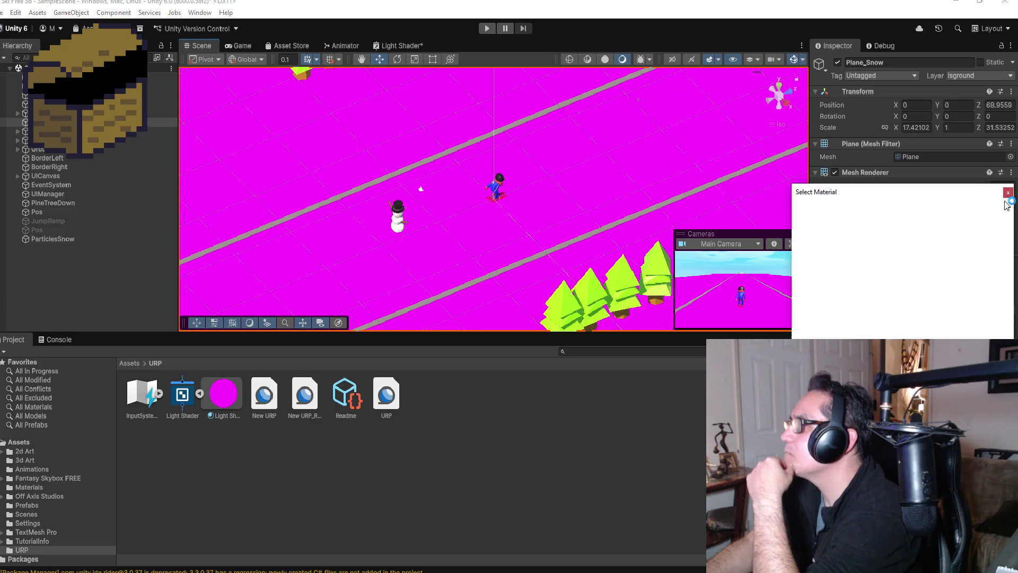
scroll(899, 281, down, 10)
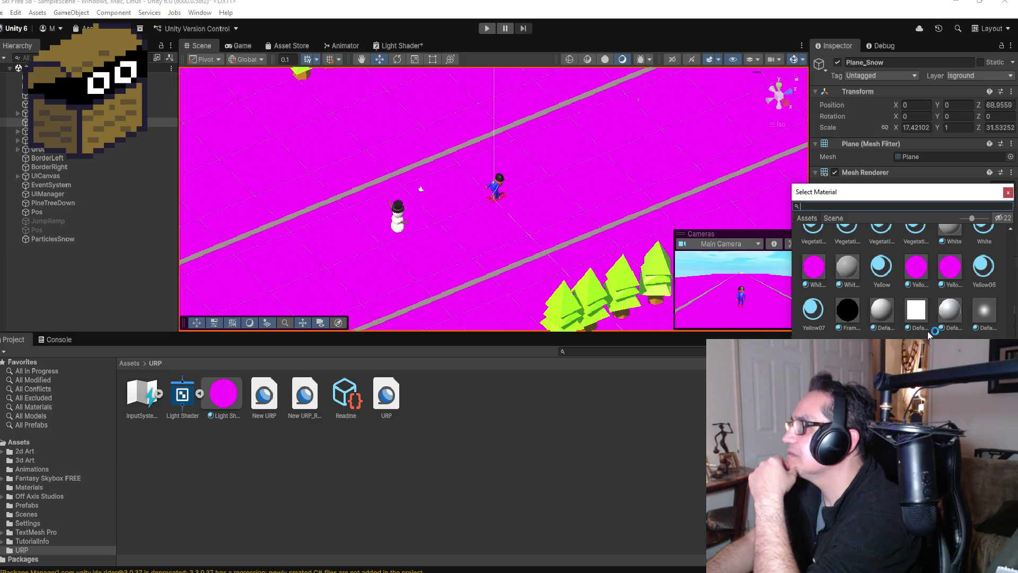
click(1008, 192)
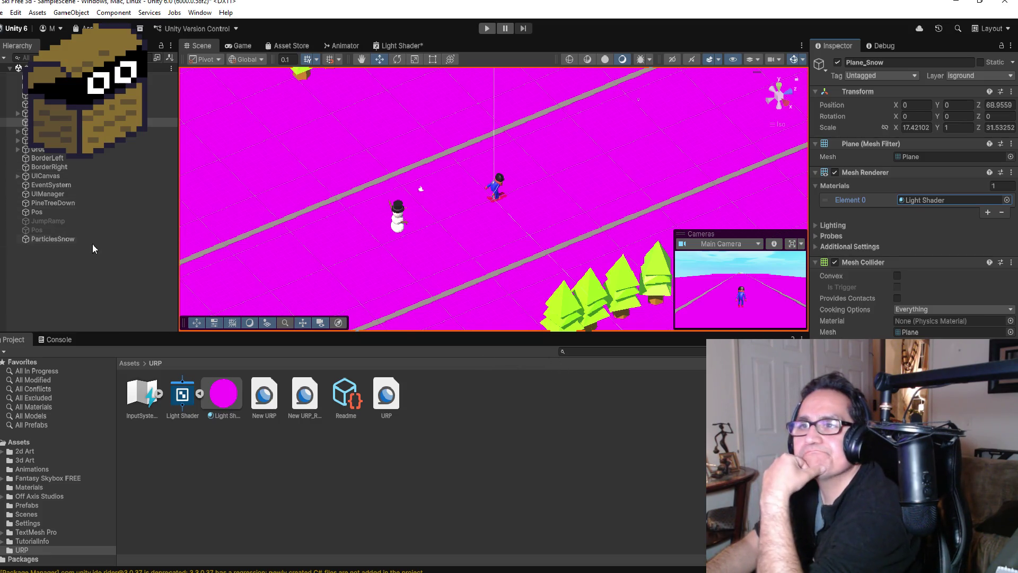
Browse the Edit menu, then select the Light Shader material asset in the Project window.
click(6, 12)
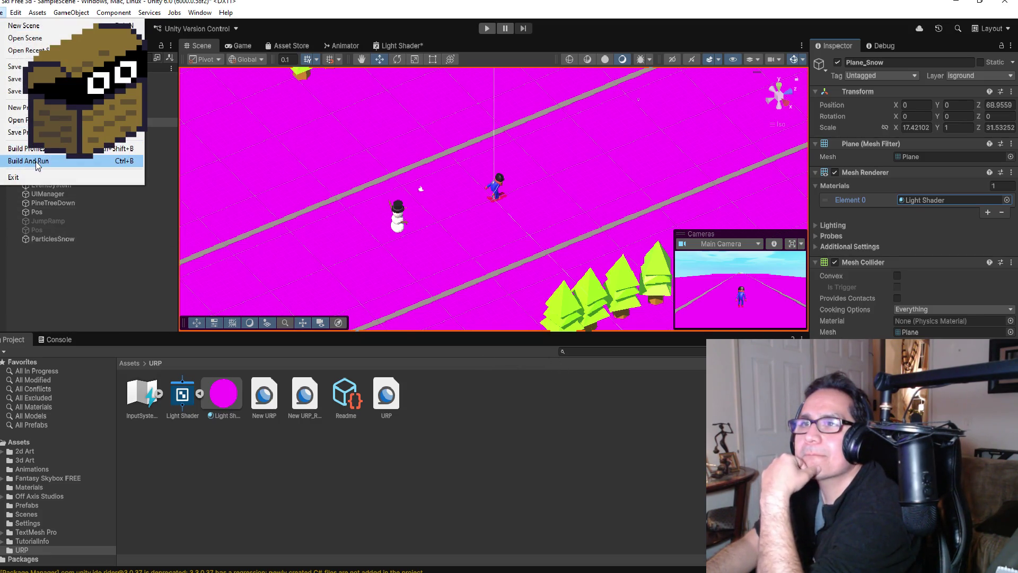
mouse_move(15, 13)
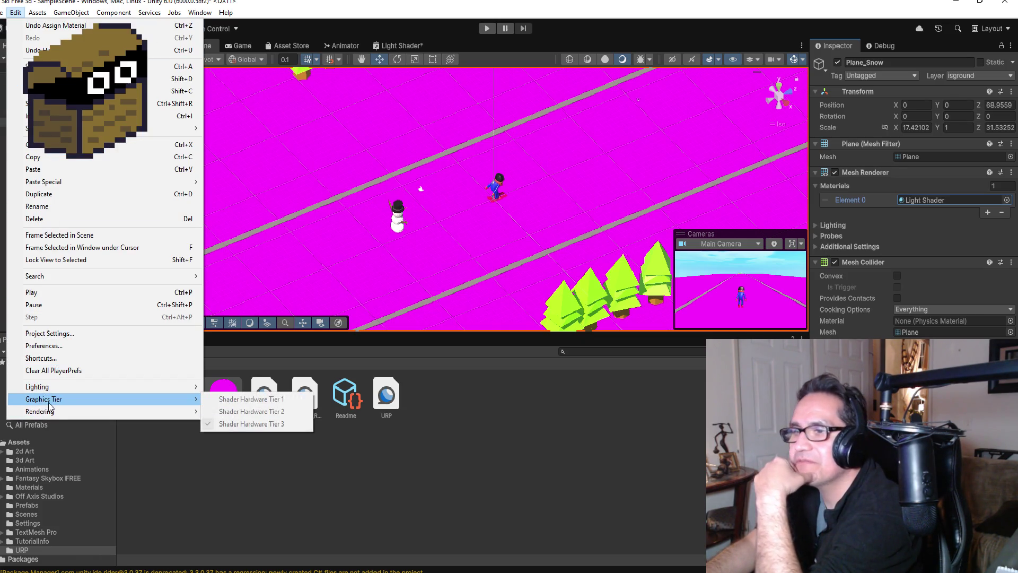
mouse_move(79, 387)
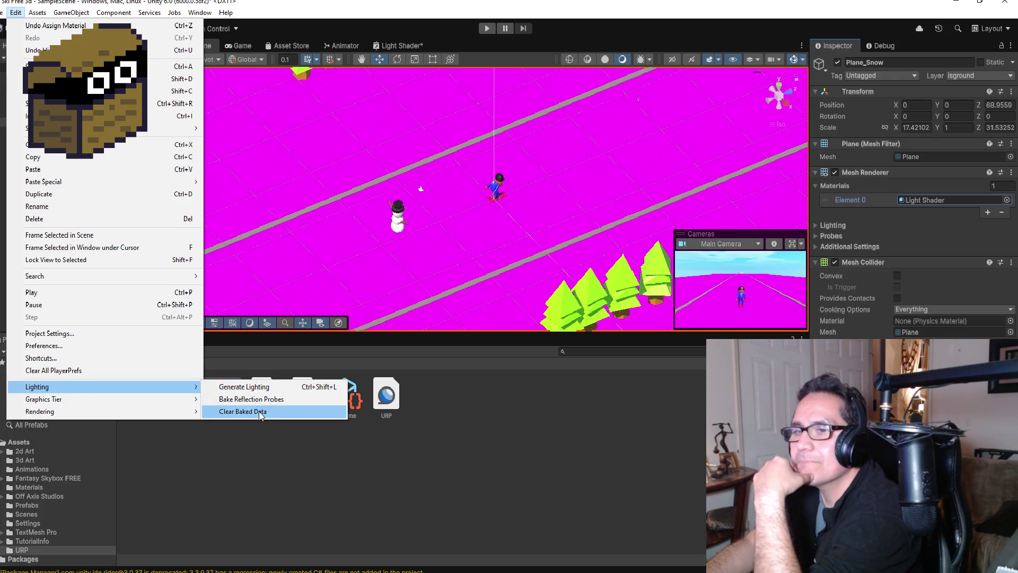
mouse_move(111, 398)
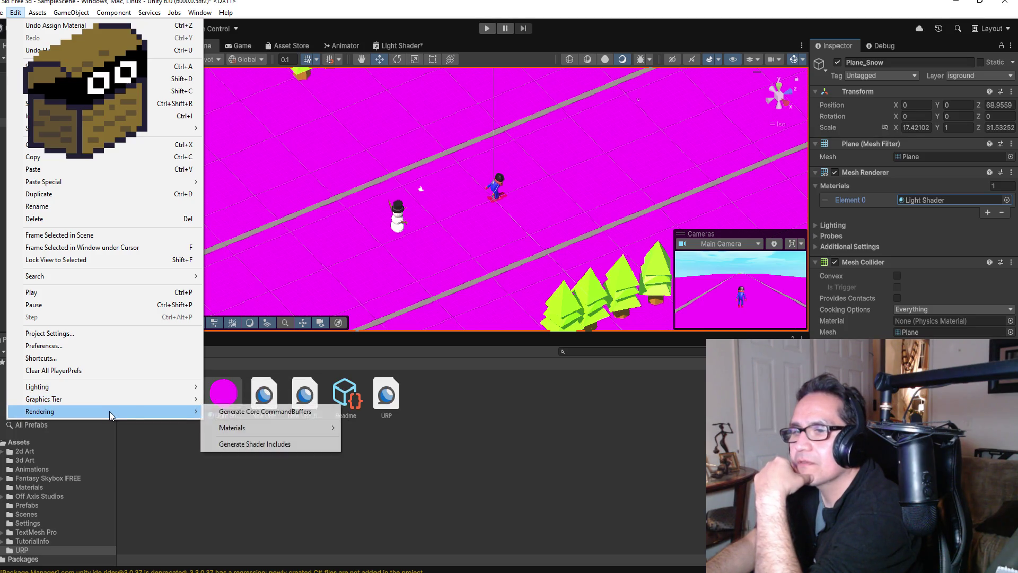
mouse_move(260, 430)
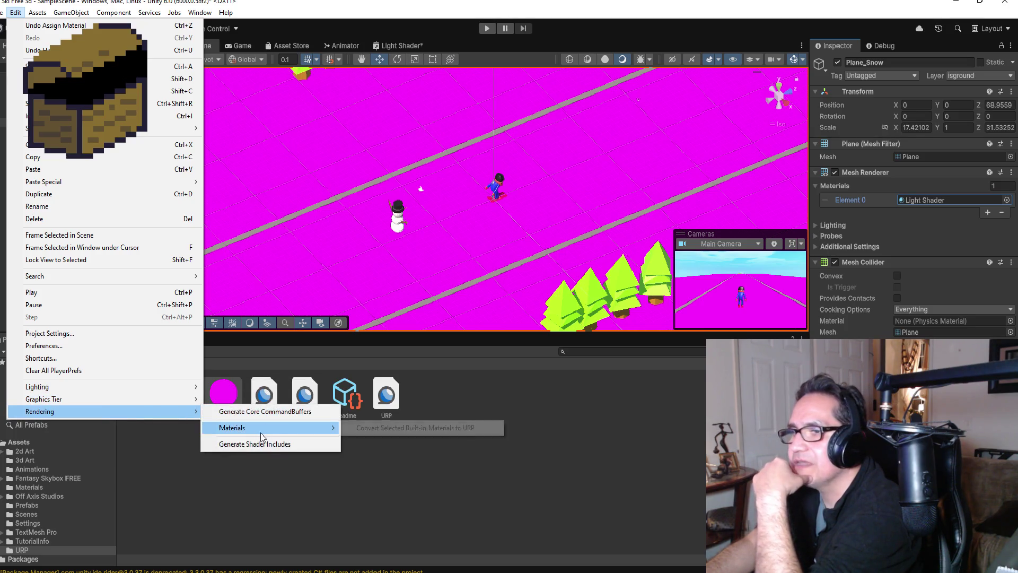
click(378, 430)
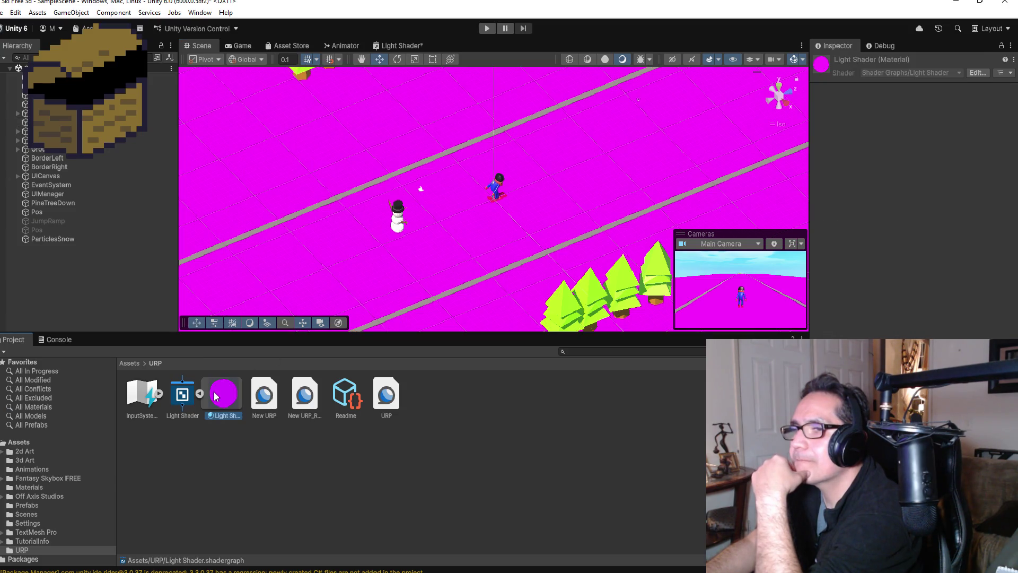
Run Edit > Rendering > Materials > Convert Selected Built-in Materials to URP and confirm Proceed.
click(15, 12)
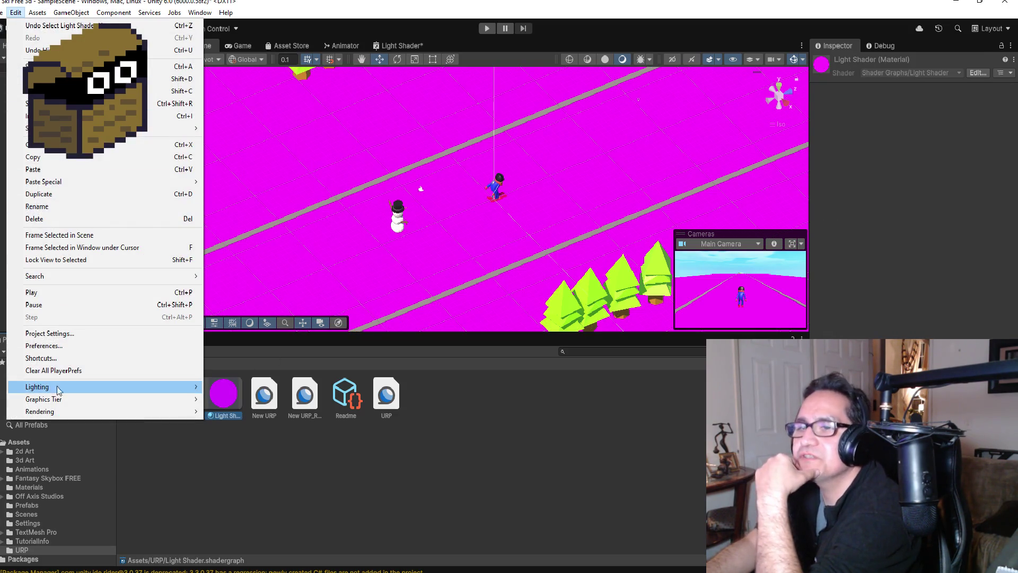
mouse_move(82, 400)
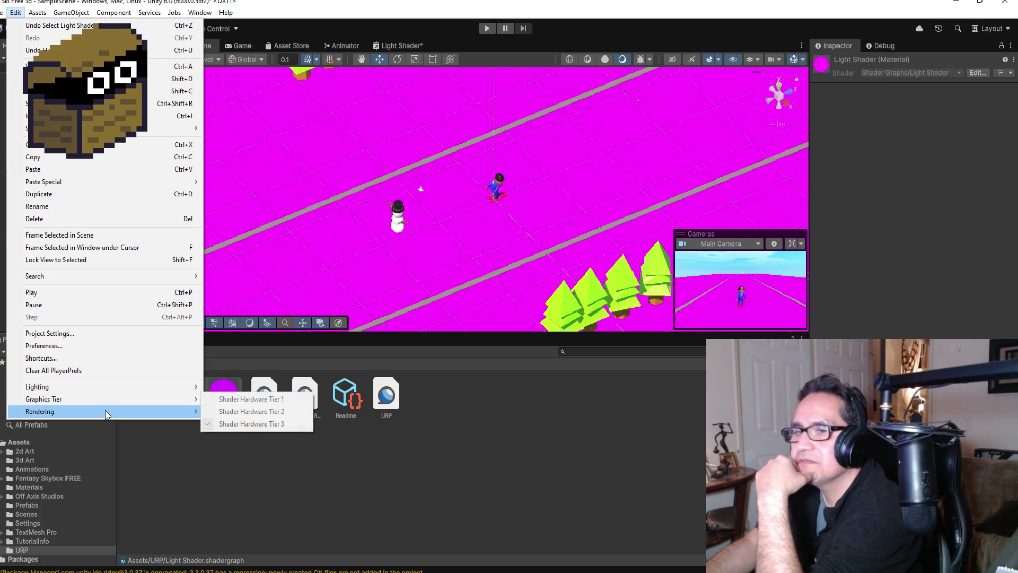
mouse_move(287, 427)
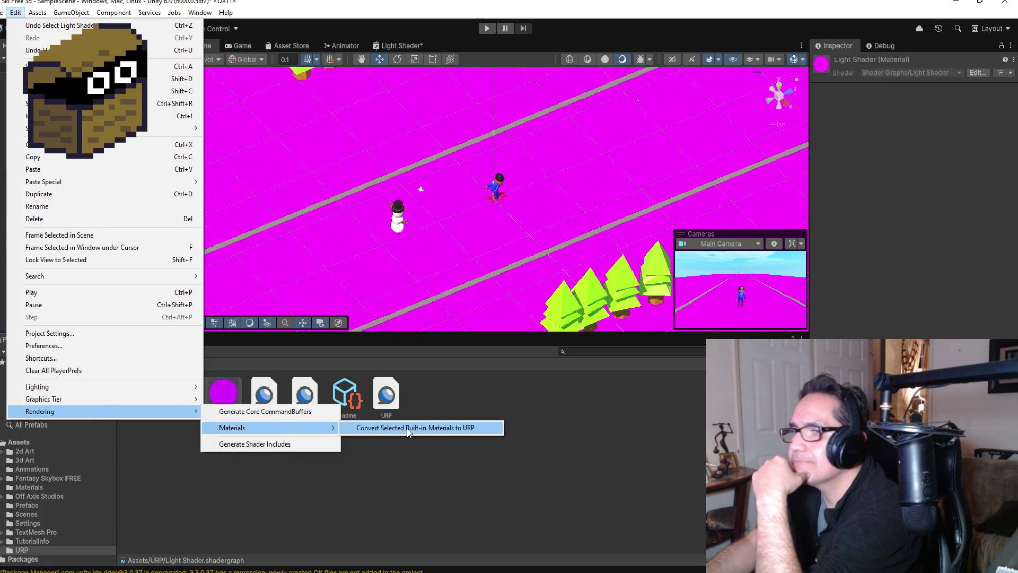
click(407, 428)
click(540, 312)
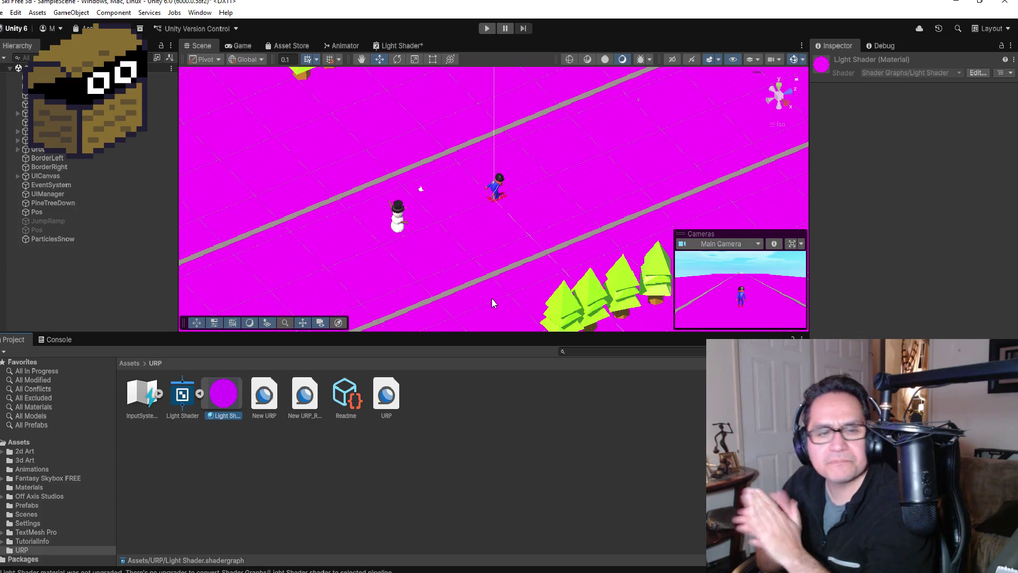
Orbit around the skier and snowman, then select the Light Shader graph asset to view its import settings.
scroll(417, 236, up, 3)
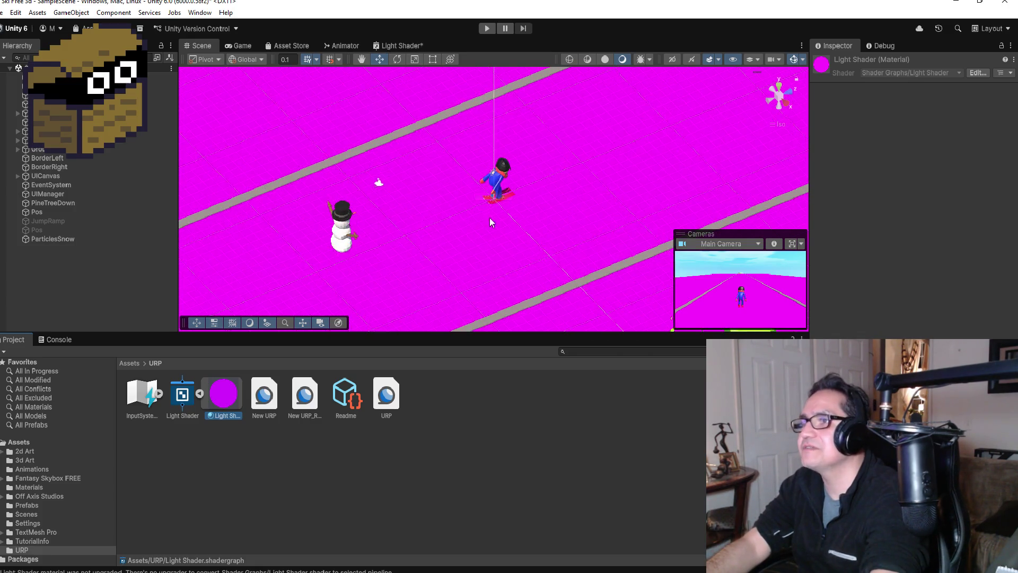
mouse_move(468, 259)
mouse_down()
mouse_move(474, 252)
mouse_move(461, 234)
mouse_move(406, 210)
mouse_move(455, 151)
mouse_up()
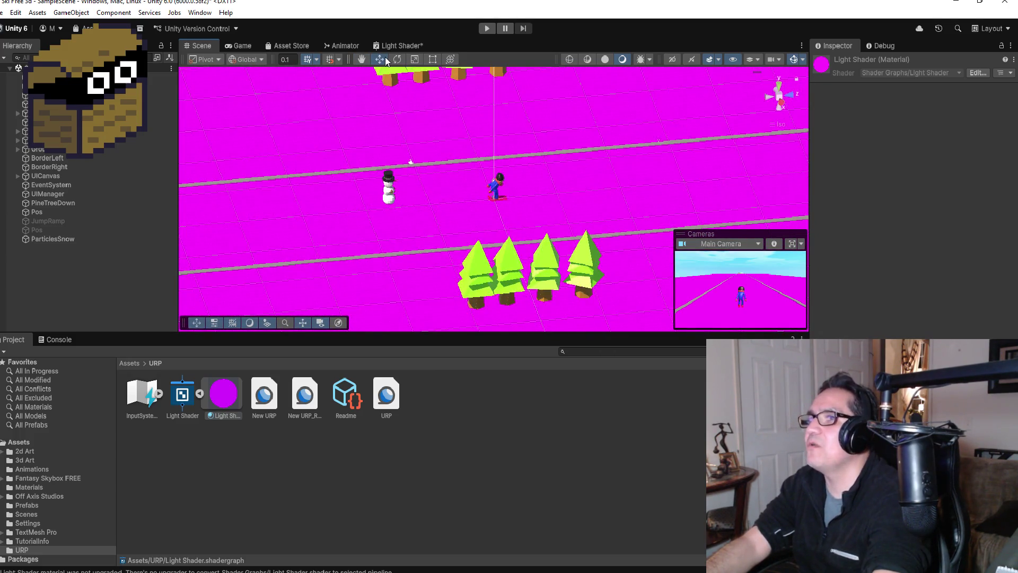
mouse_move(456, 164)
mouse_down()
mouse_move(659, 142)
mouse_move(603, 108)
mouse_move(575, 141)
mouse_move(576, 156)
mouse_up()
click(180, 395)
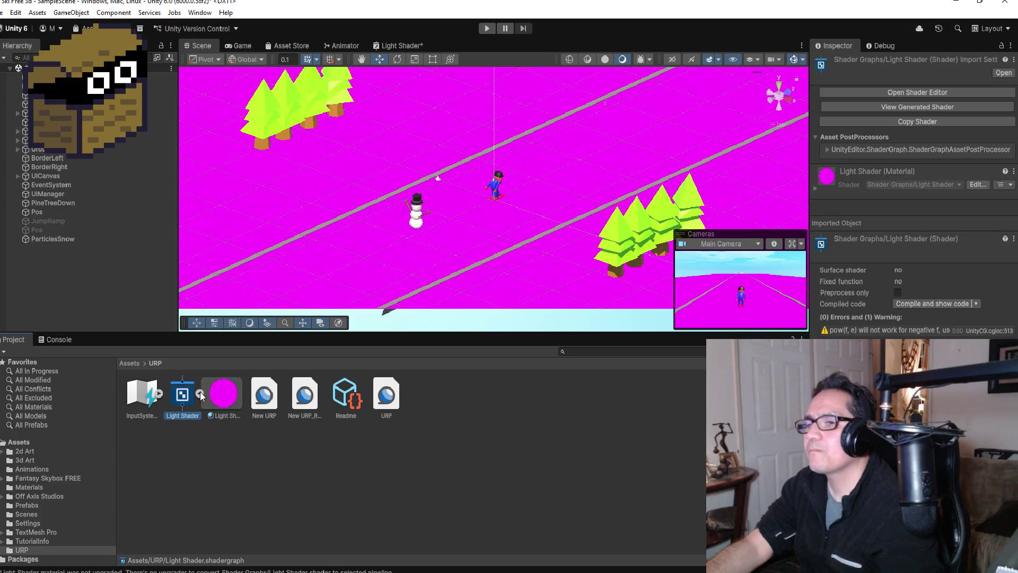
click(200, 393)
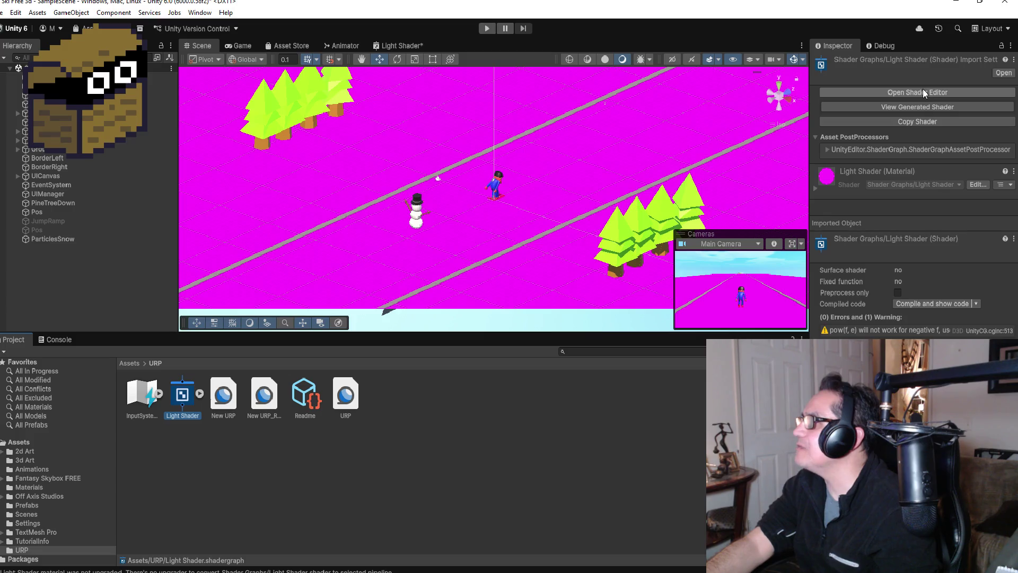
In the Light Shader graph, set the NoicePower and NoiceStrenght default values to 1.
click(404, 44)
scroll(371, 123, down, 2)
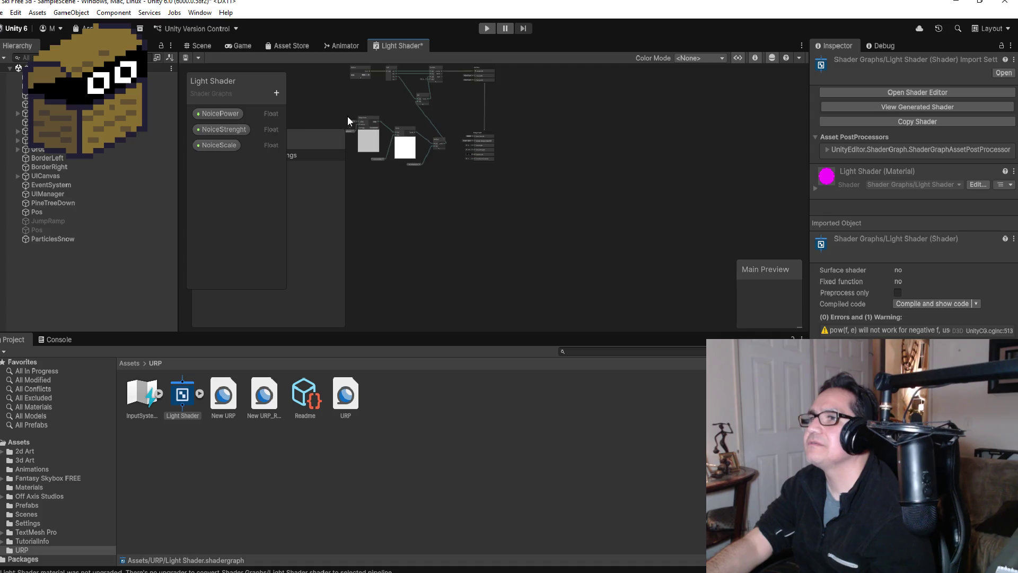
scroll(305, 118, up, 3)
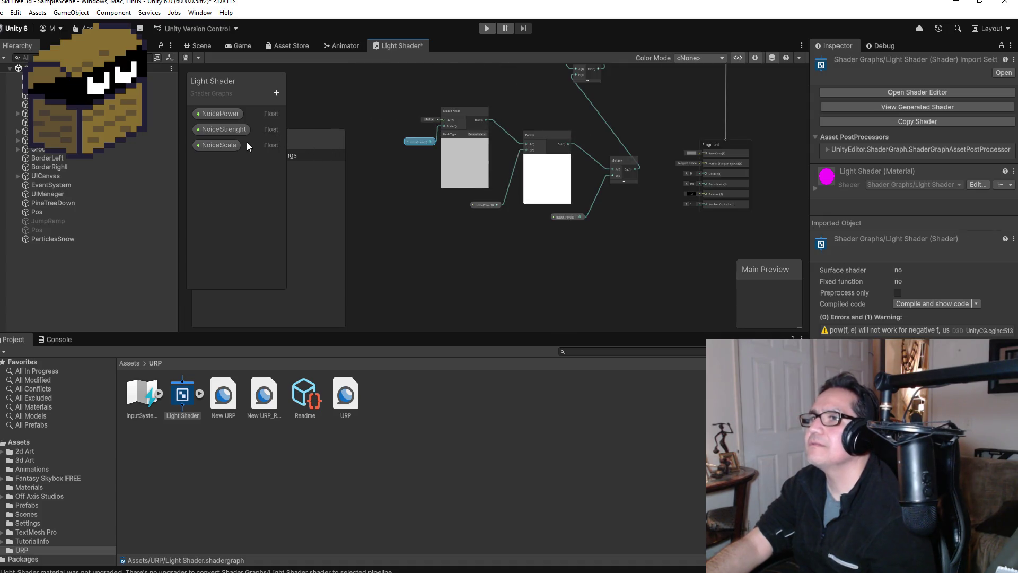
click(230, 118)
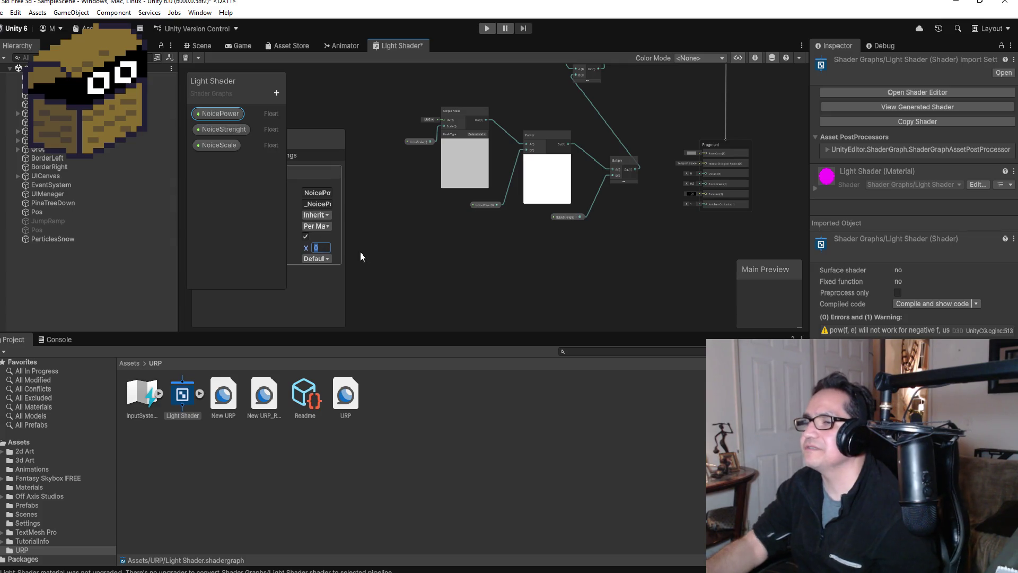
text(1)
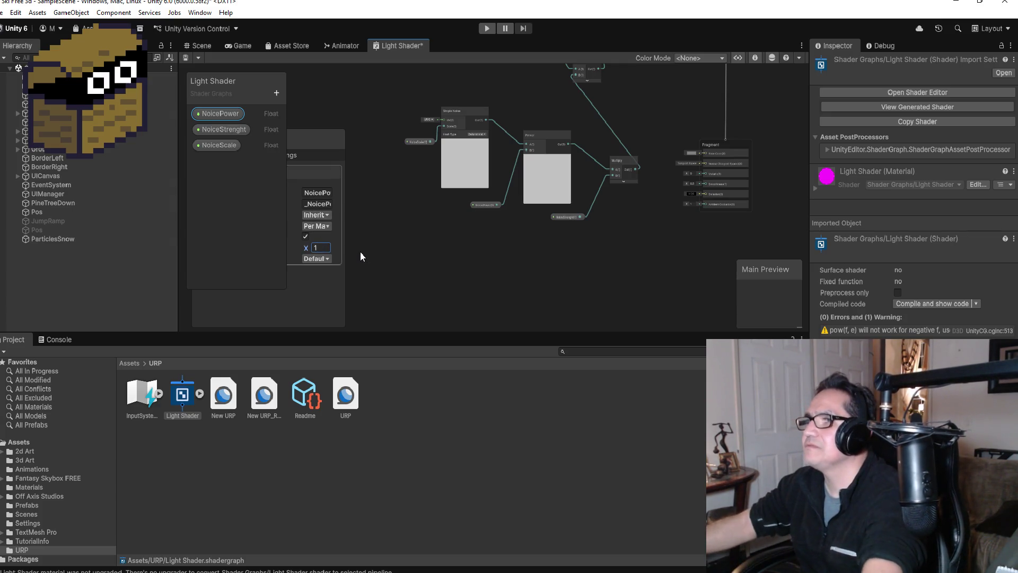
click(232, 132)
click(323, 247)
text(1)
Inspect the NoiceScale property, deselect it, and go back to the Scene view.
click(234, 143)
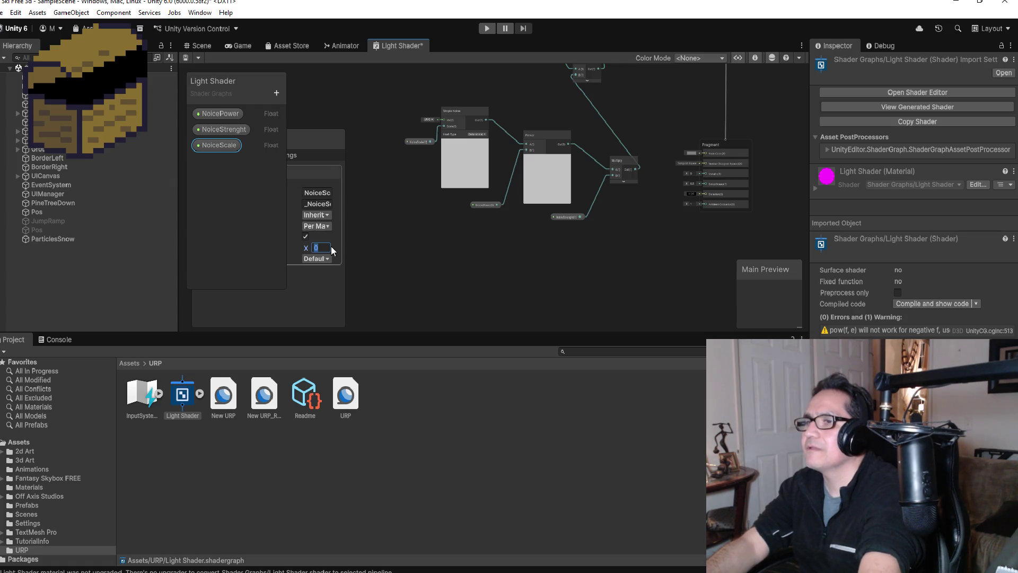
click(415, 292)
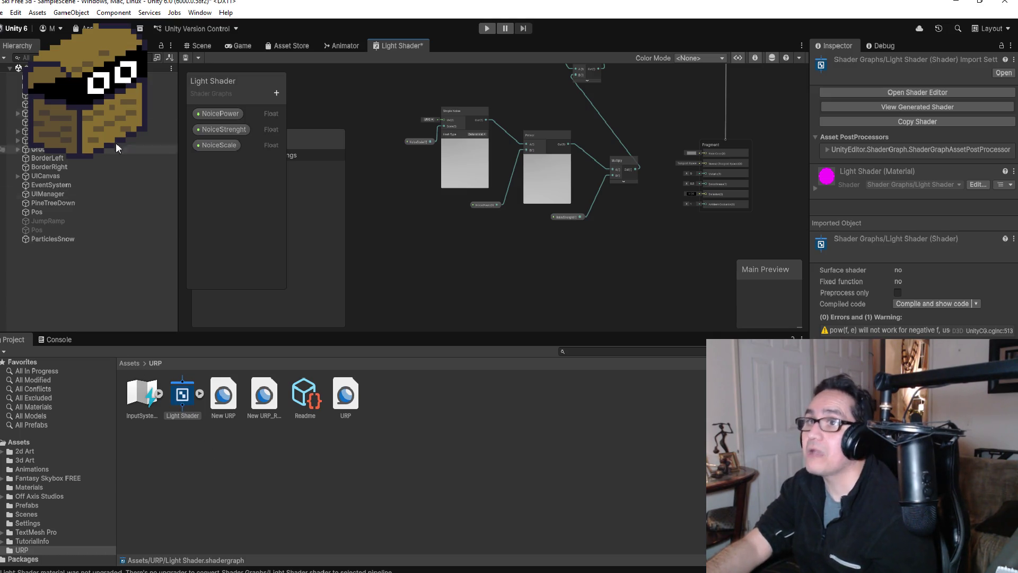
click(199, 47)
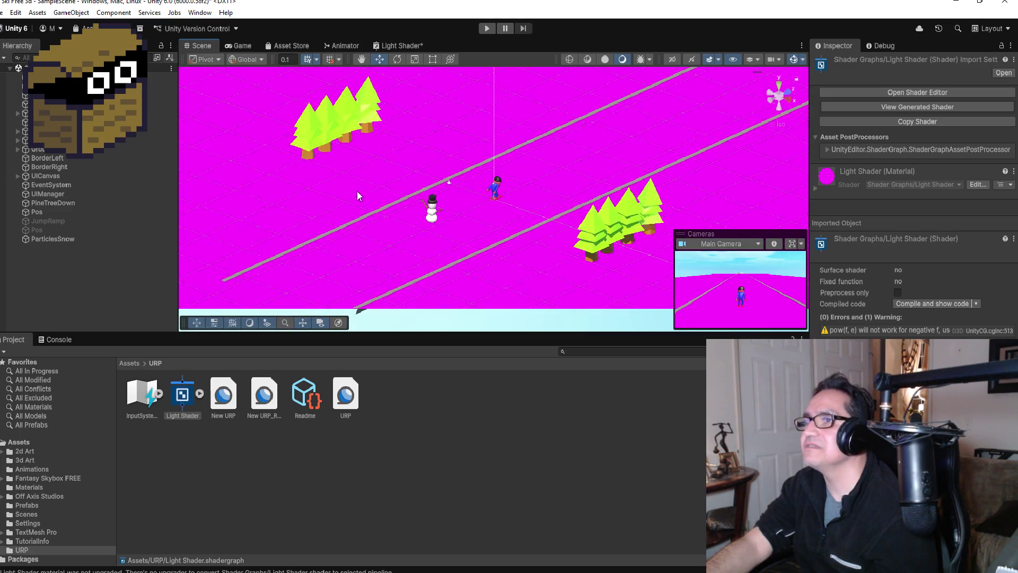
Open the Light Shader's generated shader code via View Generated Shader in the Inspector.
scroll(491, 208, up, 2)
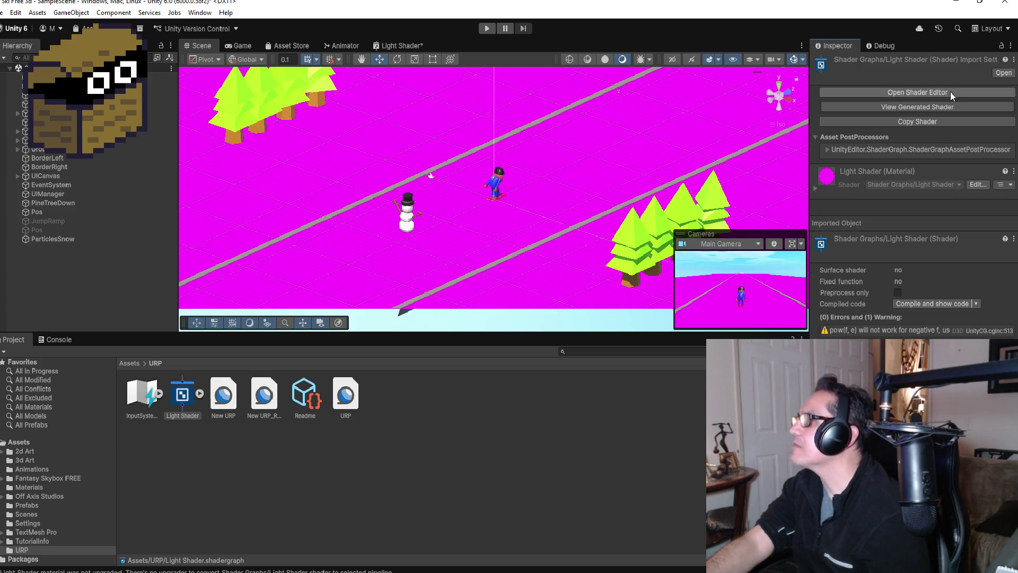
click(945, 108)
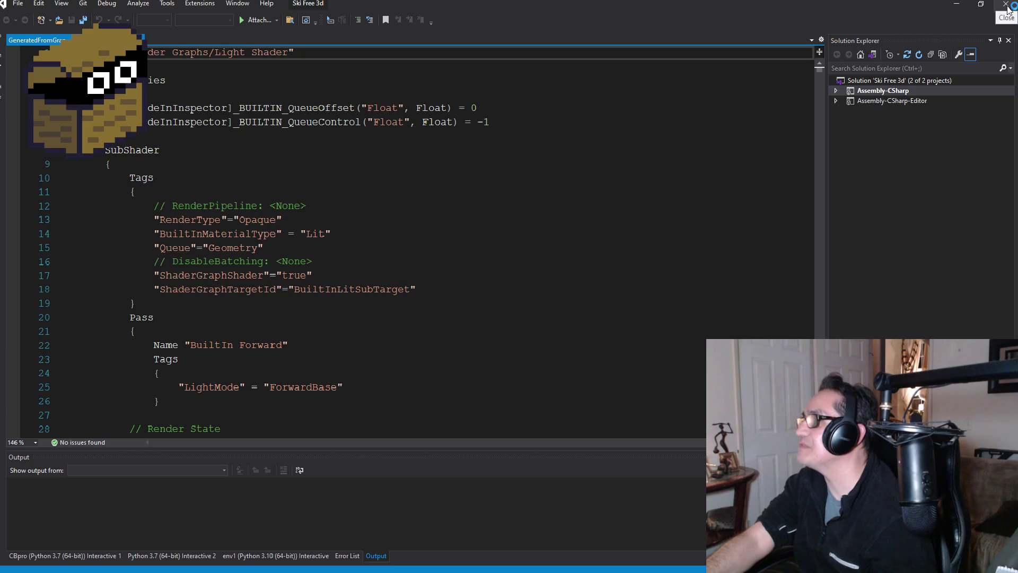
After reviewing the BuiltInLitSubTarget code with no render pipeline, return to Unity.
key(alt+Tab)
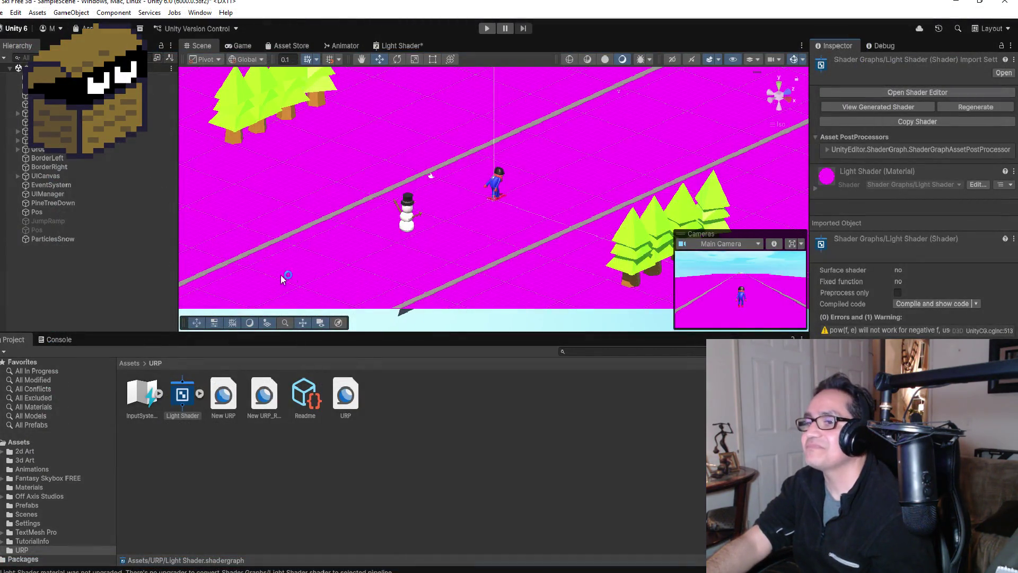
click(198, 393)
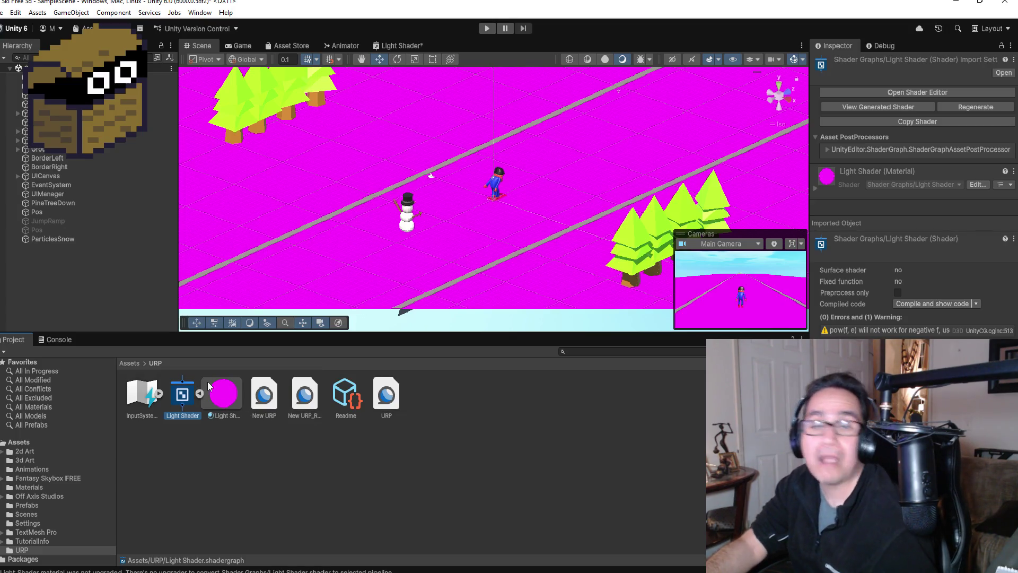
click(15, 12)
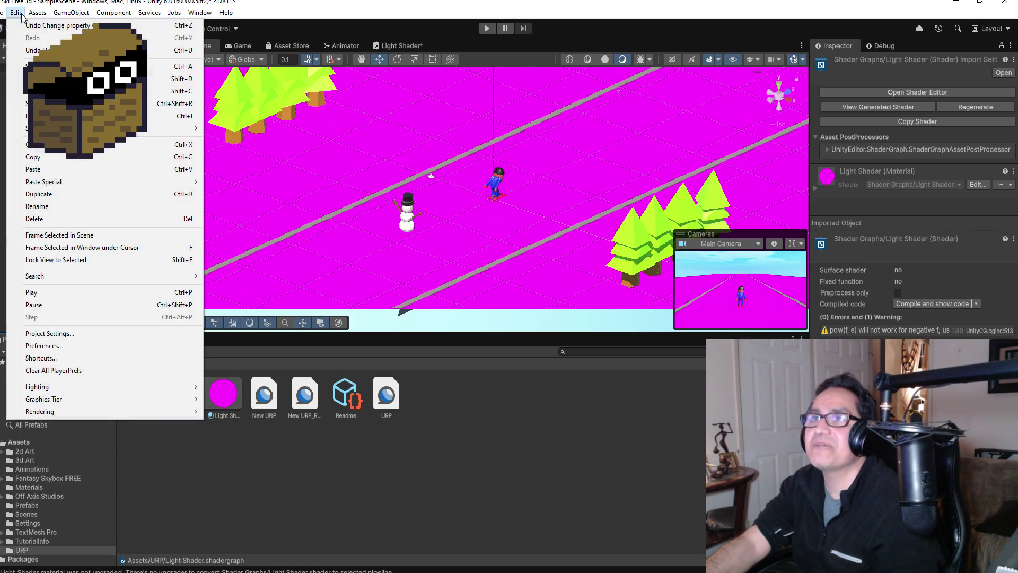
mouse_move(73, 399)
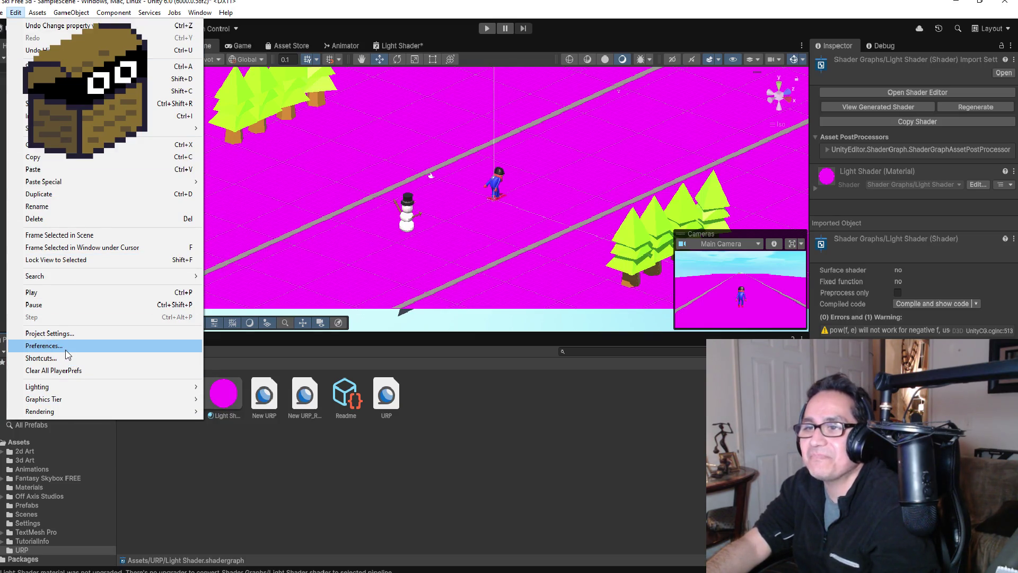
click(64, 334)
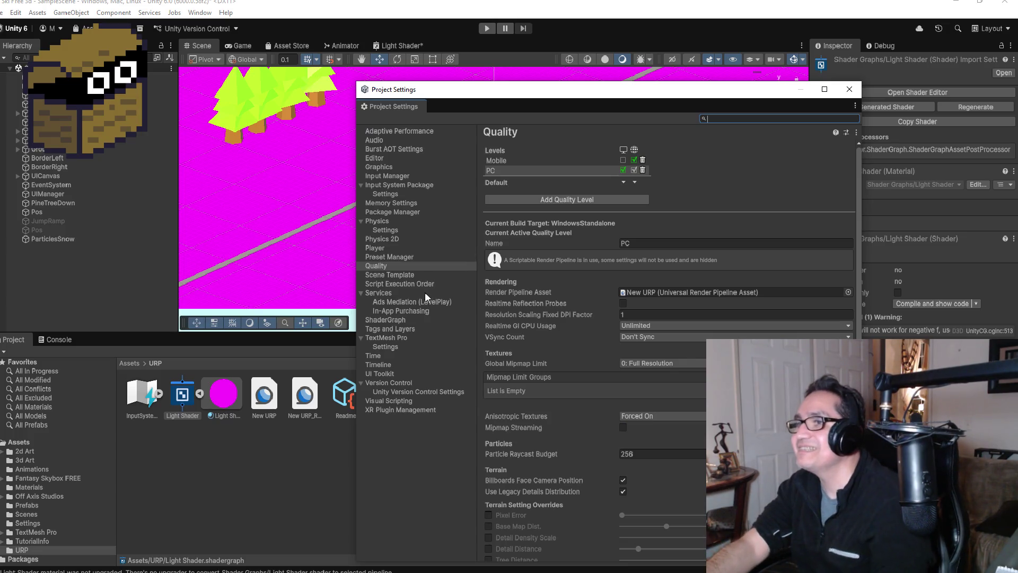
click(403, 257)
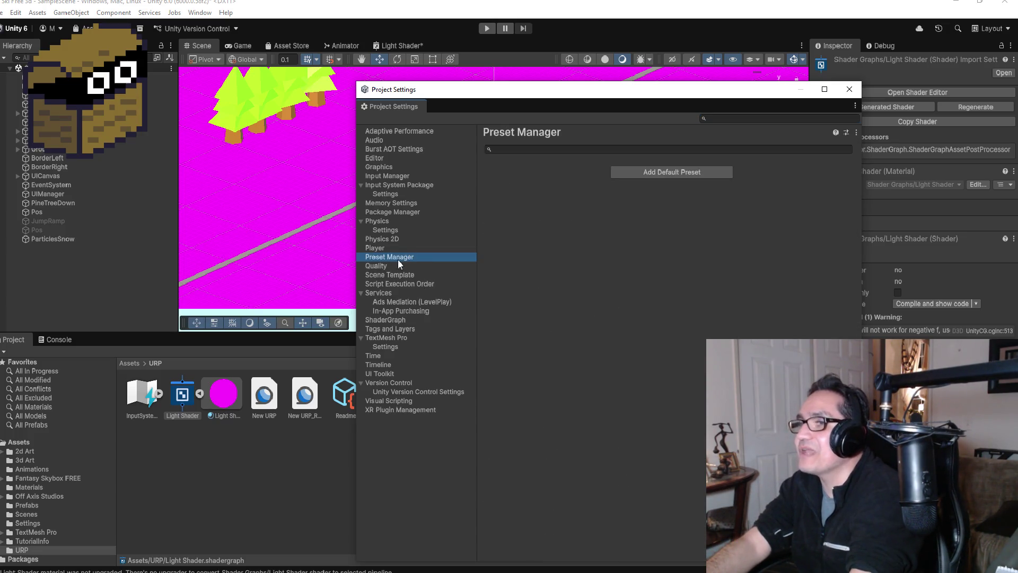
click(398, 266)
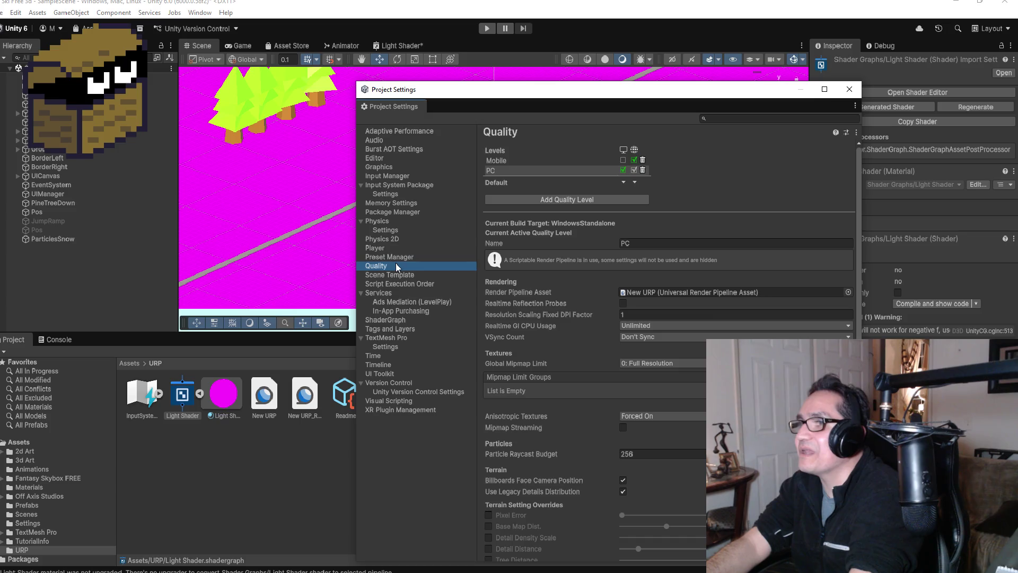
click(656, 243)
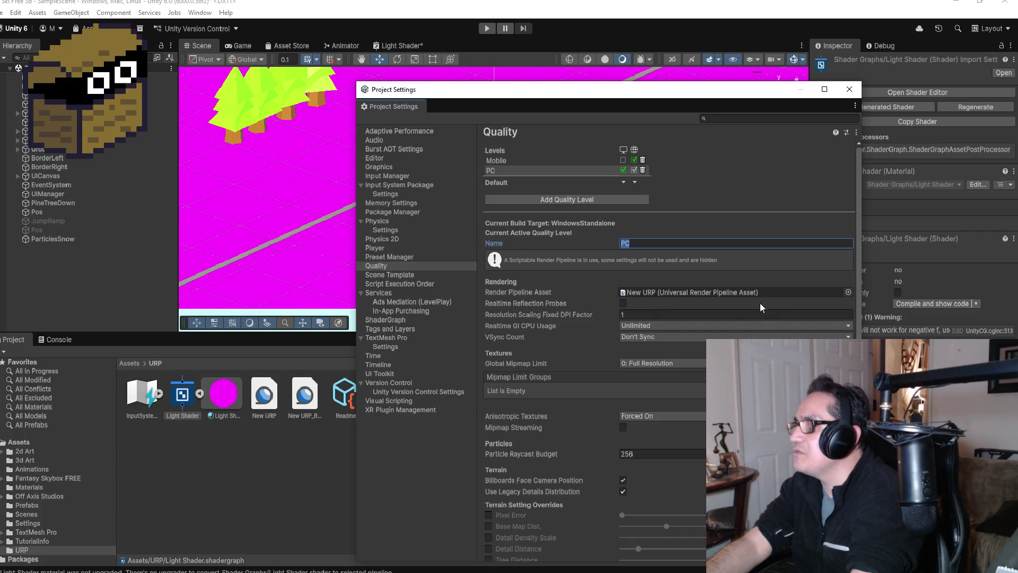
scroll(647, 355, down, 5)
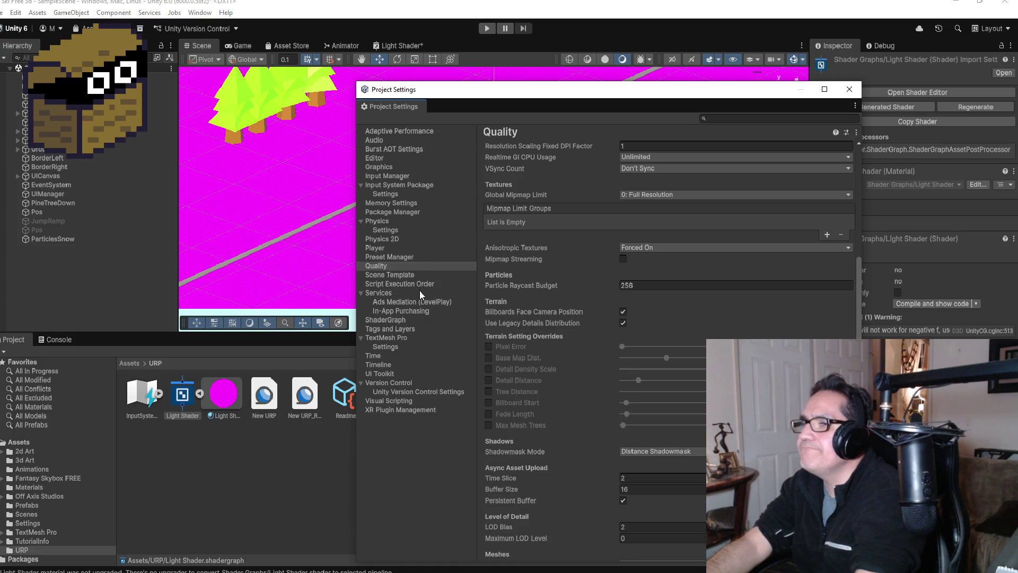
click(404, 166)
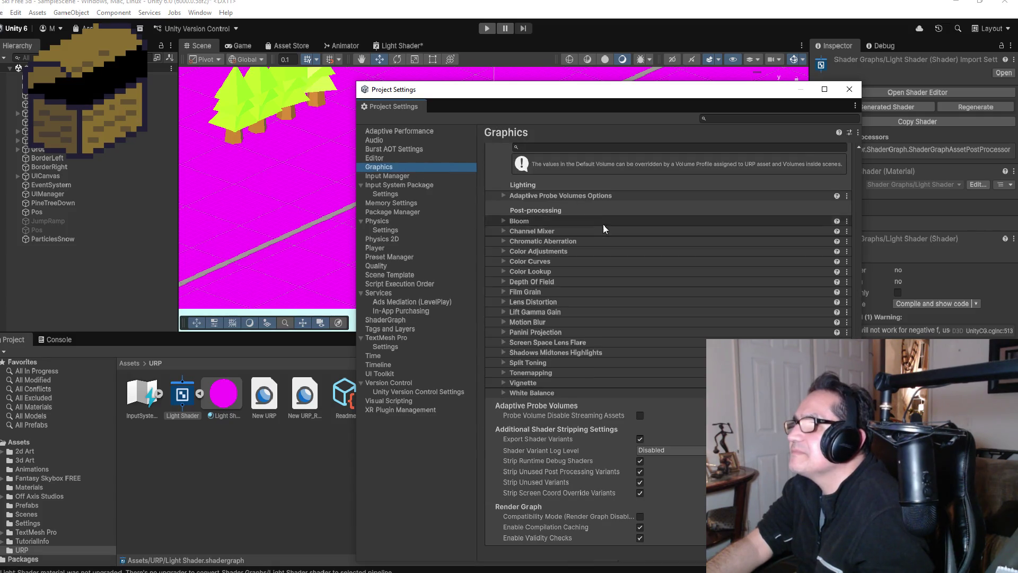
scroll(638, 233, up, 10)
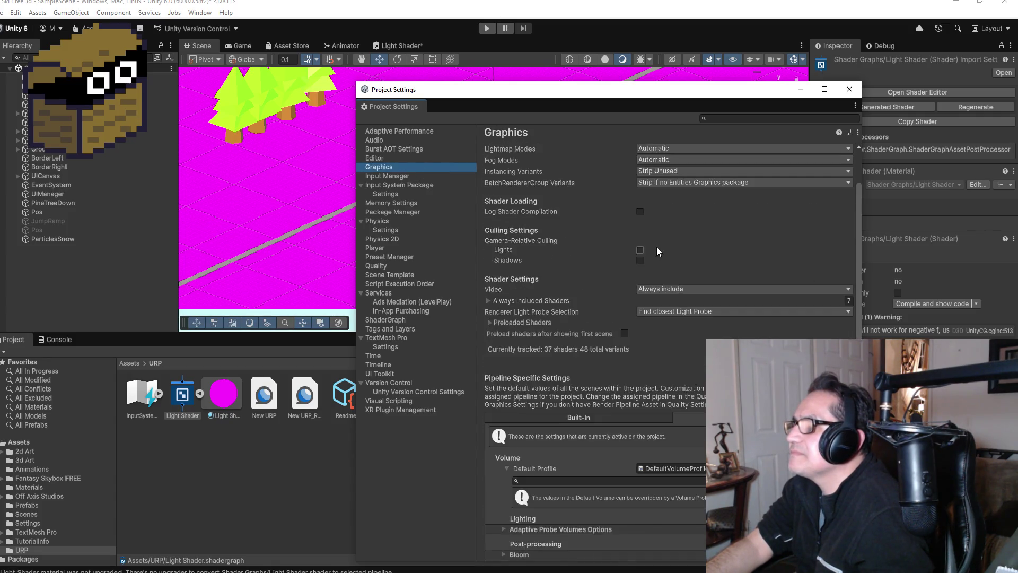
scroll(668, 252, up, 2)
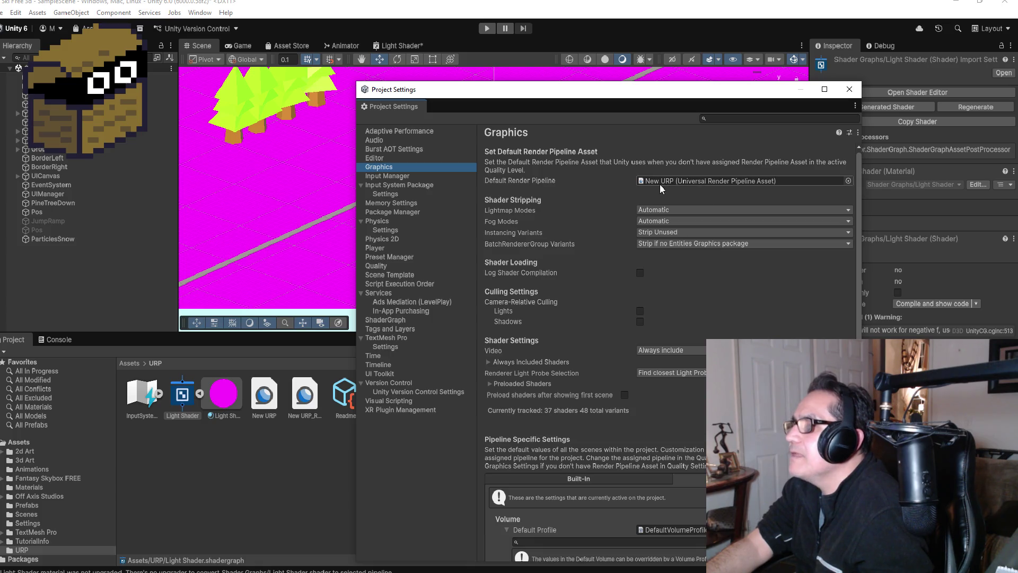
click(849, 90)
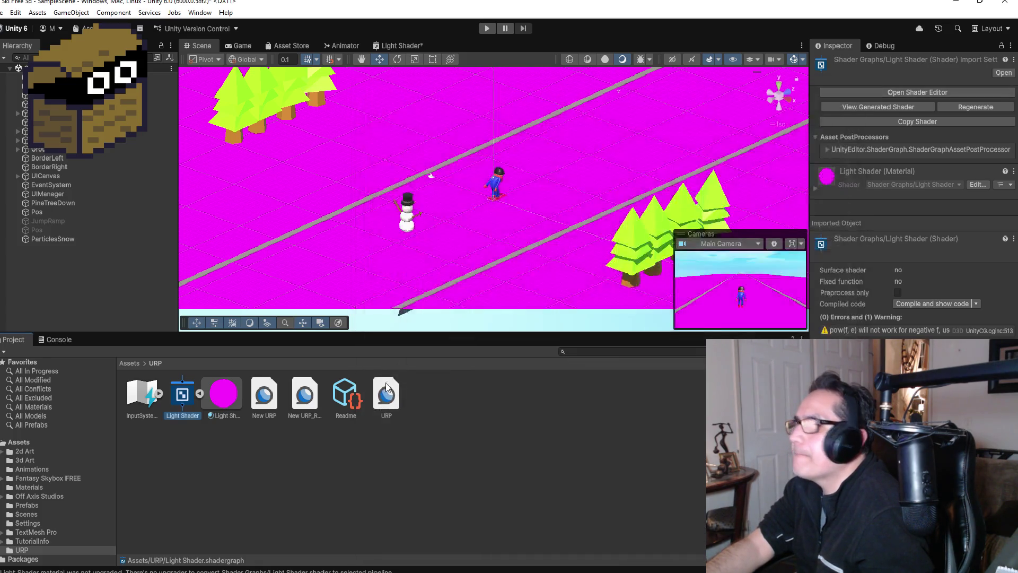
Inspect the New URP_Renderer and New URP assets, and collapse the Light Shader's material sub-asset.
click(297, 412)
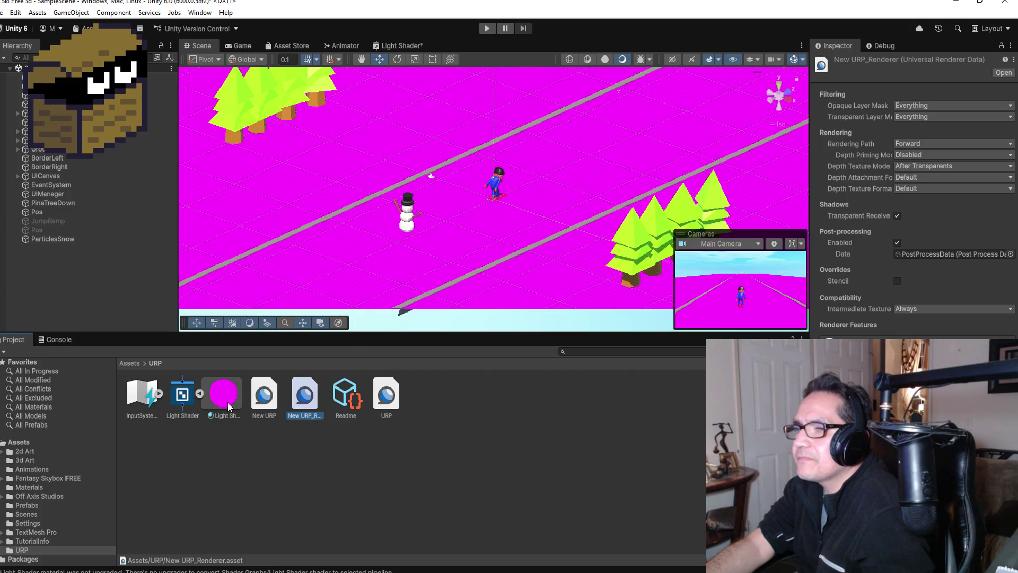
click(264, 398)
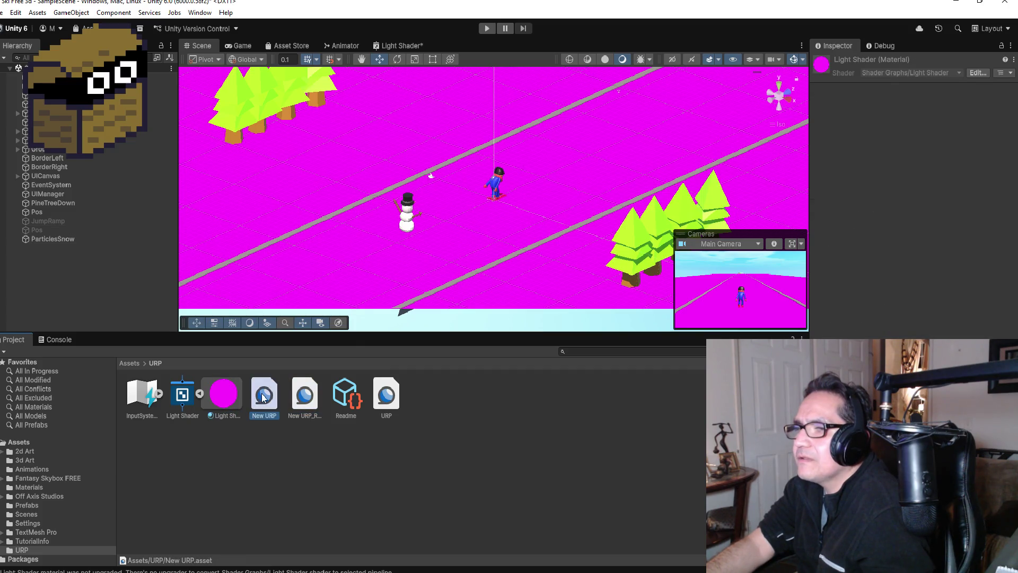
click(200, 395)
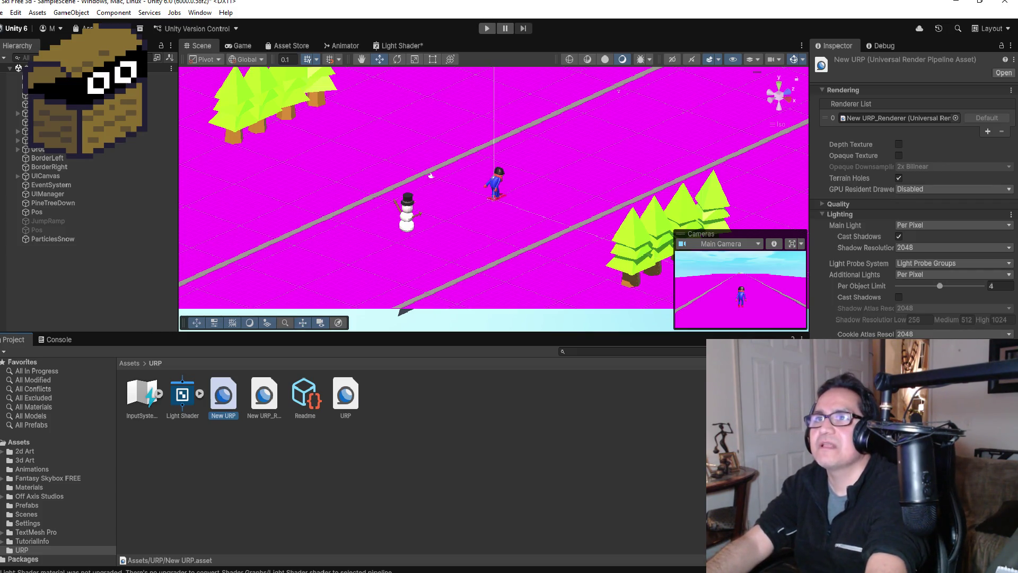
Browse the File menu, close it, and open the Edit menu.
click(4, 12)
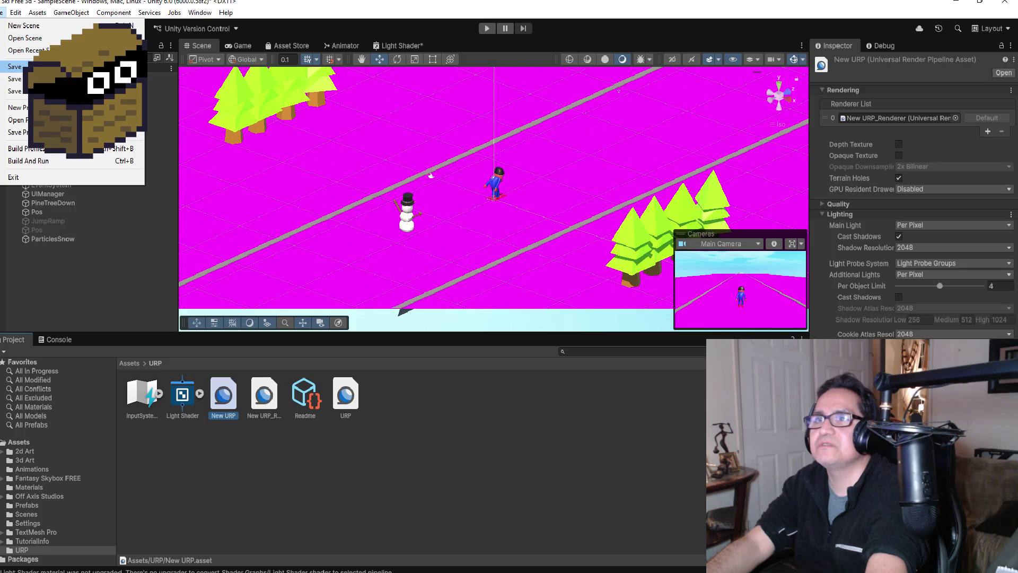
click(4, 12)
click(14, 13)
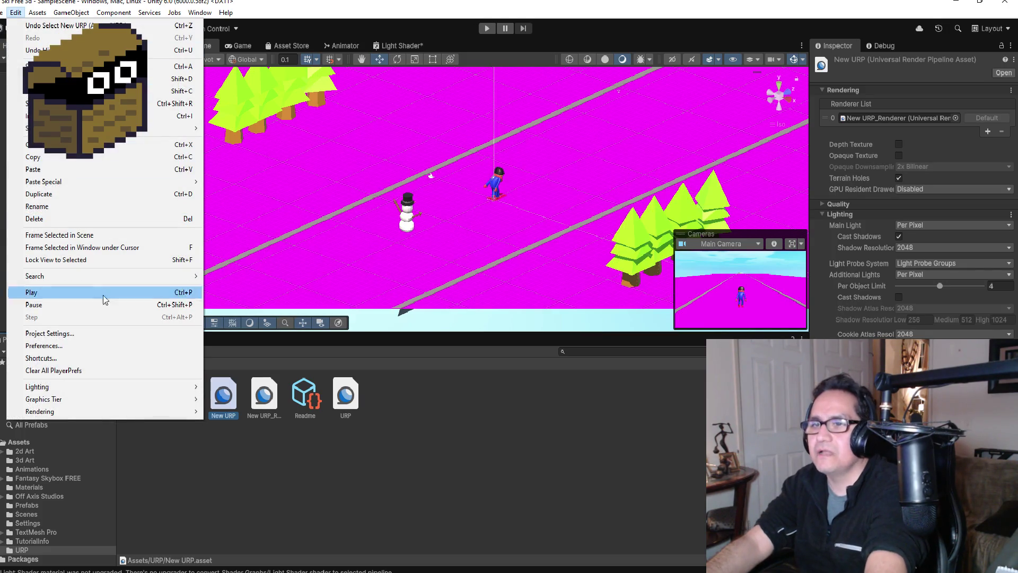
click(84, 333)
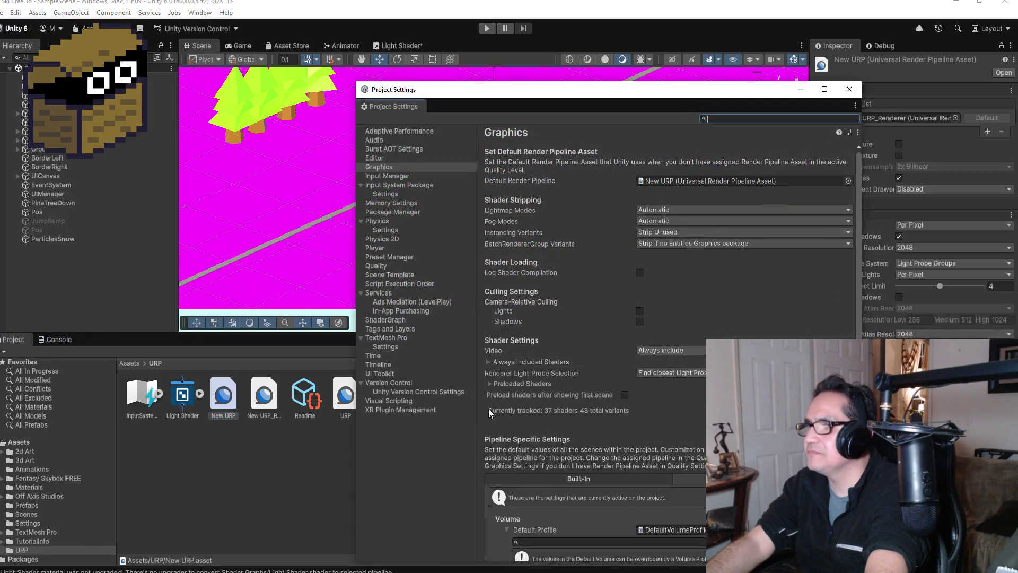
click(849, 89)
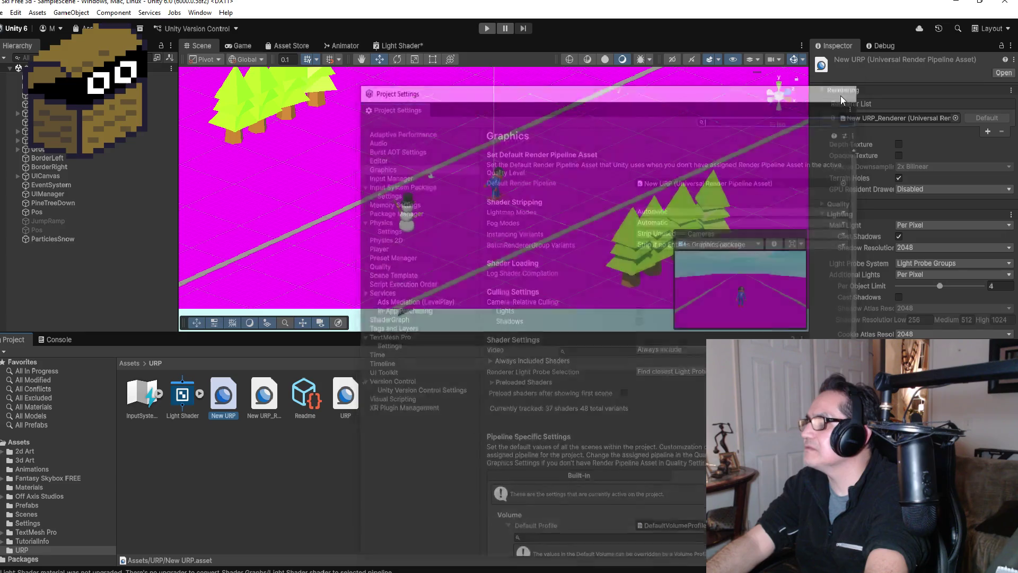
click(16, 12)
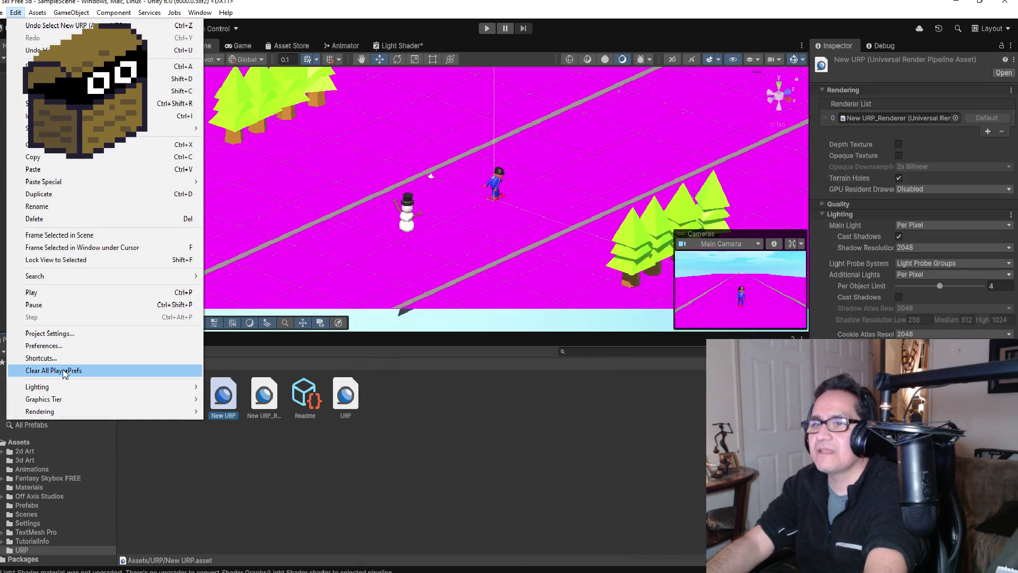
click(51, 345)
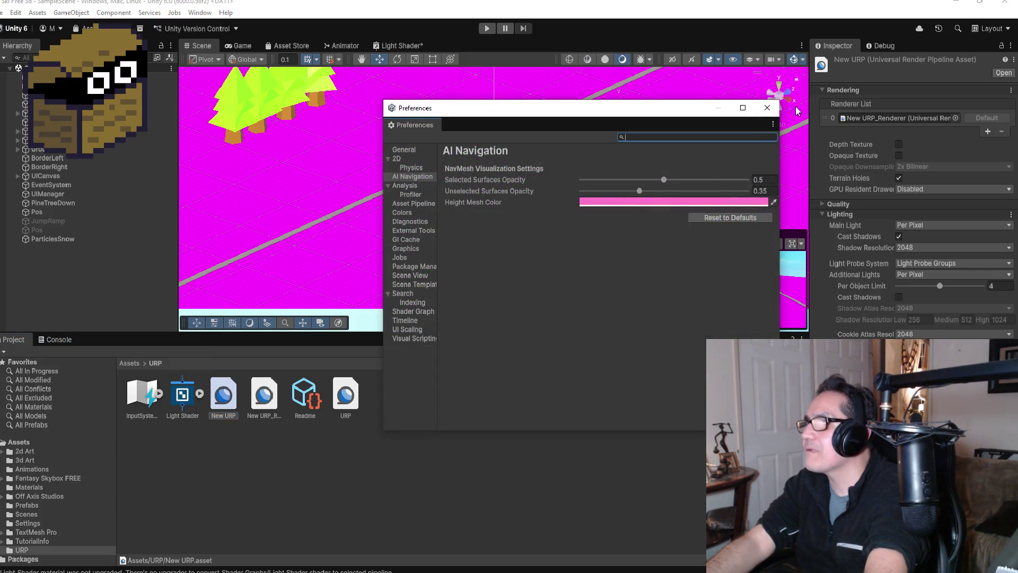
click(767, 108)
click(15, 12)
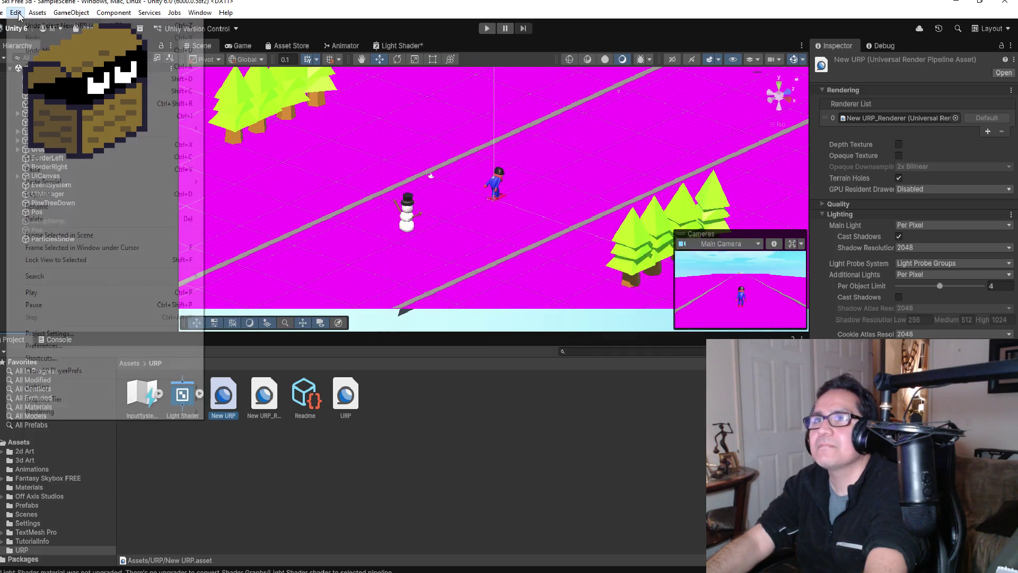
click(50, 345)
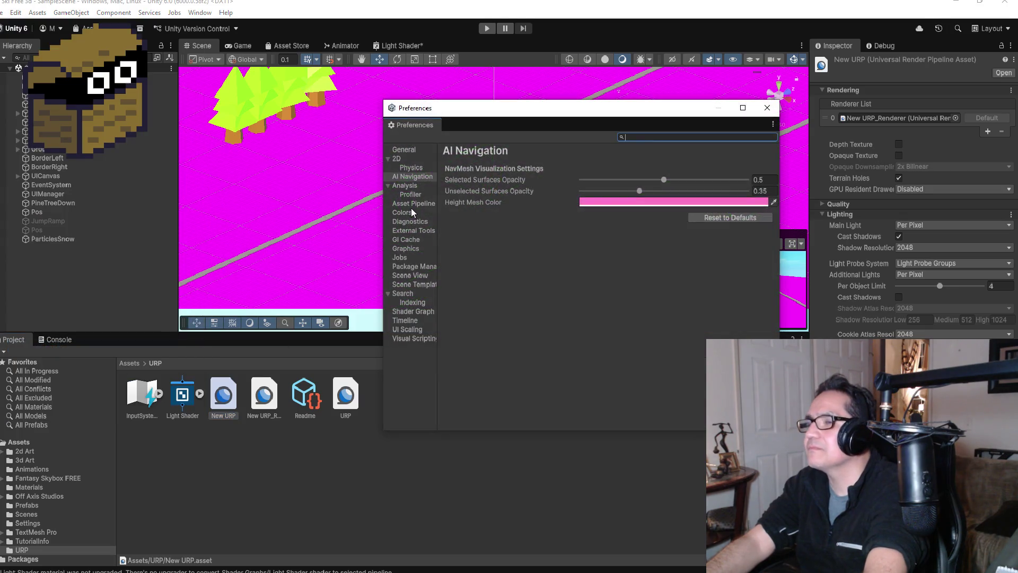
click(768, 108)
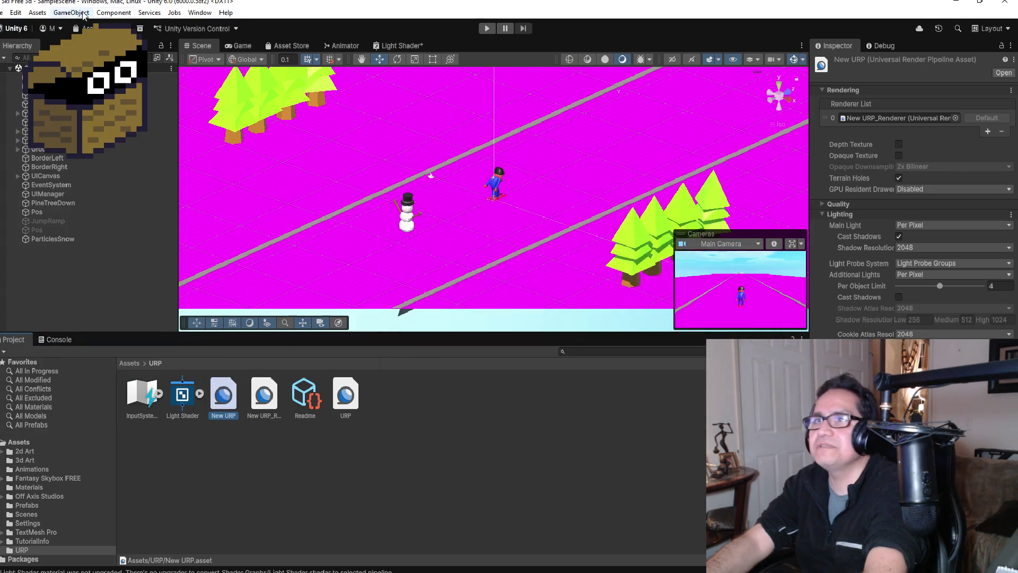
click(3, 13)
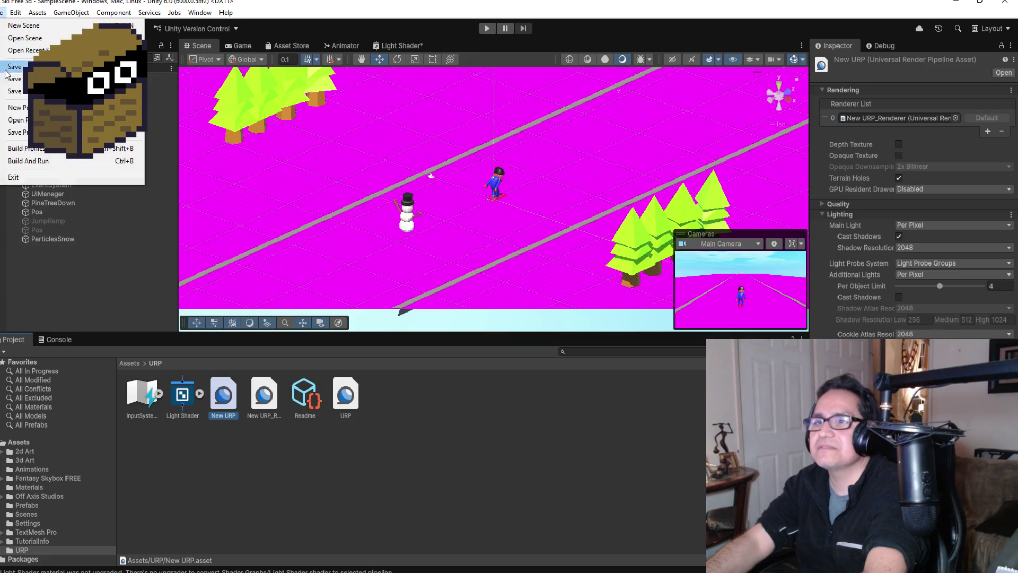
Switch the project's build platform to Web in Build Profiles.
click(34, 150)
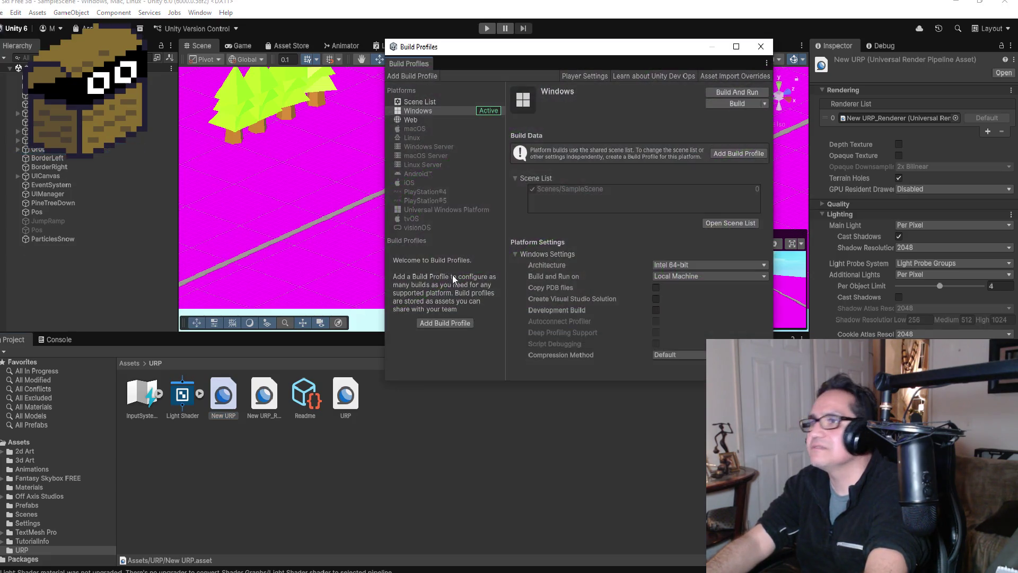
click(418, 121)
click(740, 94)
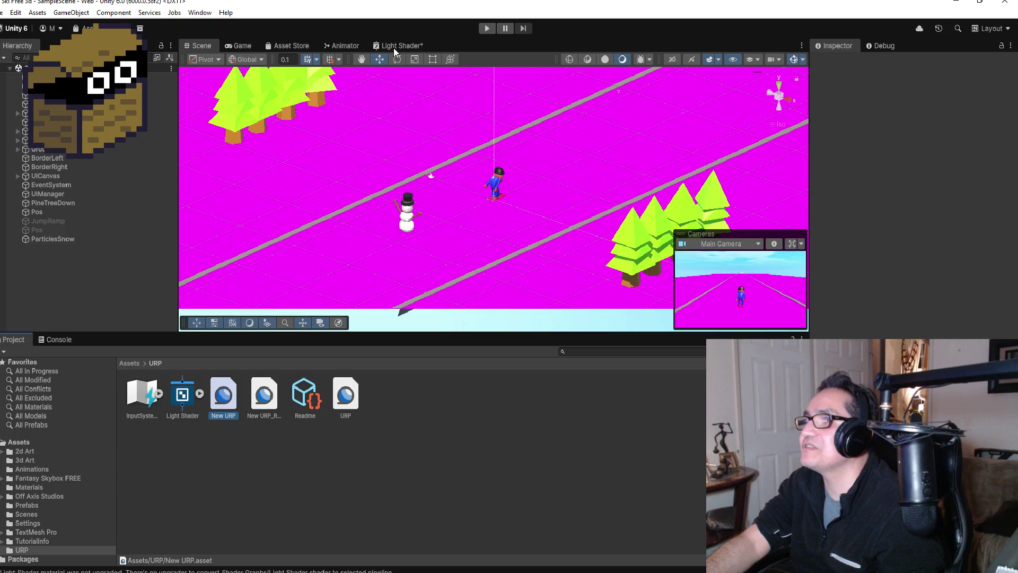
Bring up the Light Shader graph, check its asset import settings, and reposition Graph Settings.
click(394, 47)
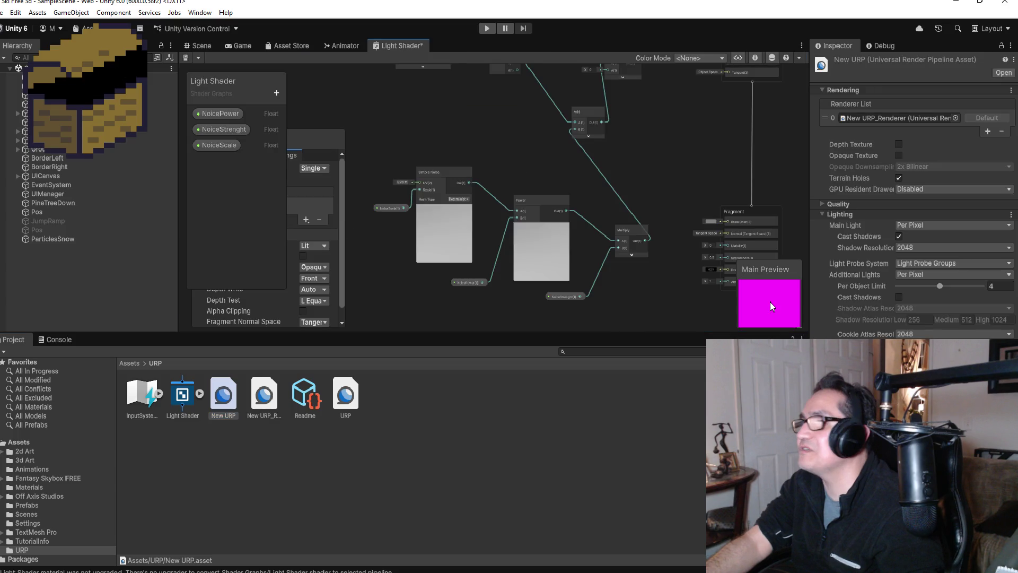
mouse_move(311, 138)
mouse_down()
mouse_move(568, 138)
mouse_move(885, 74)
mouse_up()
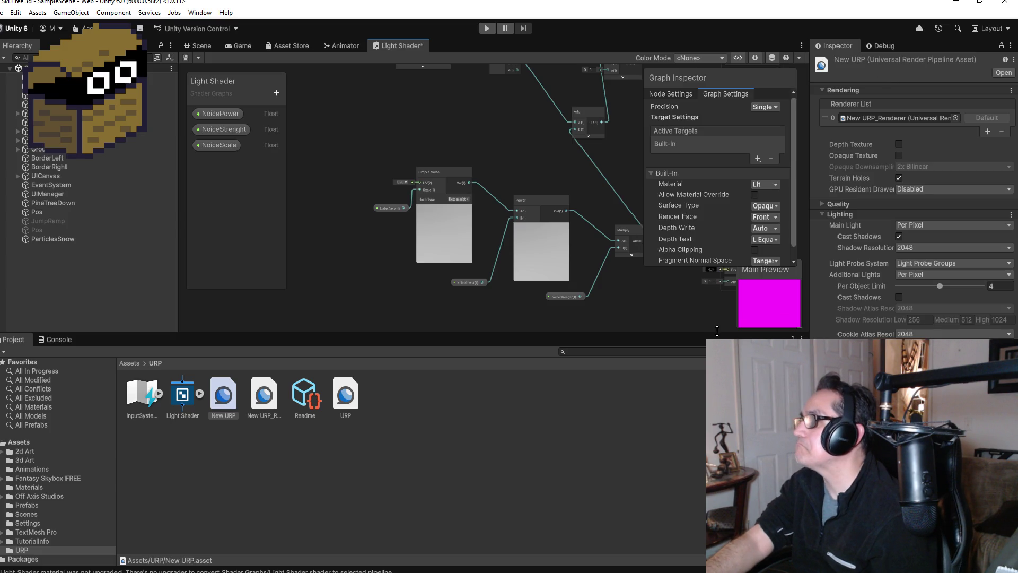
click(182, 395)
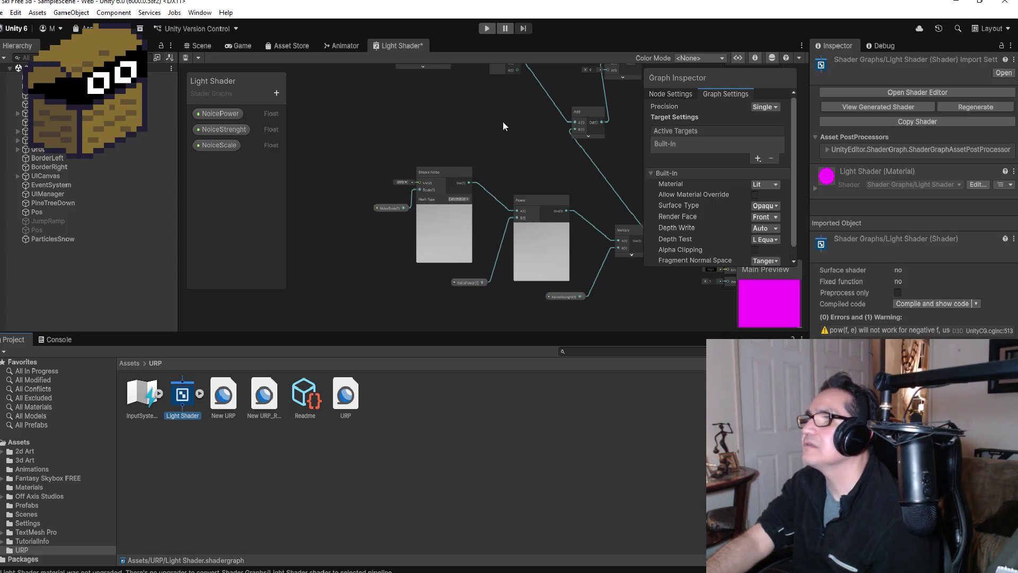
right_click(404, 49)
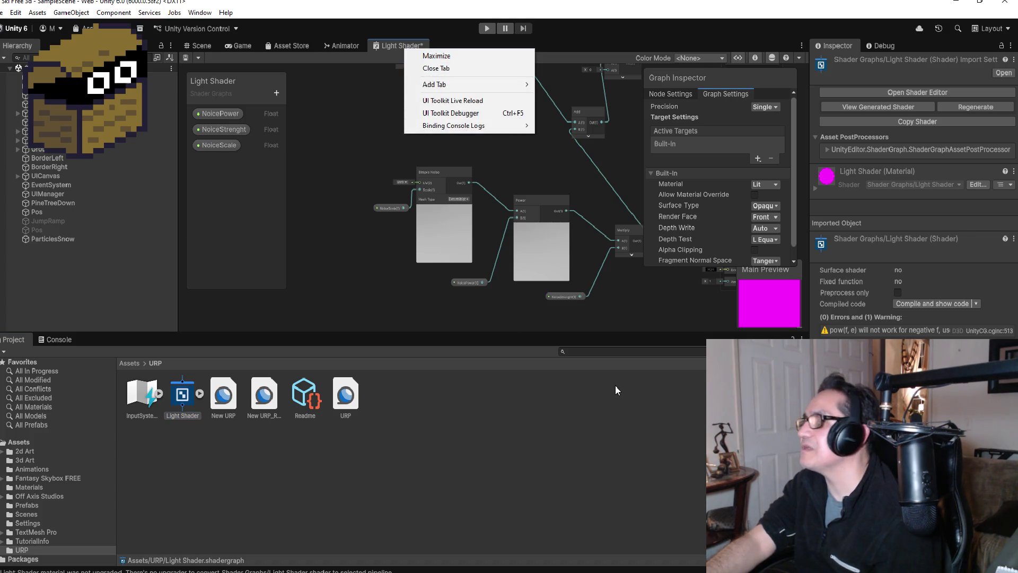
click(692, 384)
mouse_move(739, 79)
mouse_down()
mouse_move(378, 104)
mouse_move(346, 118)
mouse_up()
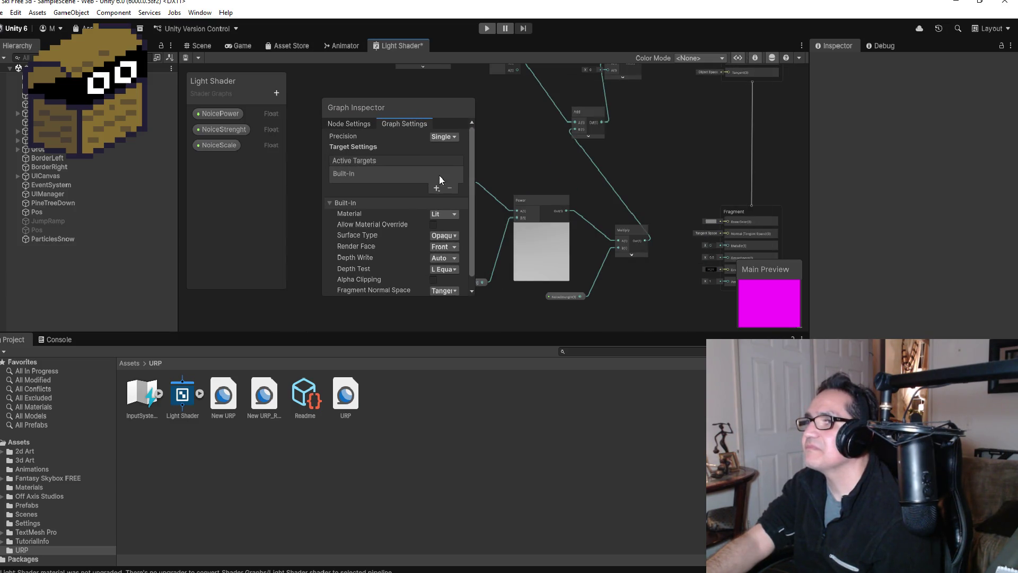
Try the graph's material type as Unlit, then as Canvas.
click(445, 214)
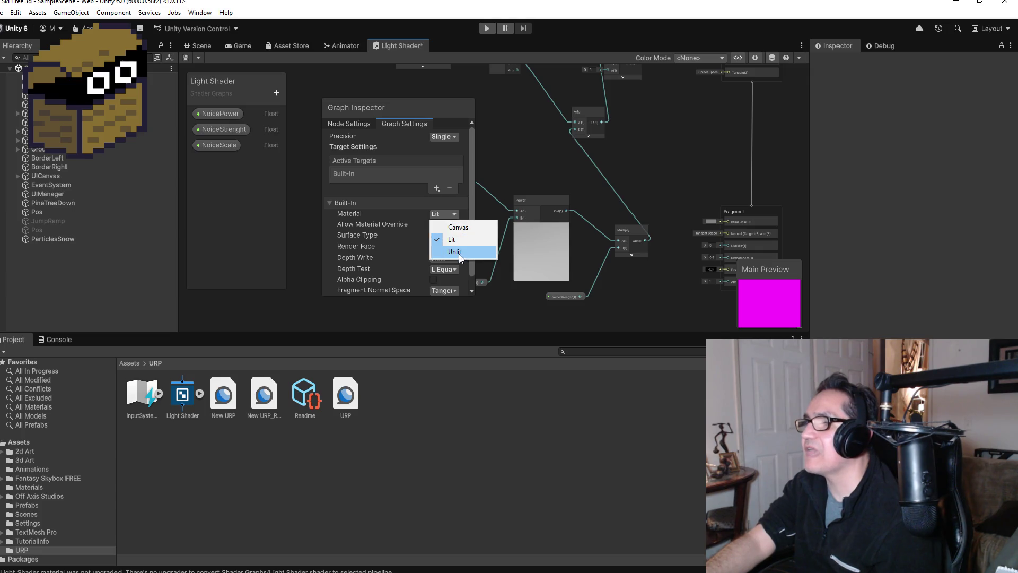
click(459, 257)
click(453, 213)
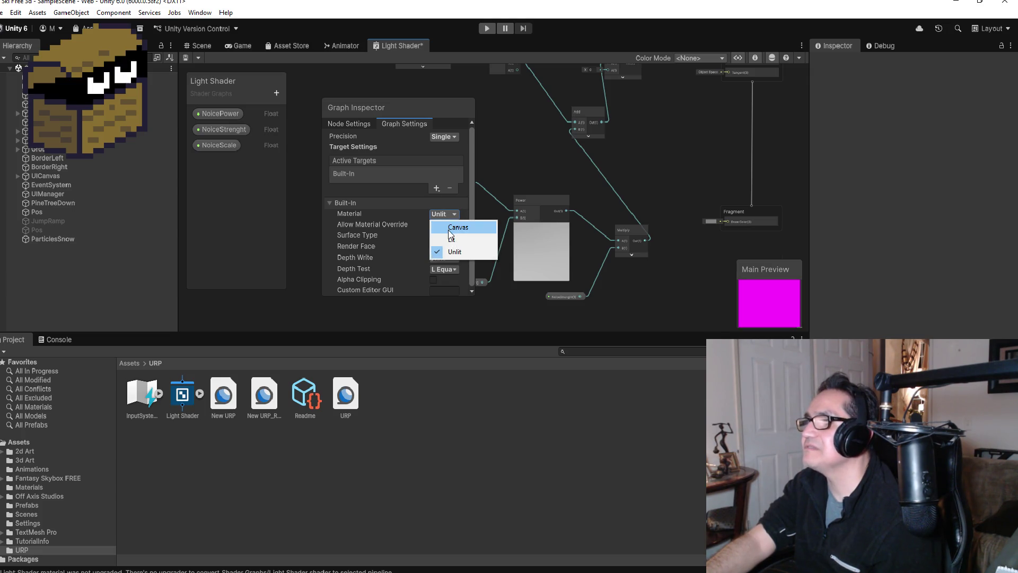
click(450, 228)
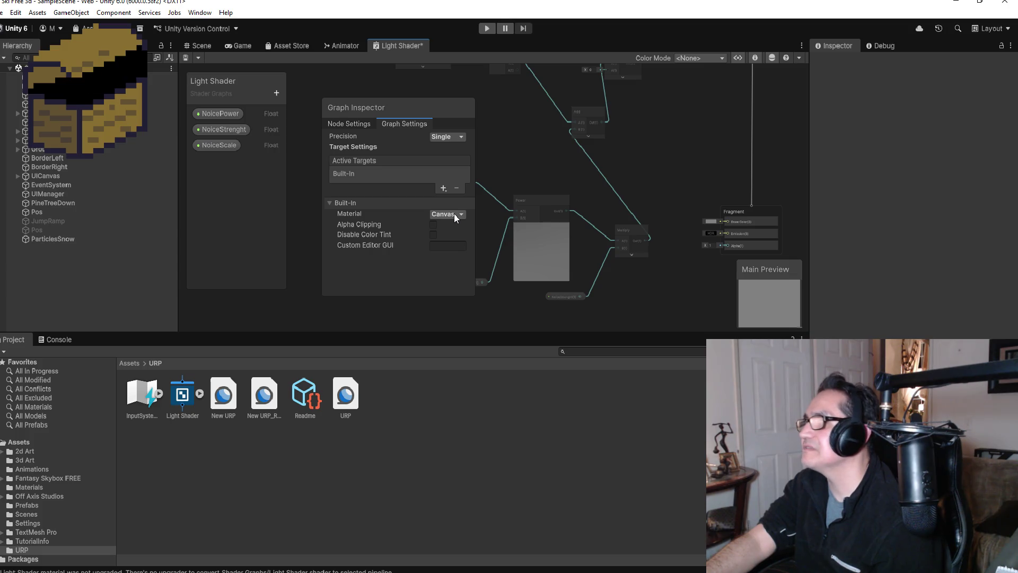
drag(418, 106, 368, 135)
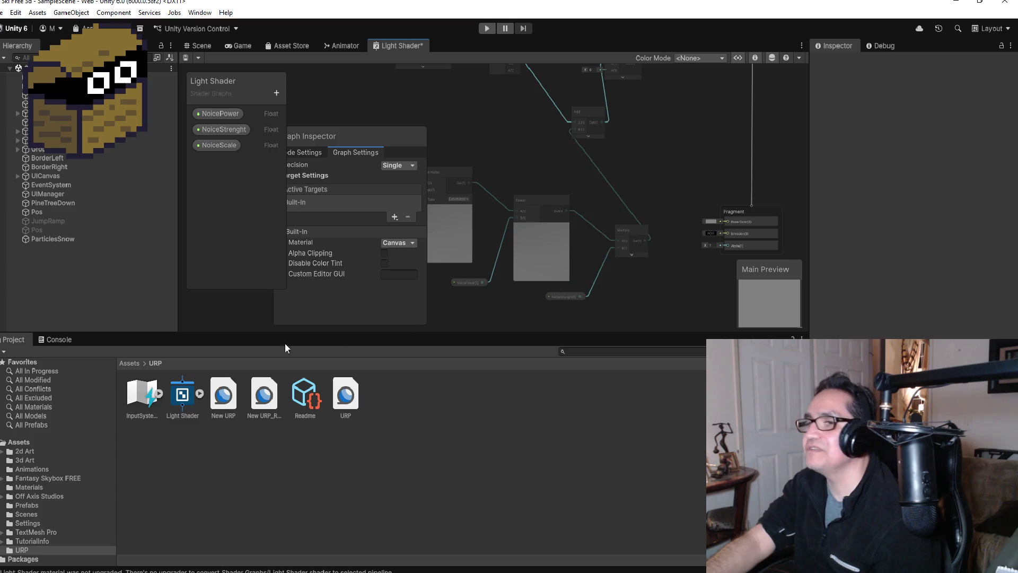
Expand the Light Shader asset to reveal its material, then set the material type back to Lit.
click(206, 47)
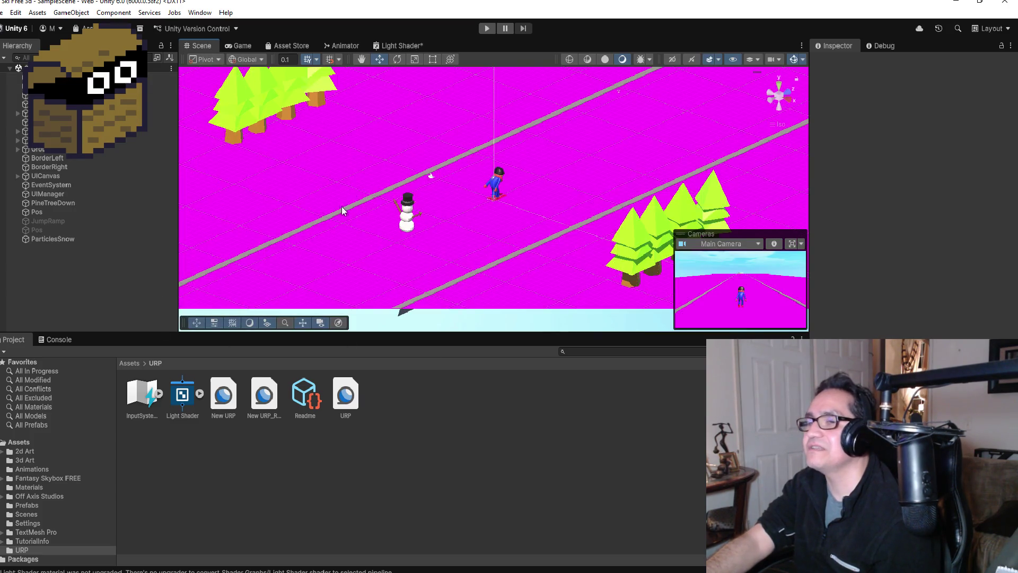
click(200, 394)
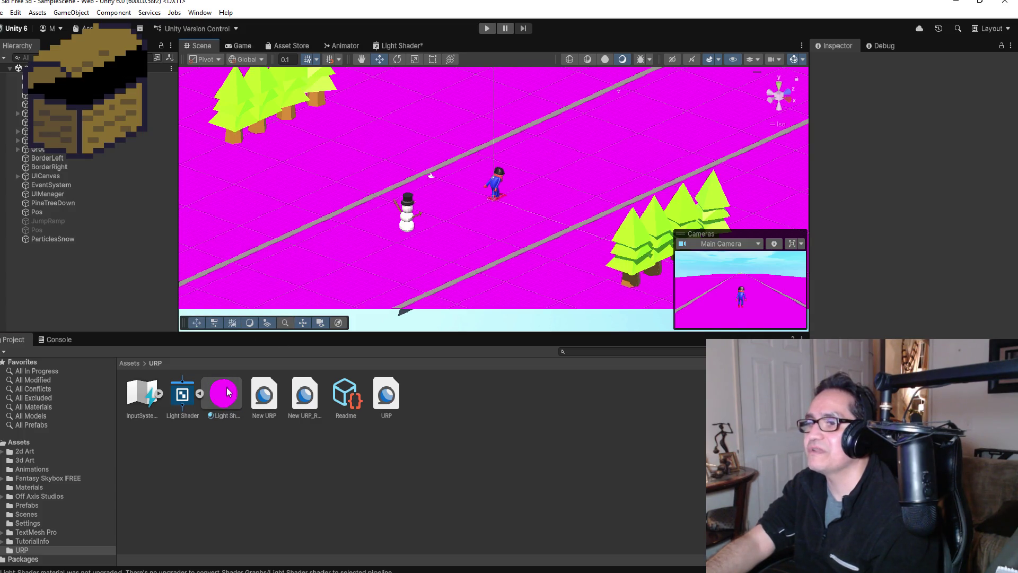
click(183, 397)
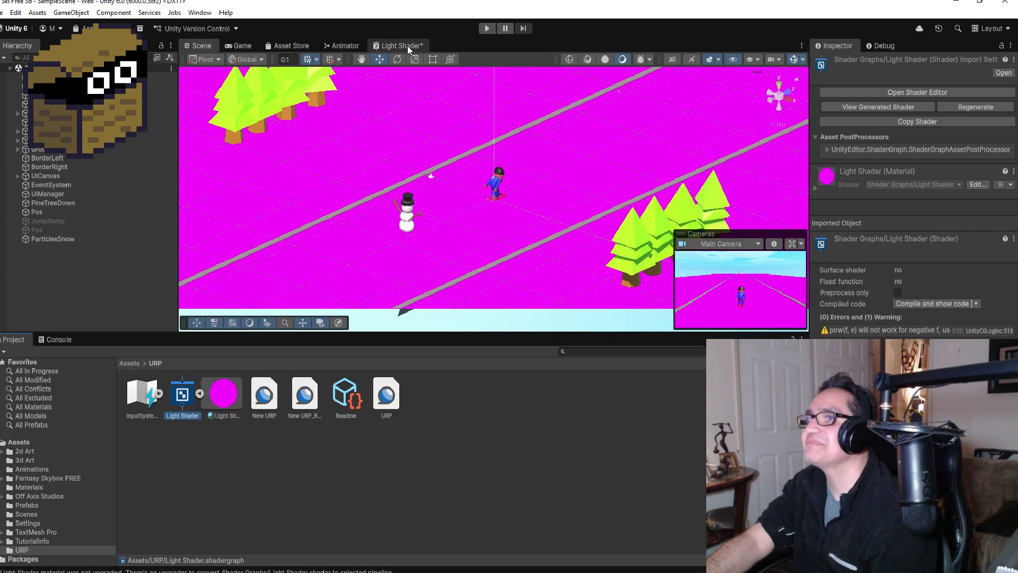
click(407, 46)
click(403, 242)
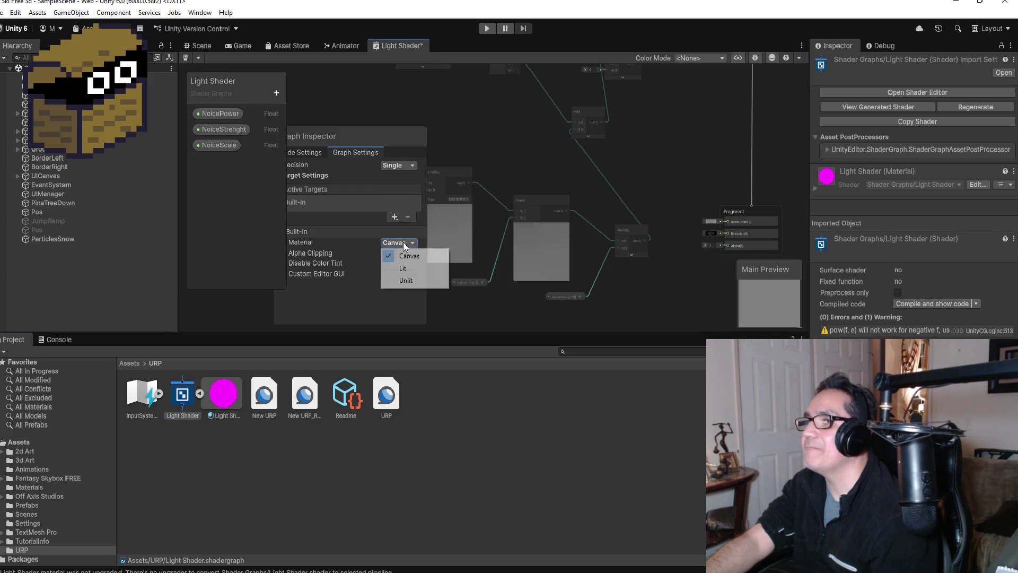
click(403, 269)
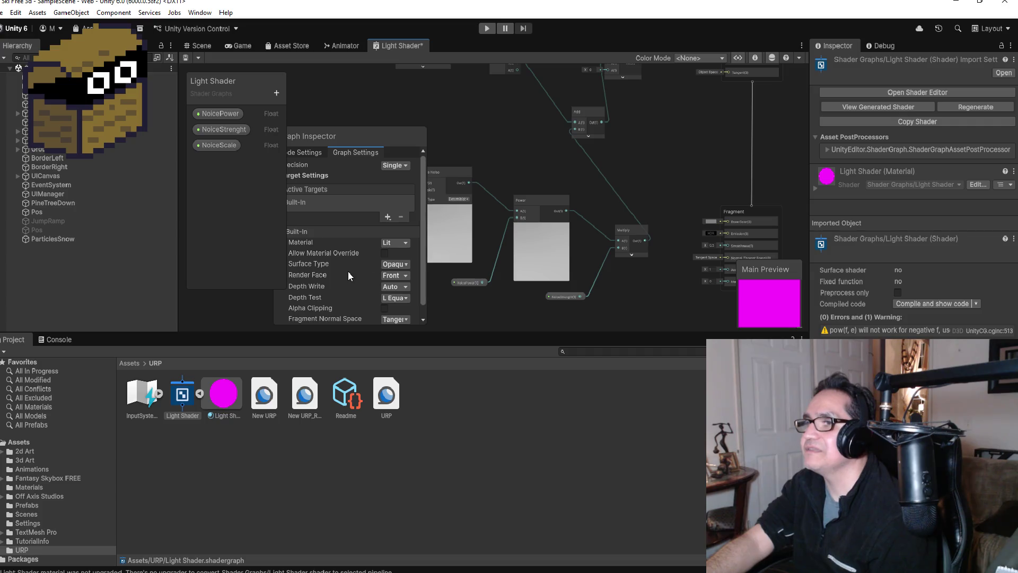
Look at the precision options without changing them, then return to the top-level Assets folder.
scroll(350, 268, down, 1)
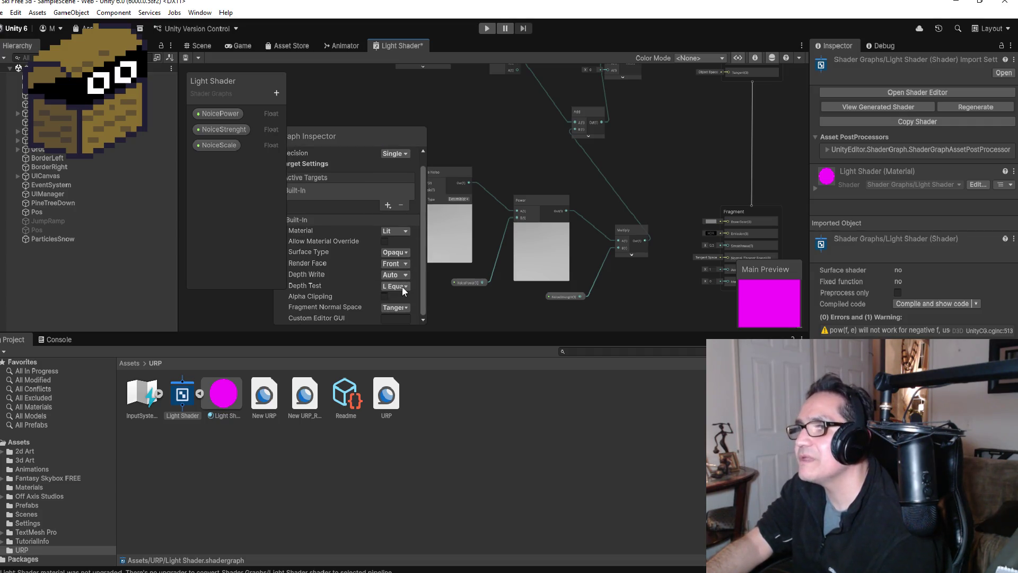
click(404, 154)
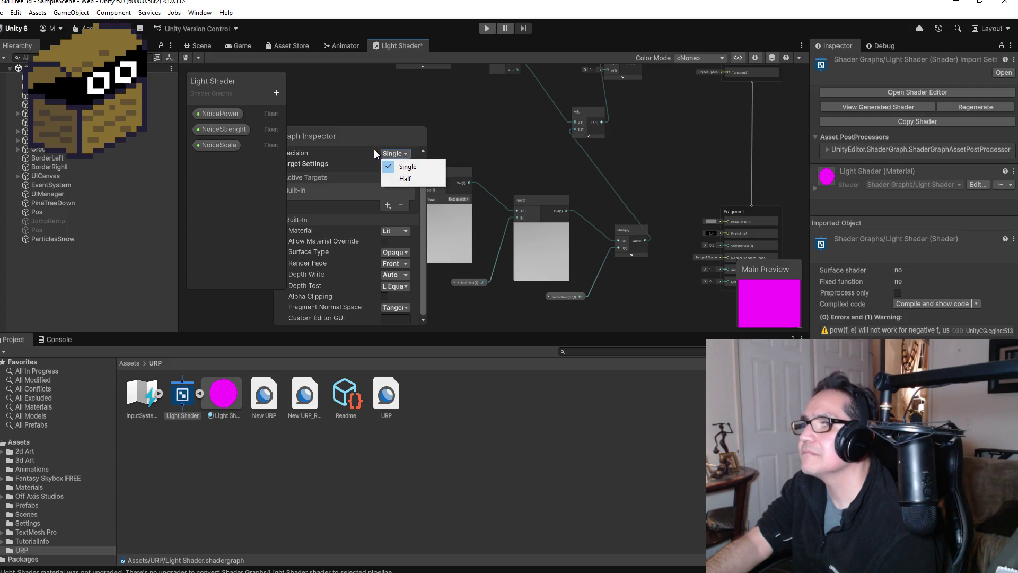
click(368, 133)
mouse_move(368, 134)
mouse_down()
mouse_move(469, 122)
mouse_move(362, 133)
mouse_up()
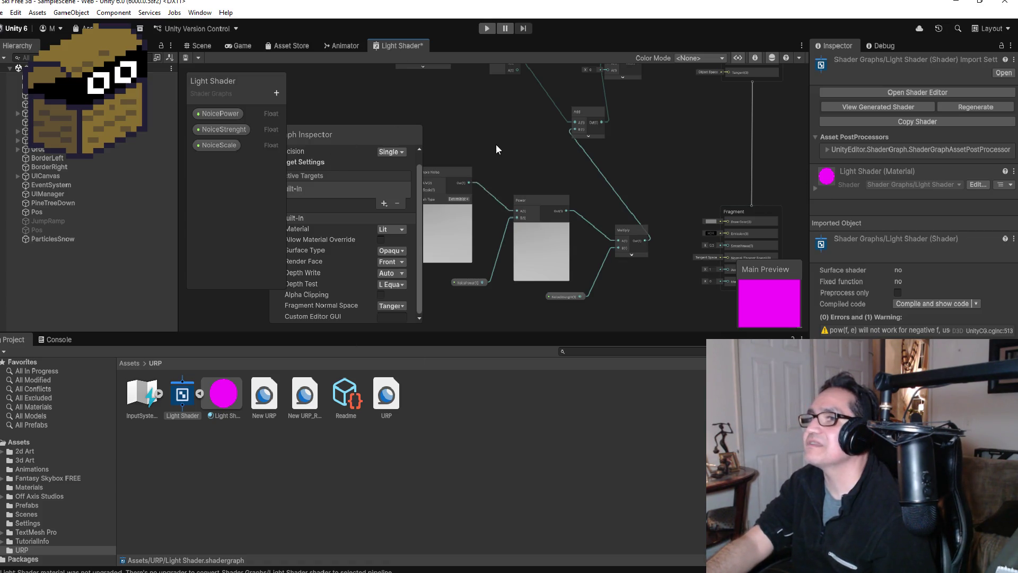
scroll(496, 146, down, 2)
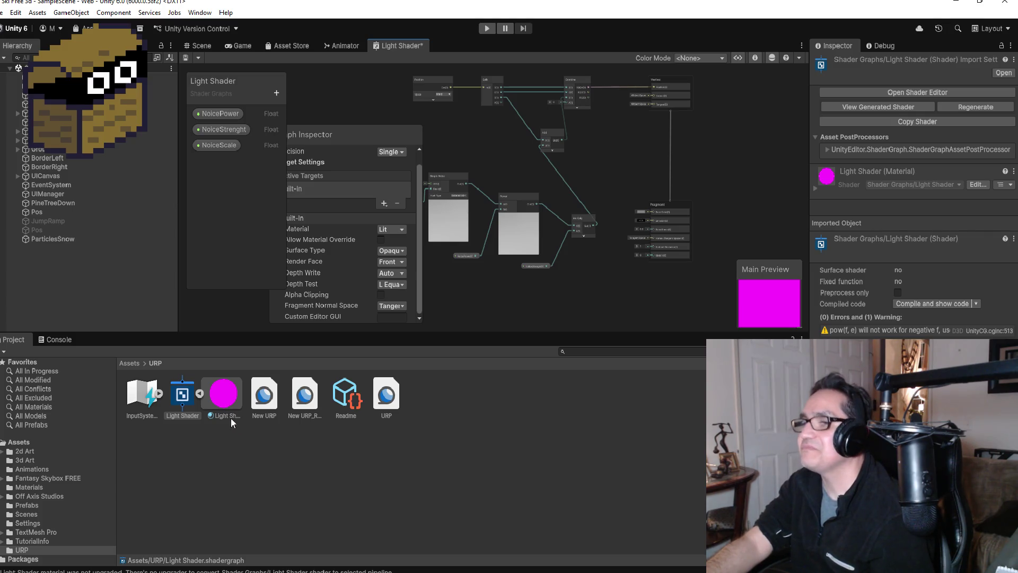
click(130, 363)
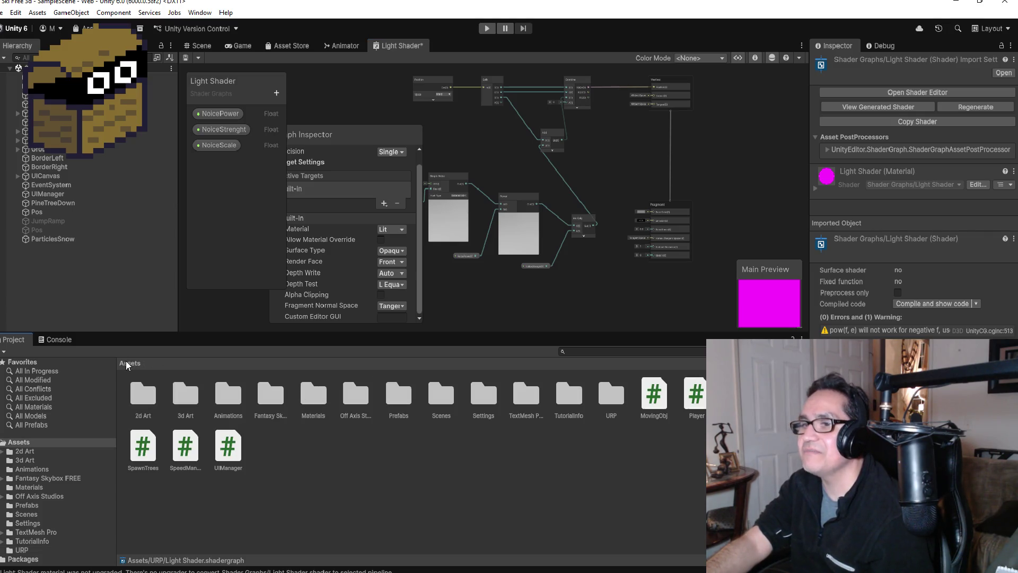
Open the Materials folder and select SnowMat to view its properties.
click(311, 403)
double_click(312, 403)
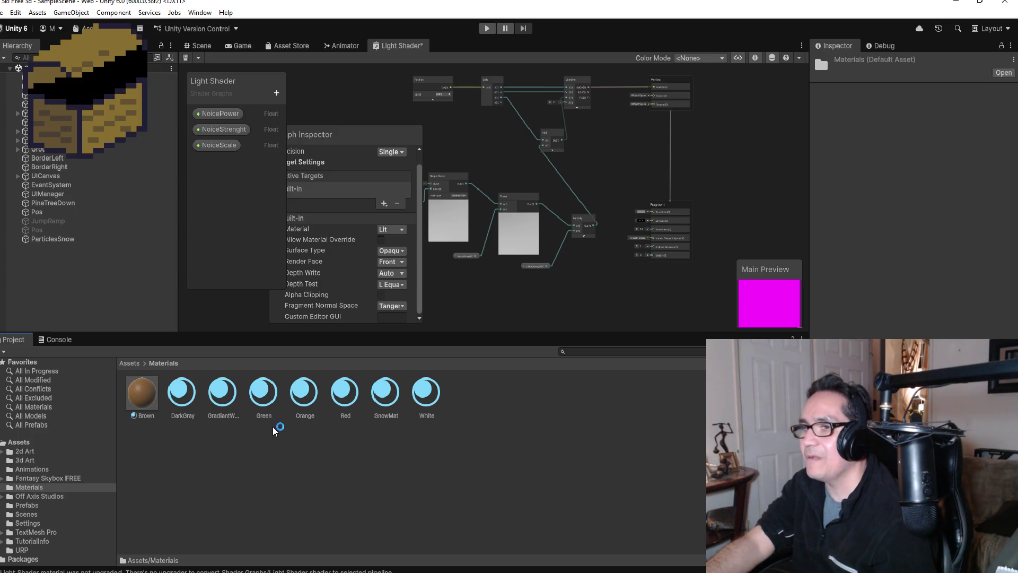
click(387, 399)
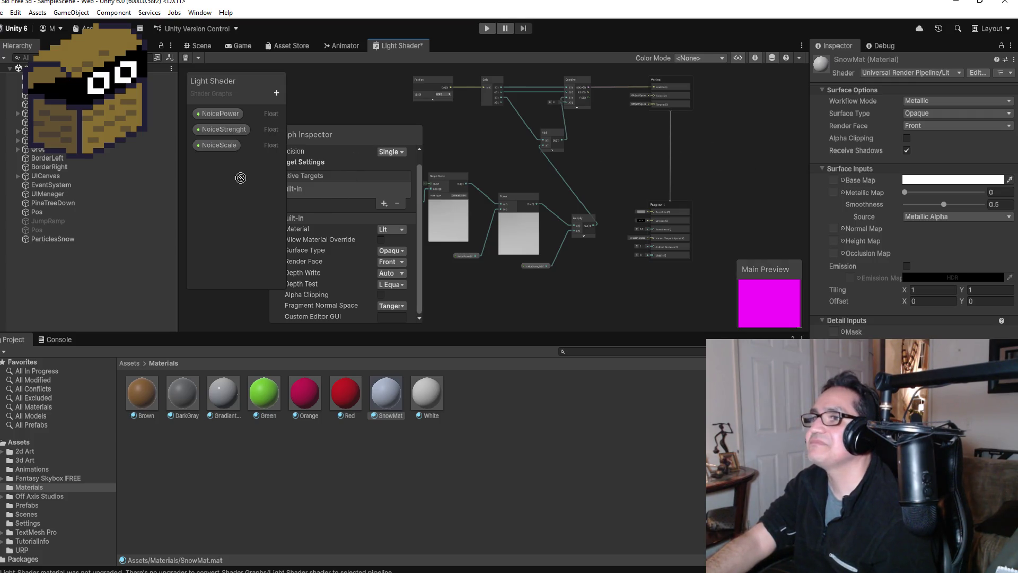
Move the graph settings panel beside the preview and try dropping SnowMat onto the shader preview.
mouse_move(371, 134)
mouse_down()
mouse_move(626, 145)
mouse_move(761, 91)
mouse_move(780, 56)
mouse_up()
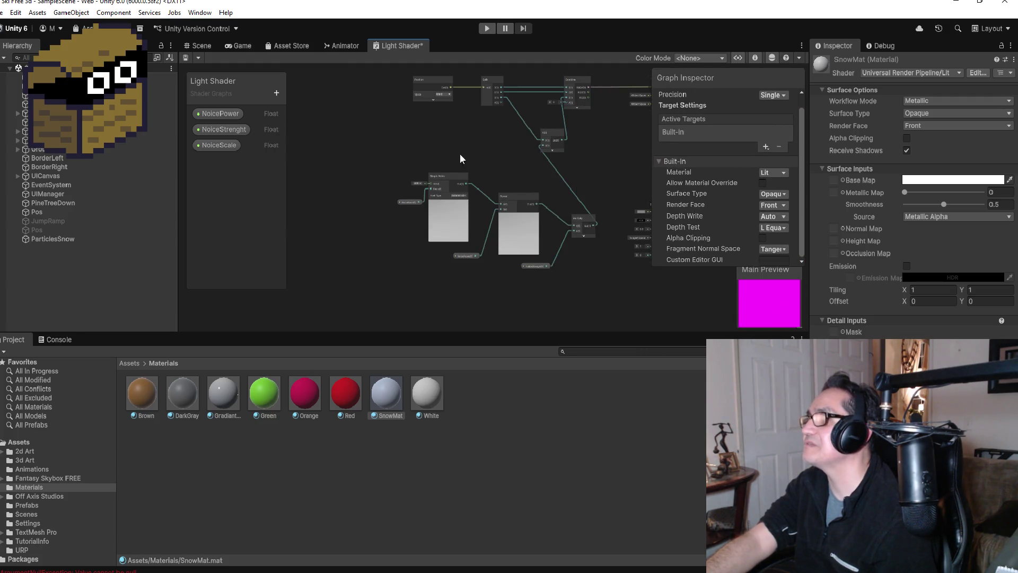
scroll(489, 149, down, 5)
click(717, 60)
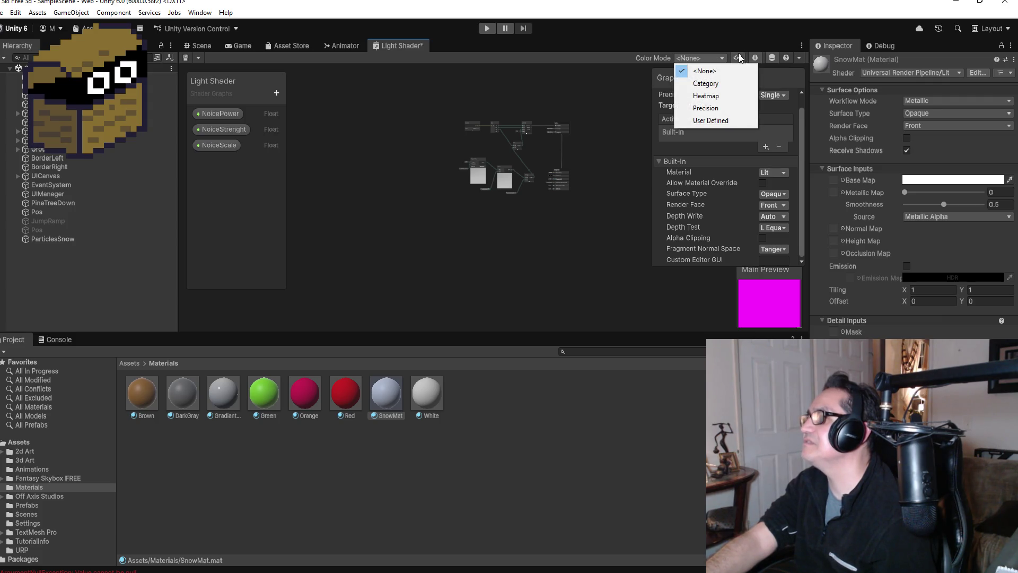
click(773, 62)
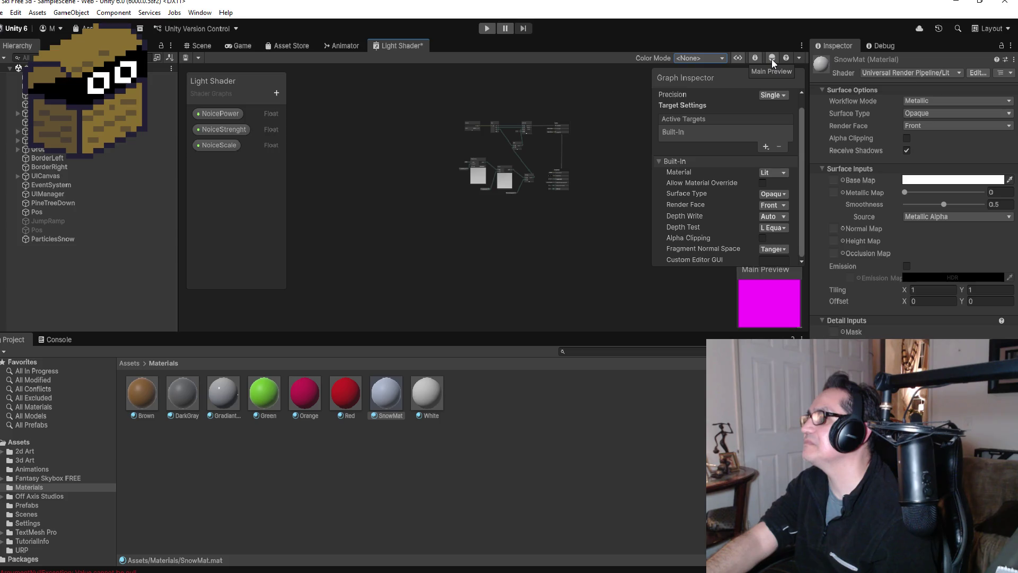
scroll(603, 221, up, 2)
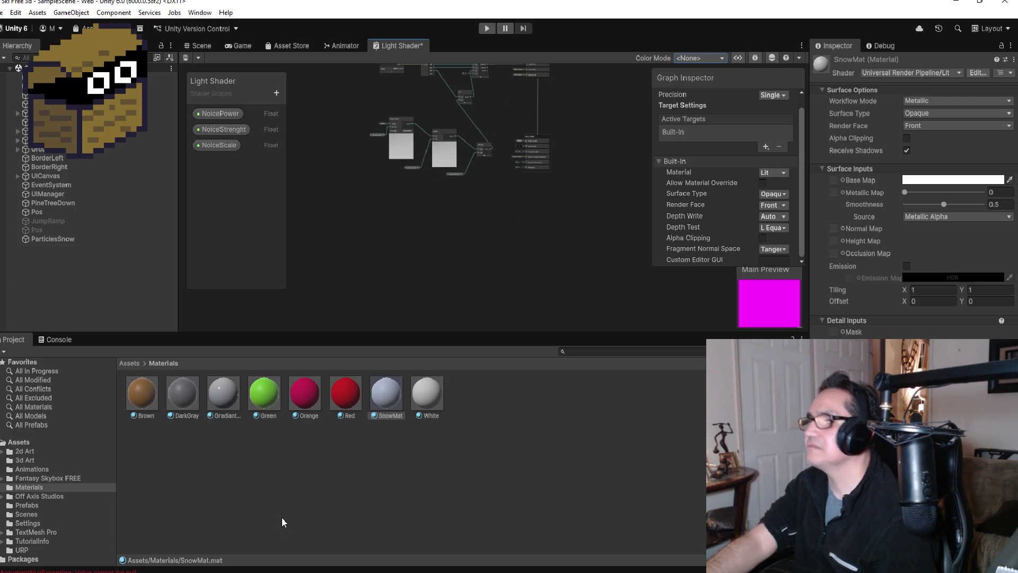
mouse_move(385, 398)
mouse_down()
mouse_move(778, 301)
mouse_move(772, 294)
mouse_move(907, 302)
mouse_move(925, 86)
mouse_move(808, 215)
mouse_up()
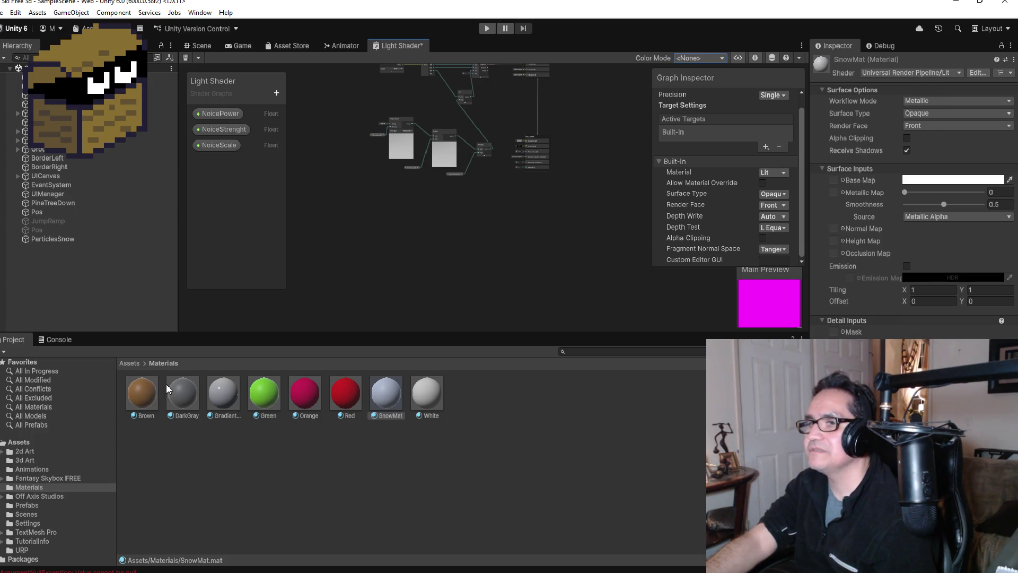
click(128, 364)
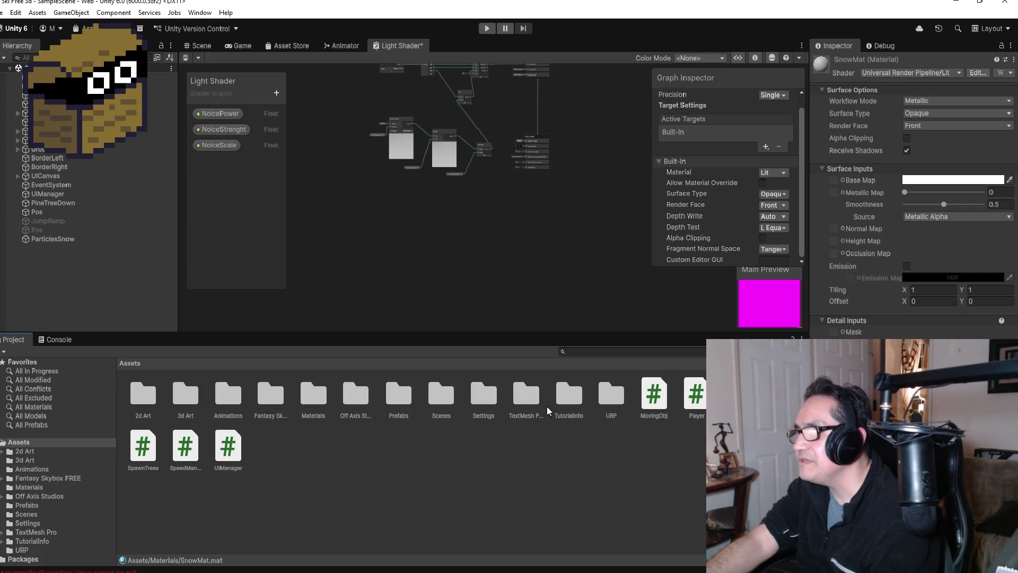
double_click(611, 395)
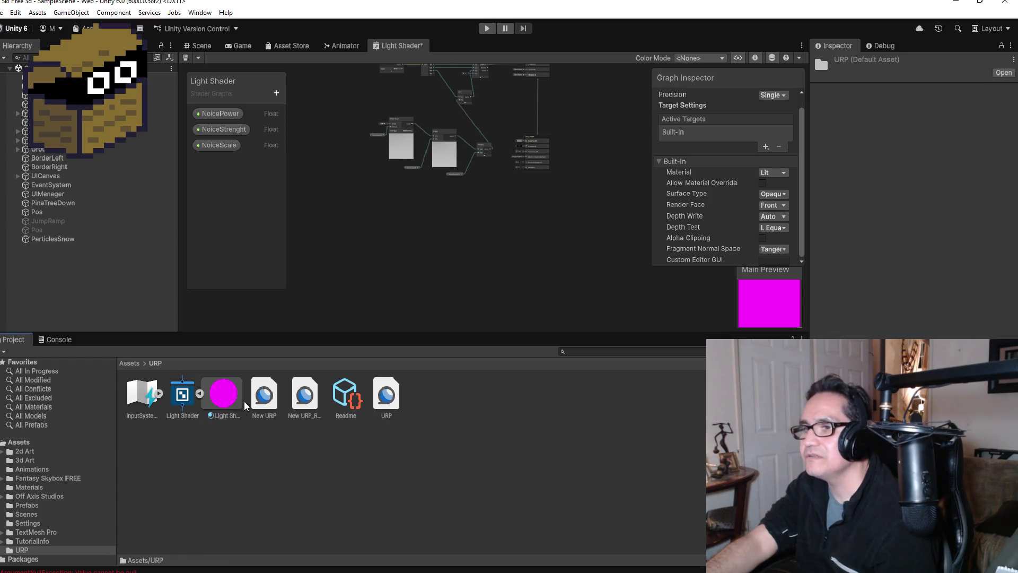
click(192, 395)
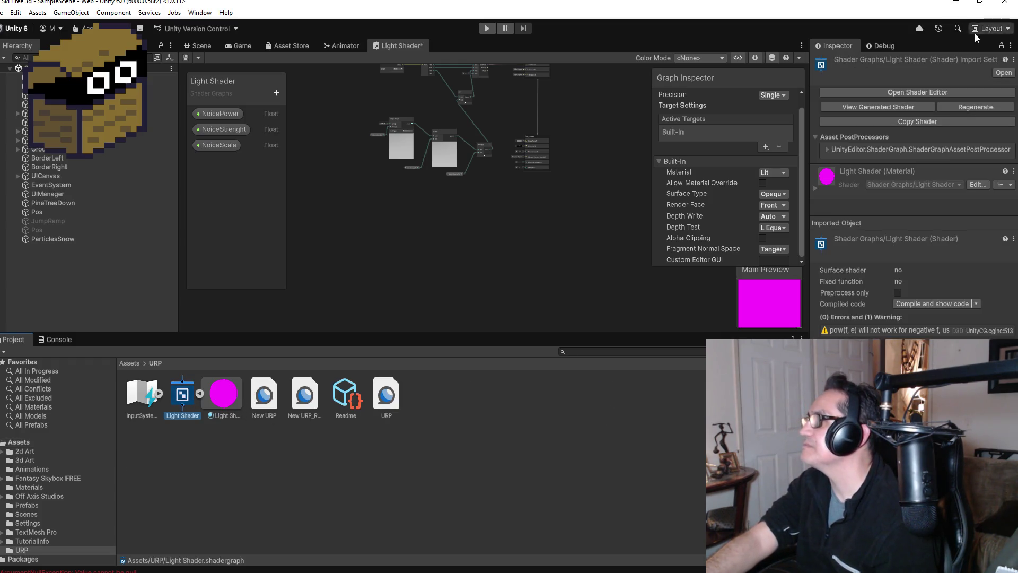
click(1001, 46)
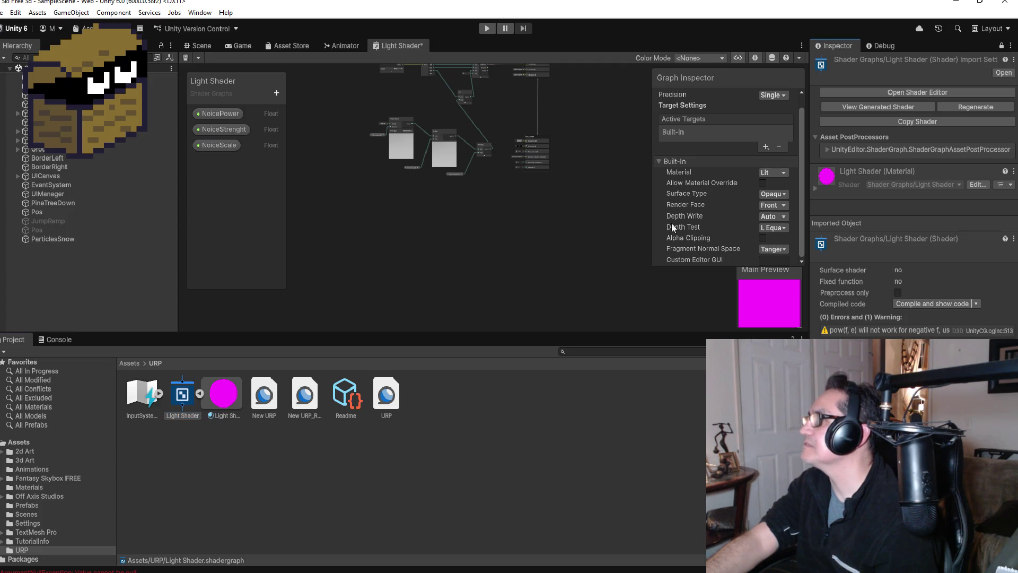
click(132, 365)
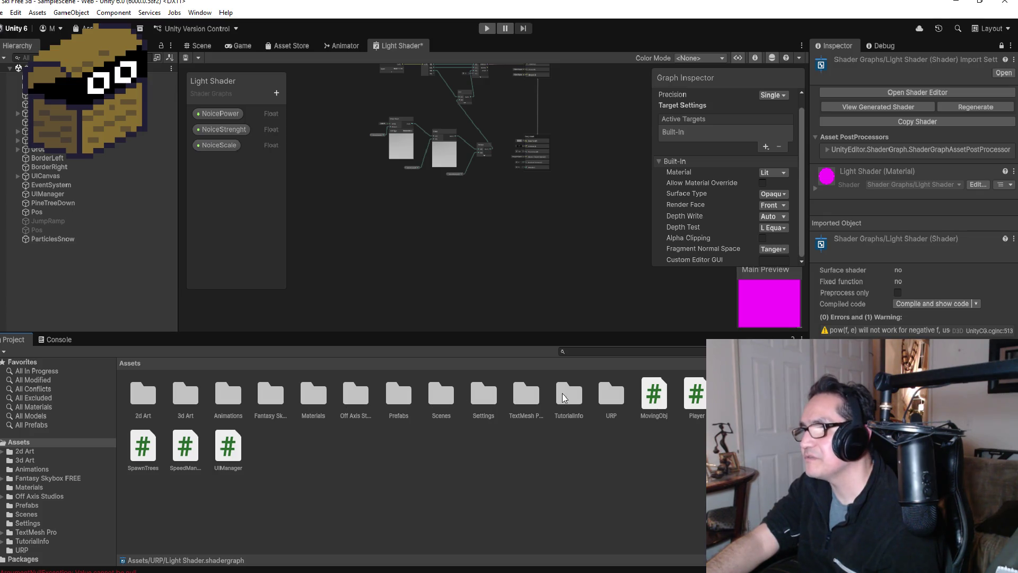
click(394, 405)
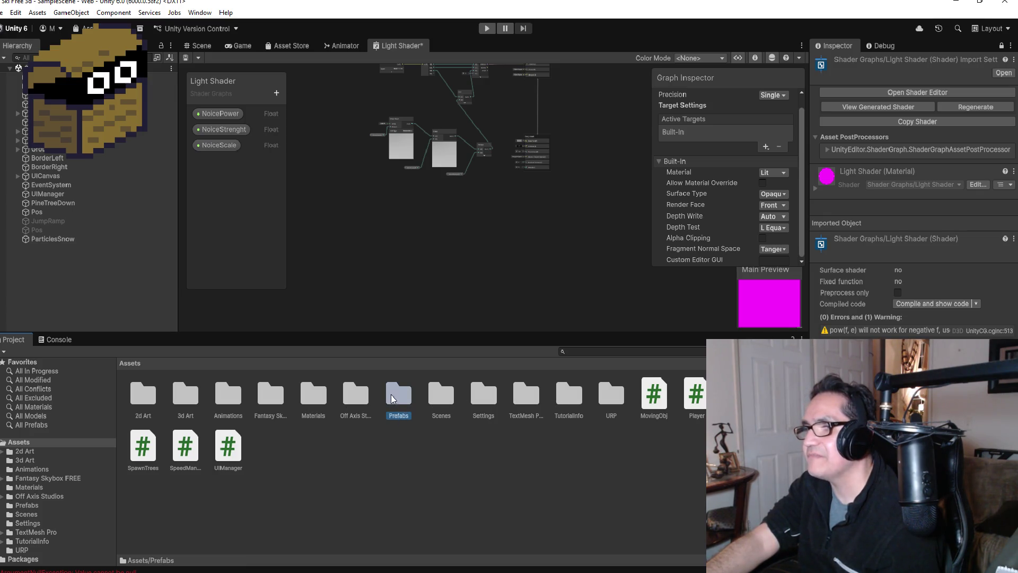
double_click(313, 397)
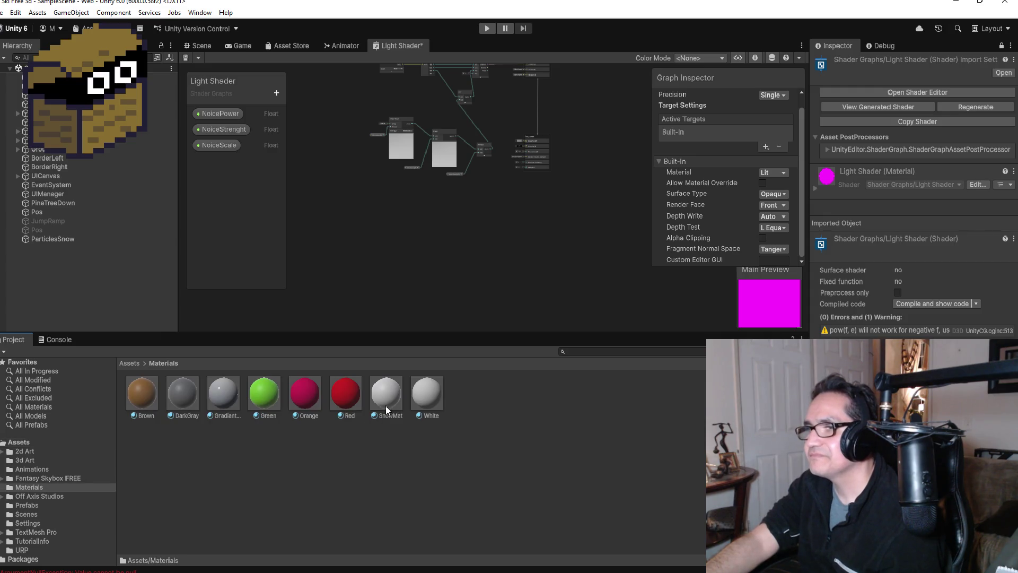
mouse_move(418, 392)
mouse_down()
mouse_move(810, 300)
mouse_move(927, 90)
mouse_move(908, 258)
mouse_move(939, 102)
mouse_move(527, 235)
mouse_up()
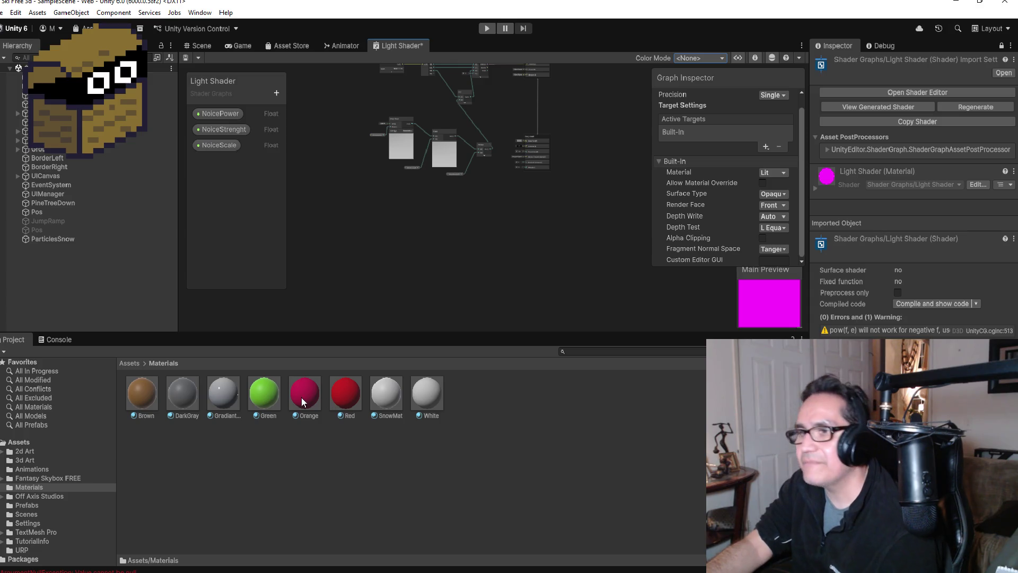
mouse_move(393, 391)
mouse_down()
mouse_move(444, 199)
mouse_move(445, 207)
mouse_up()
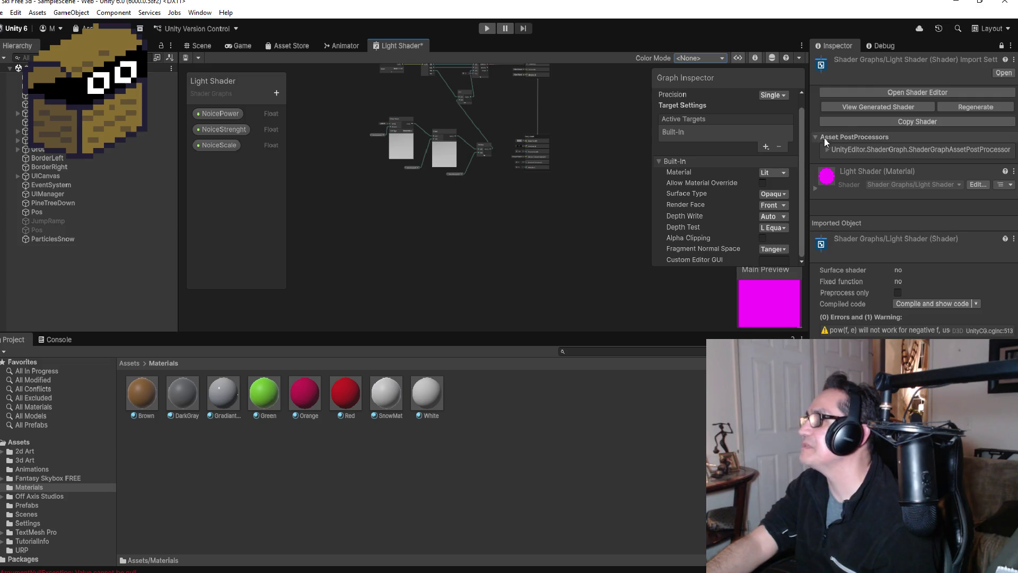
scroll(621, 117, up, 3)
scroll(584, 136, down, 5)
scroll(546, 120, up, 5)
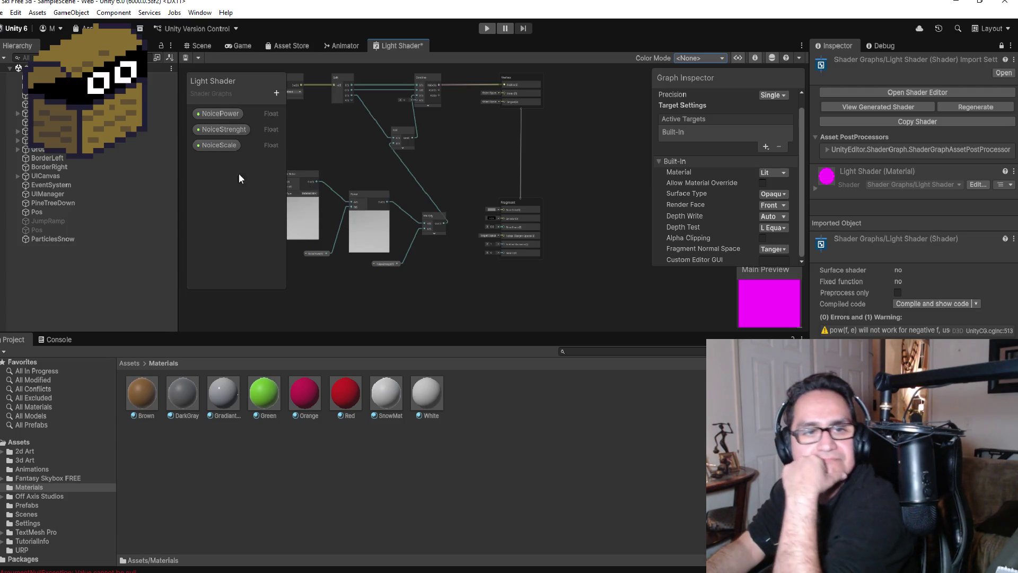
click(277, 96)
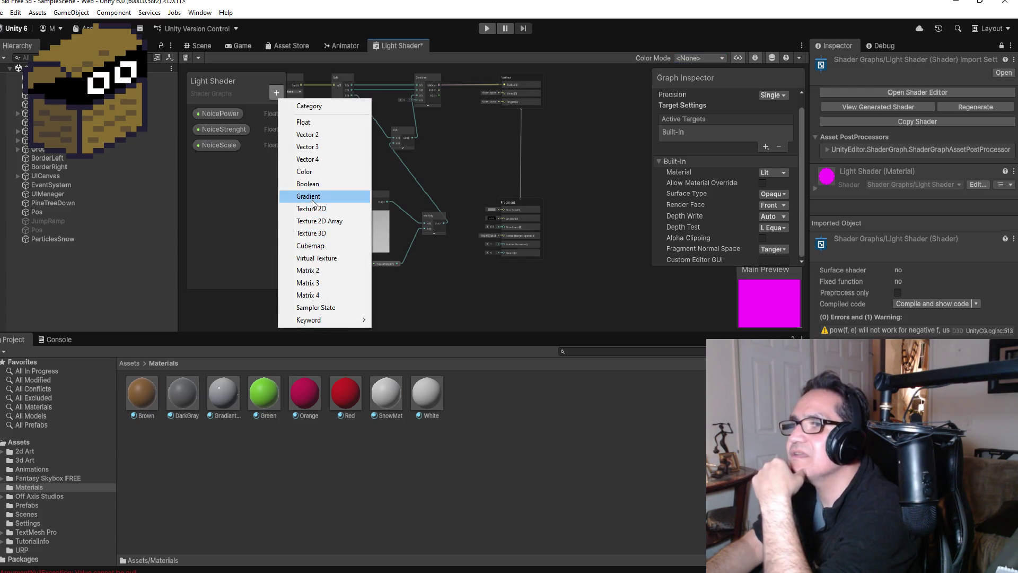
click(407, 510)
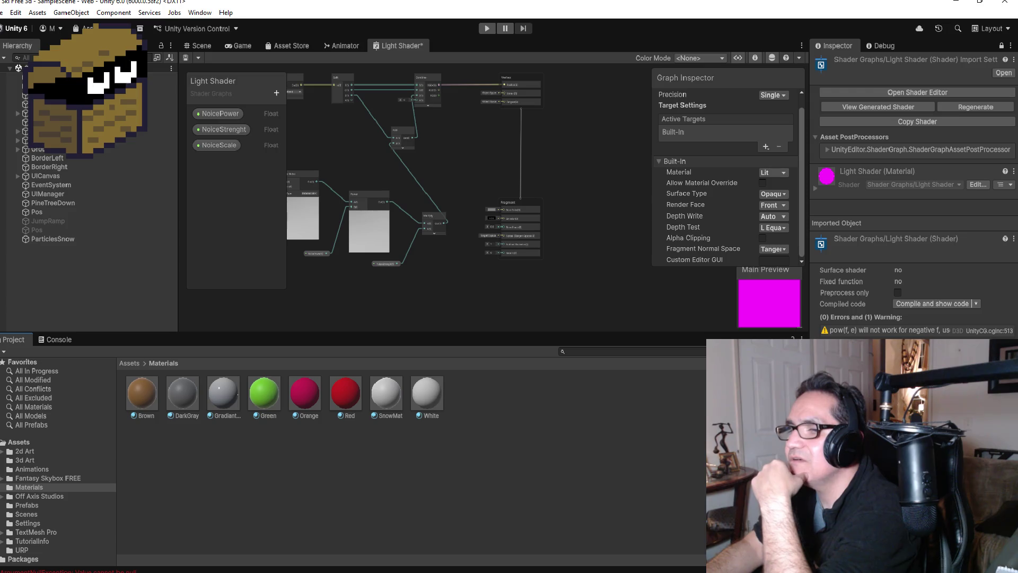
click(249, 556)
Scroll the Snow Trail tutorial to the Create > Material screenshots and return to Unity.
scroll(432, 287, up, 20)
scroll(432, 286, up, 20)
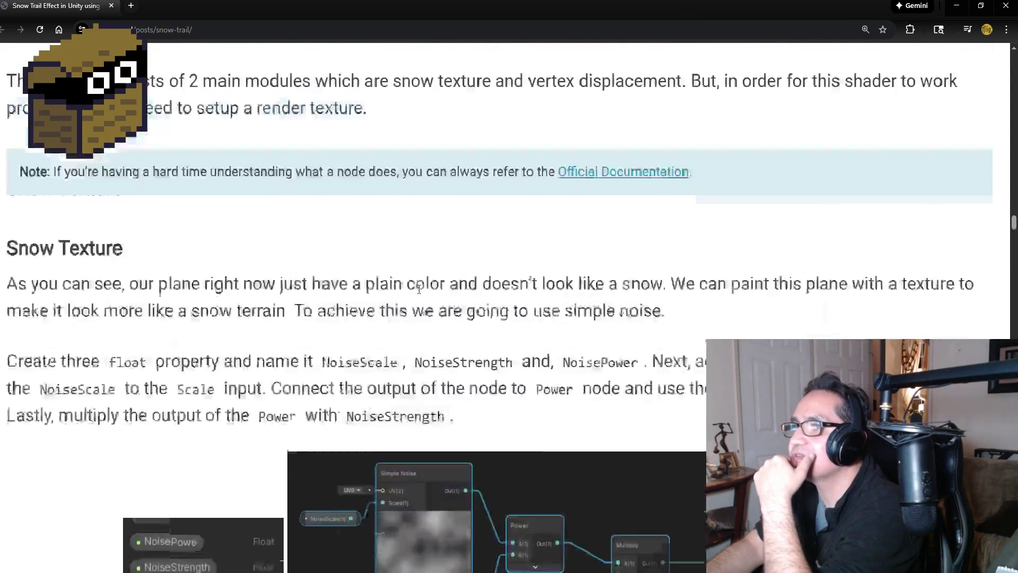
scroll(411, 285, up, 9)
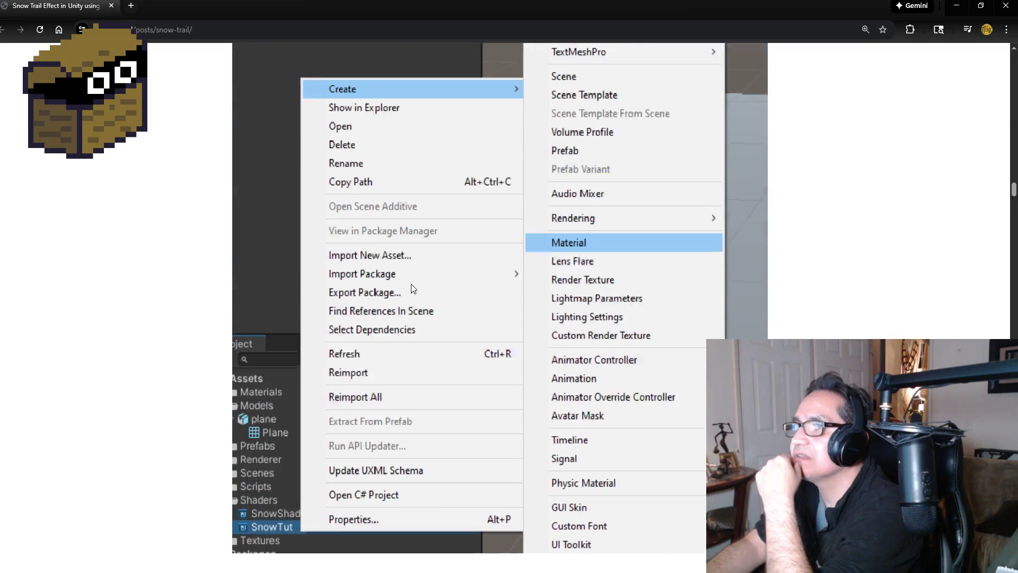
scroll(381, 363, down, 5)
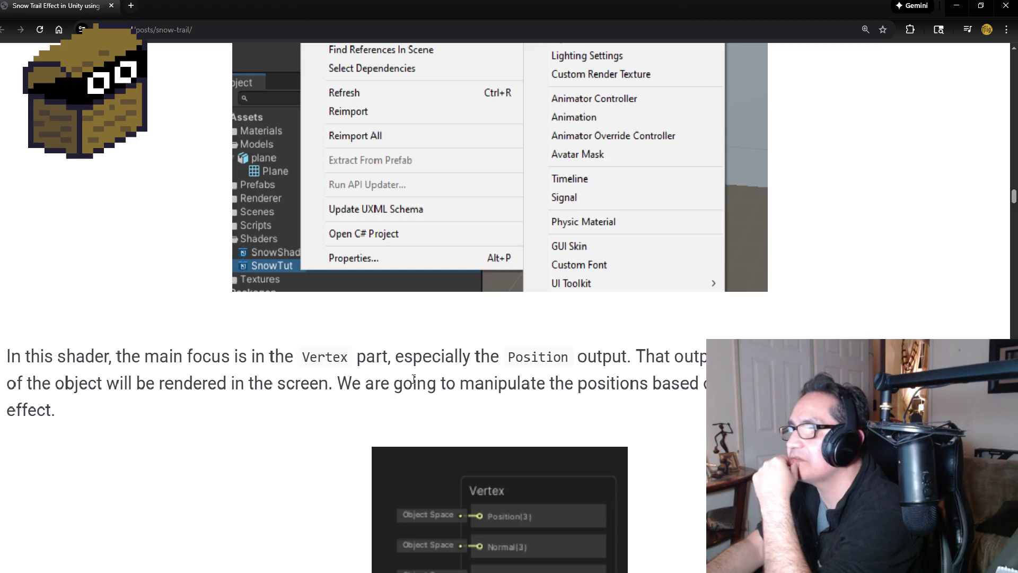
scroll(665, 385, up, 15)
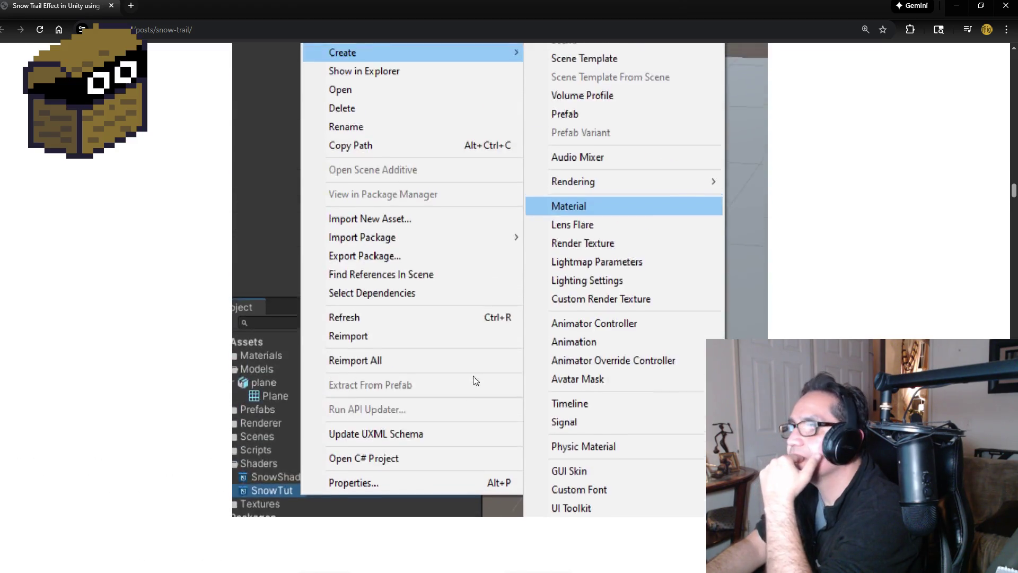
scroll(145, 388, down, 3)
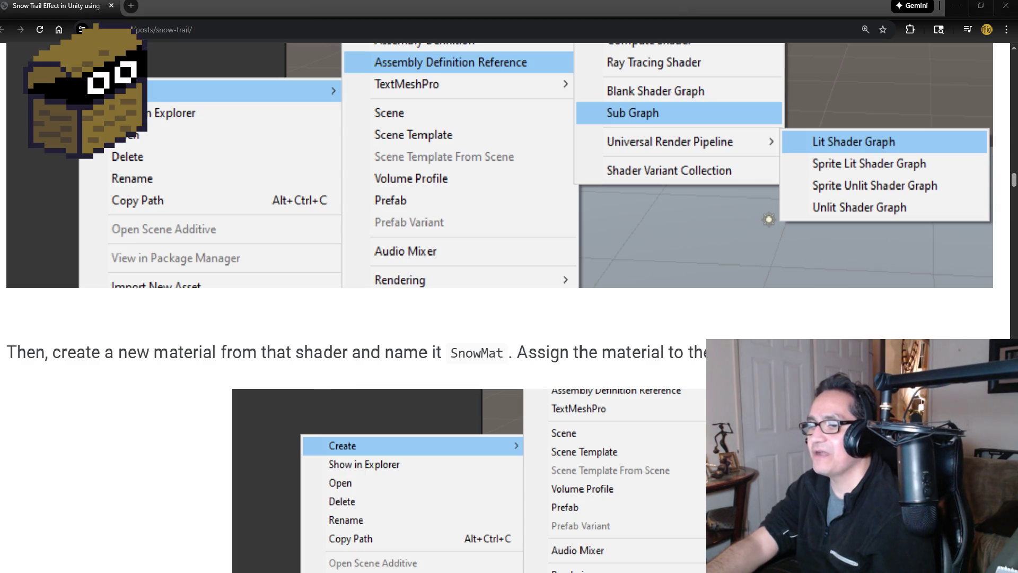
key(alt+Tab)
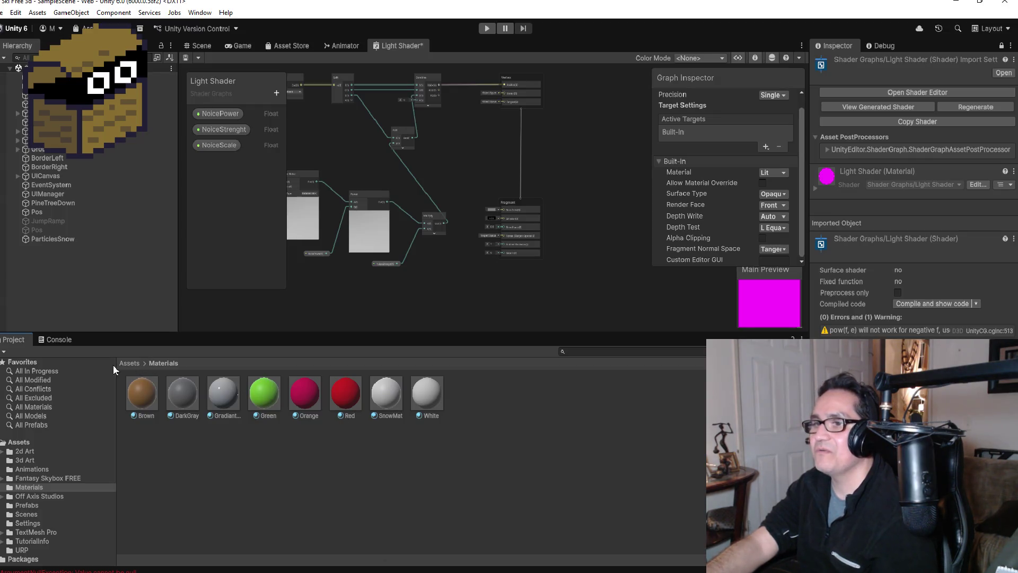
In Assets > URP, create a material from the Light Shader named SnowMat.
click(128, 363)
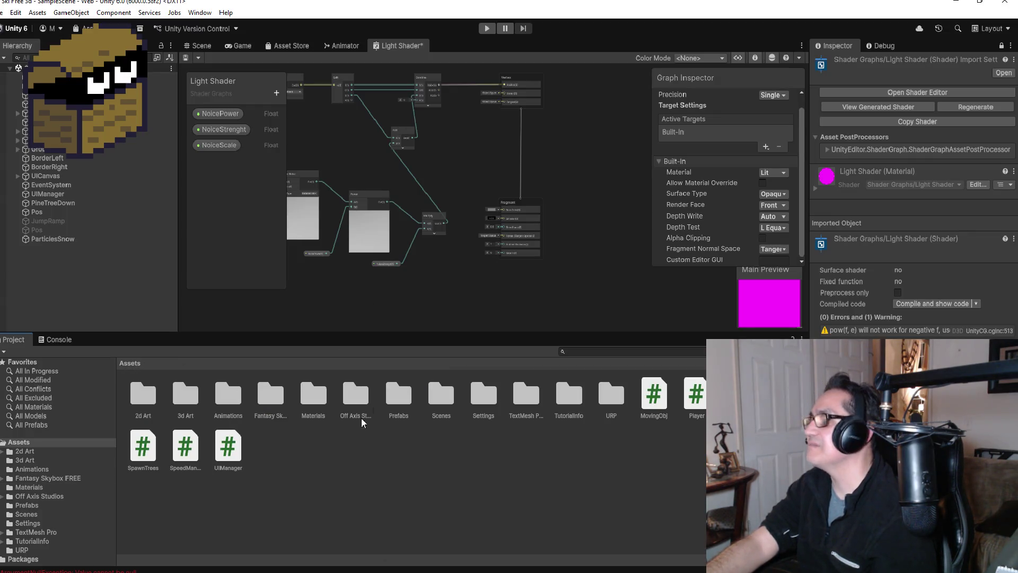
click(563, 403)
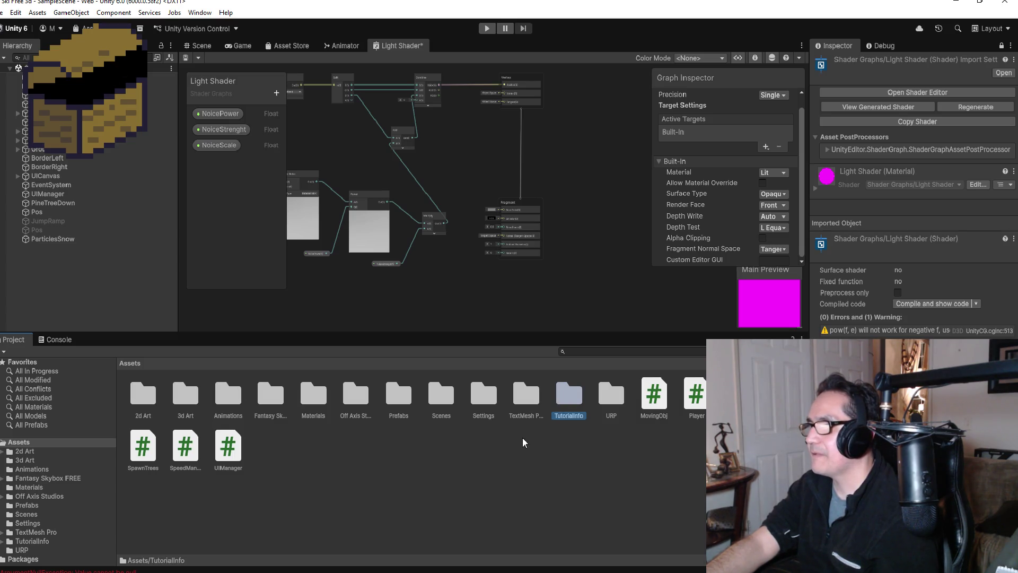
double_click(613, 398)
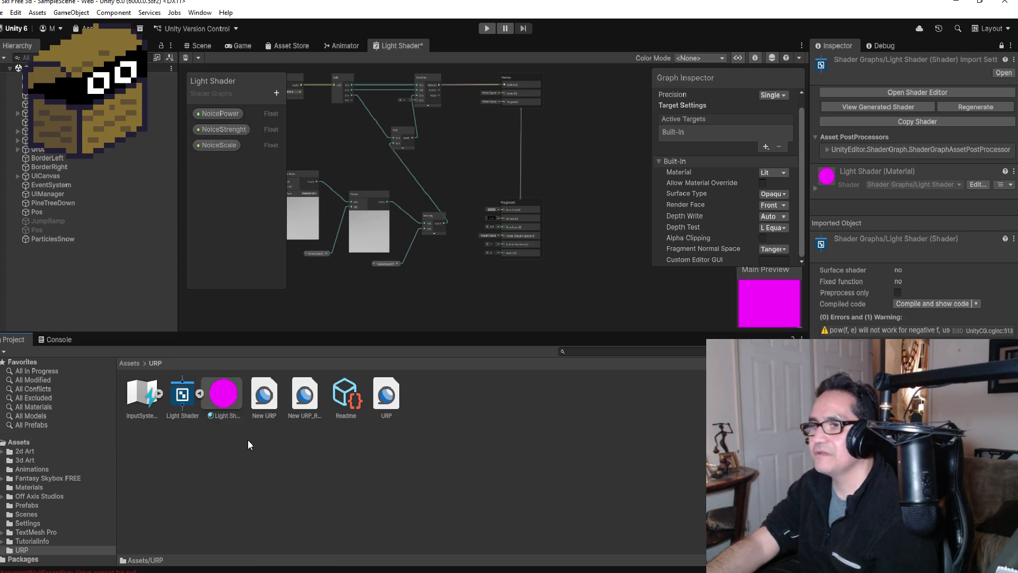
right_click(183, 395)
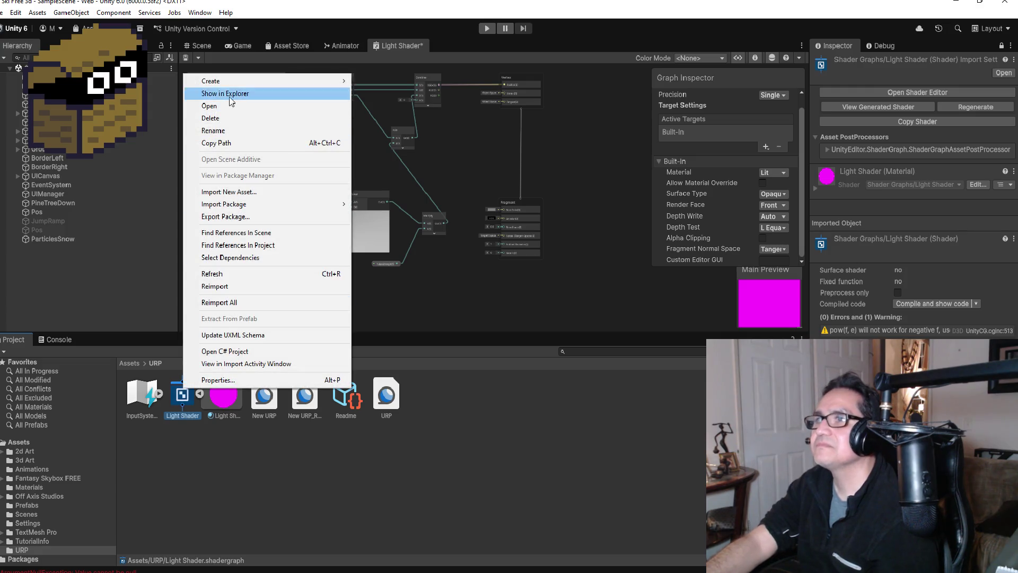
mouse_move(228, 83)
click(393, 98)
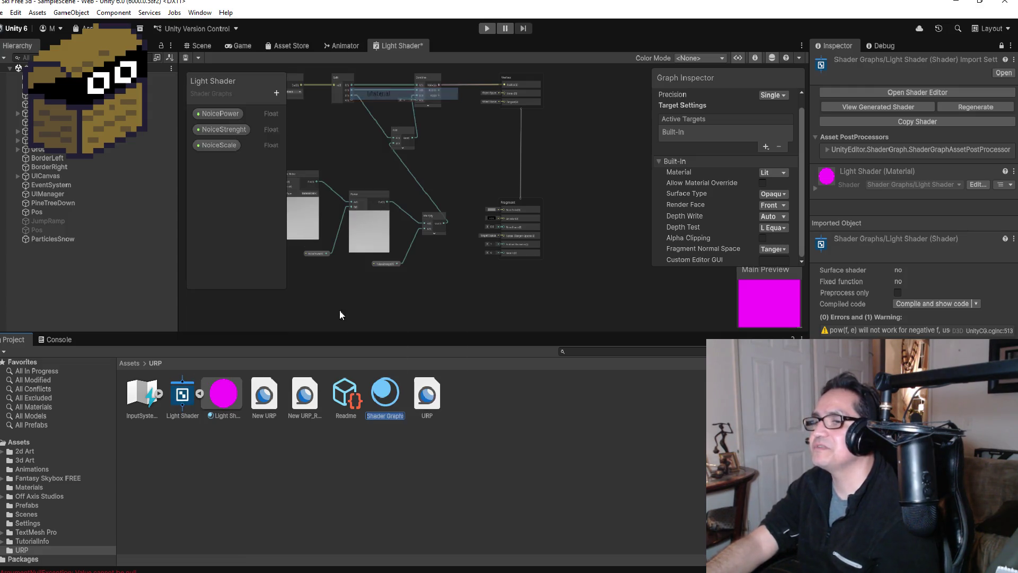
text(SnowMat)
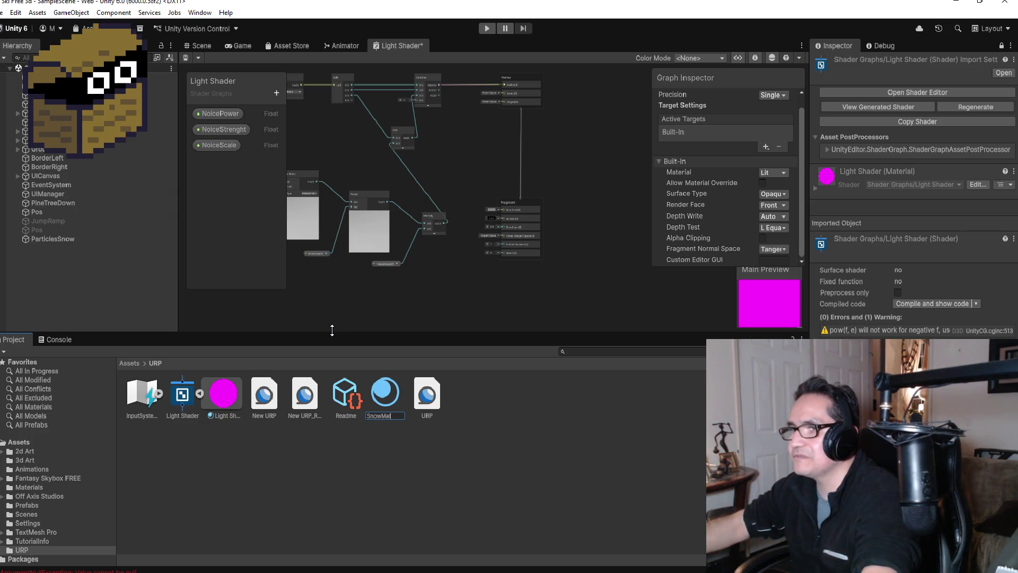
key(Return)
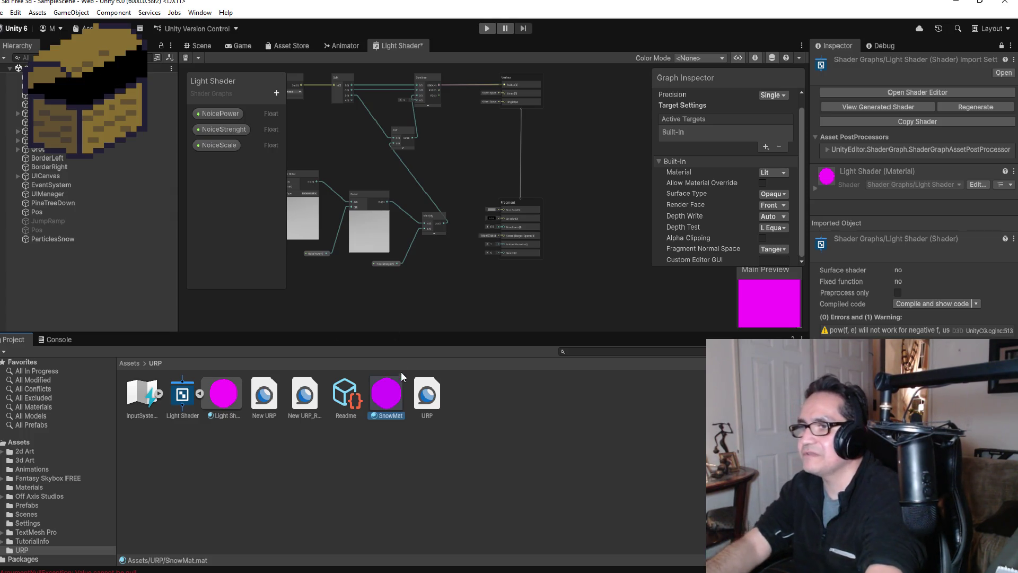
Bring up SnowMat's context actions twice without choosing anything, then open the Edit menu.
right_click(391, 400)
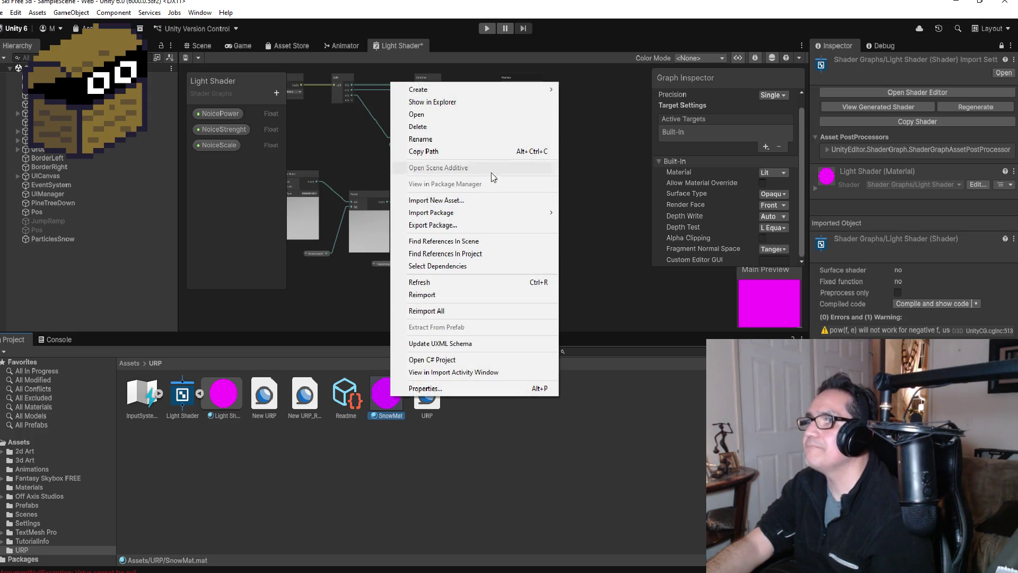
click(396, 456)
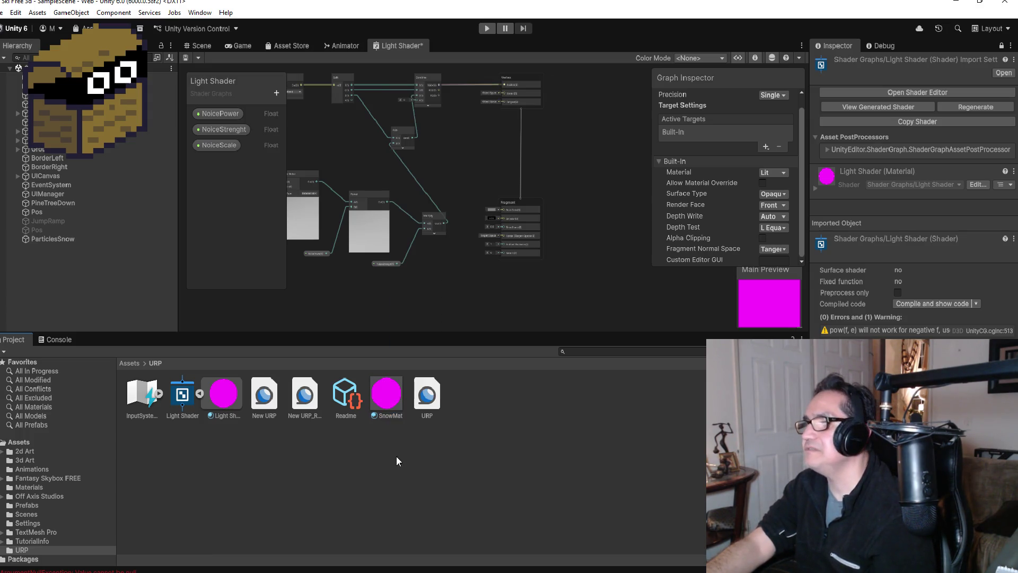
right_click(399, 400)
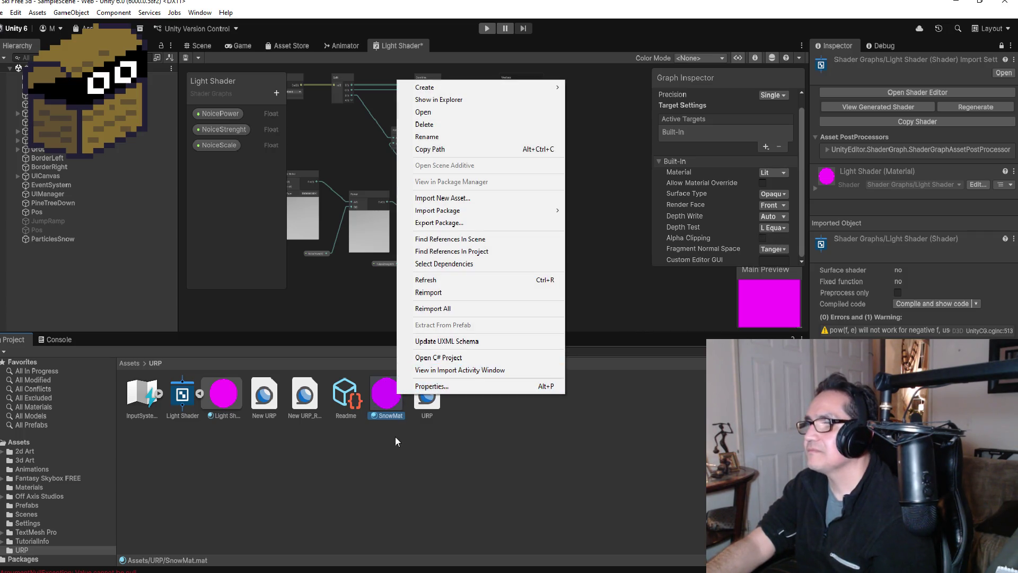
click(37, 12)
Run Edit > Rendering > Materials > Convert Selected Built-in Materials to URP on SnowMat and proceed.
mouse_move(16, 12)
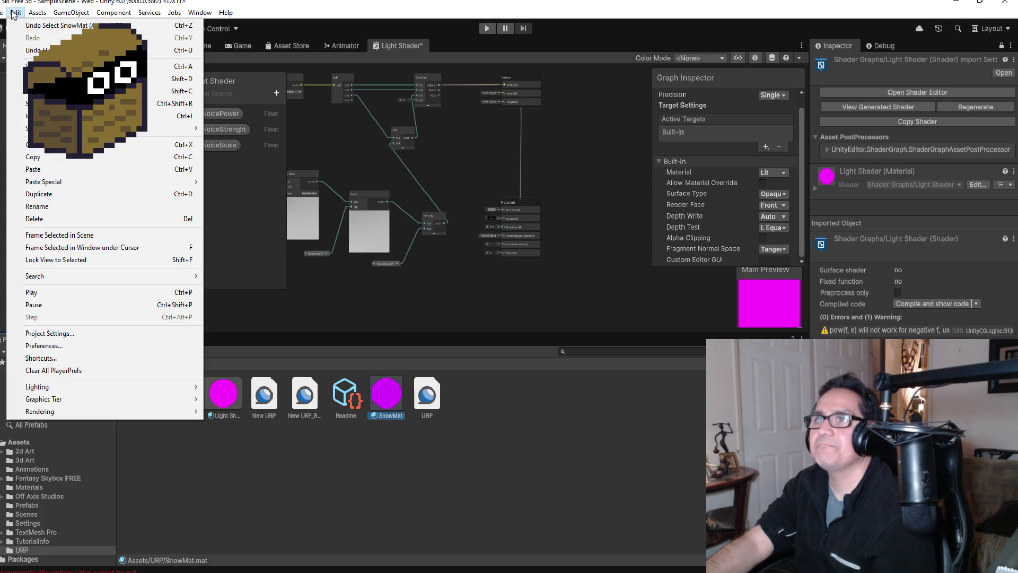
mouse_move(63, 414)
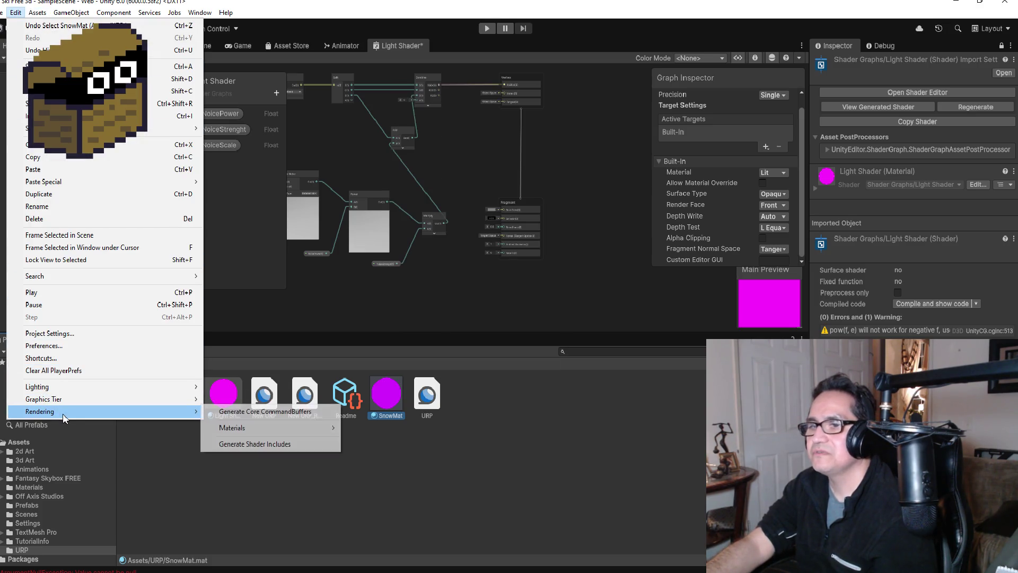
mouse_move(233, 428)
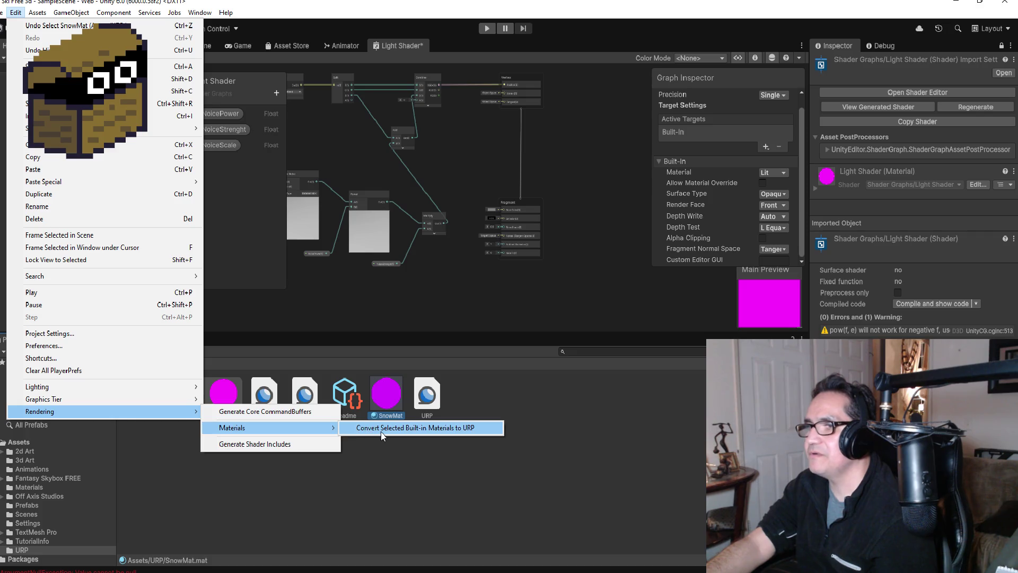
click(383, 429)
click(522, 316)
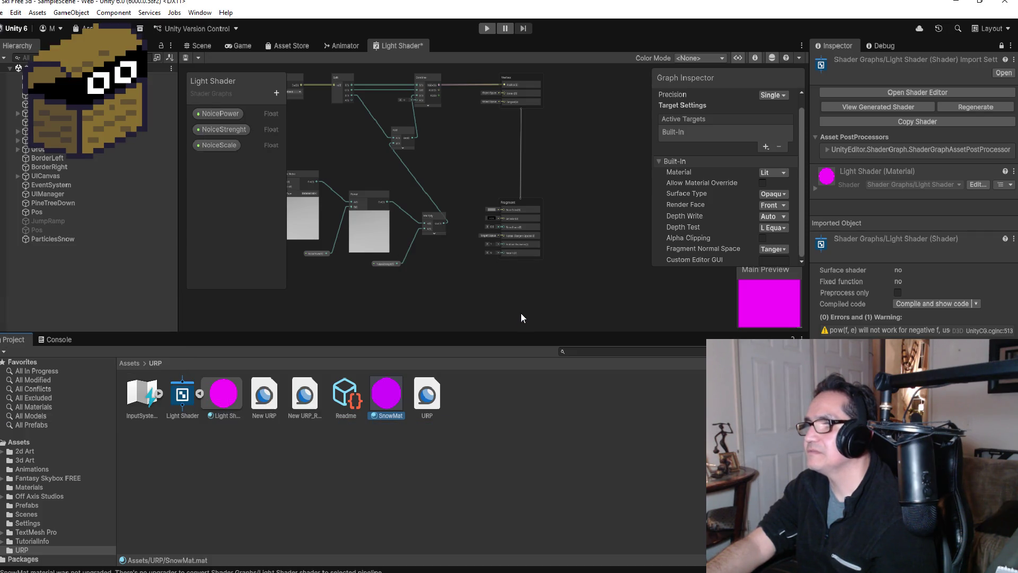
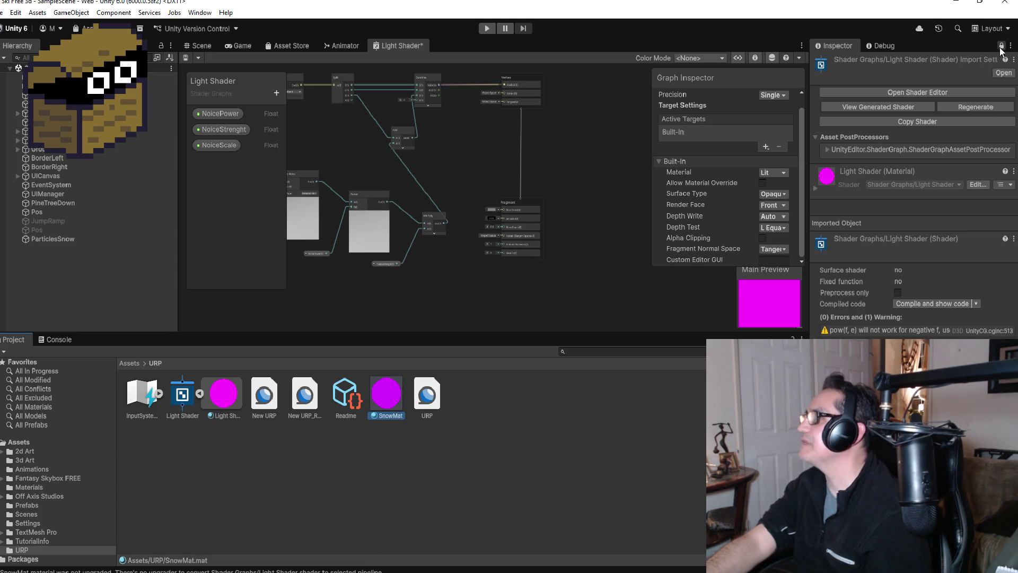
Inspect the SnowMat material, bring up the Light Shader asset menu, and dismiss it.
click(390, 401)
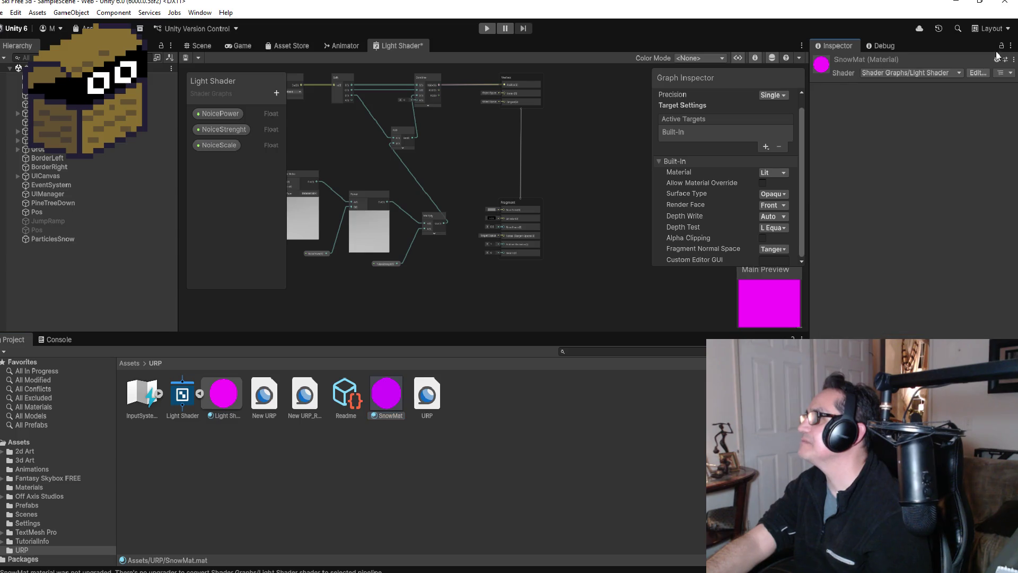
right_click(183, 400)
mouse_move(248, 87)
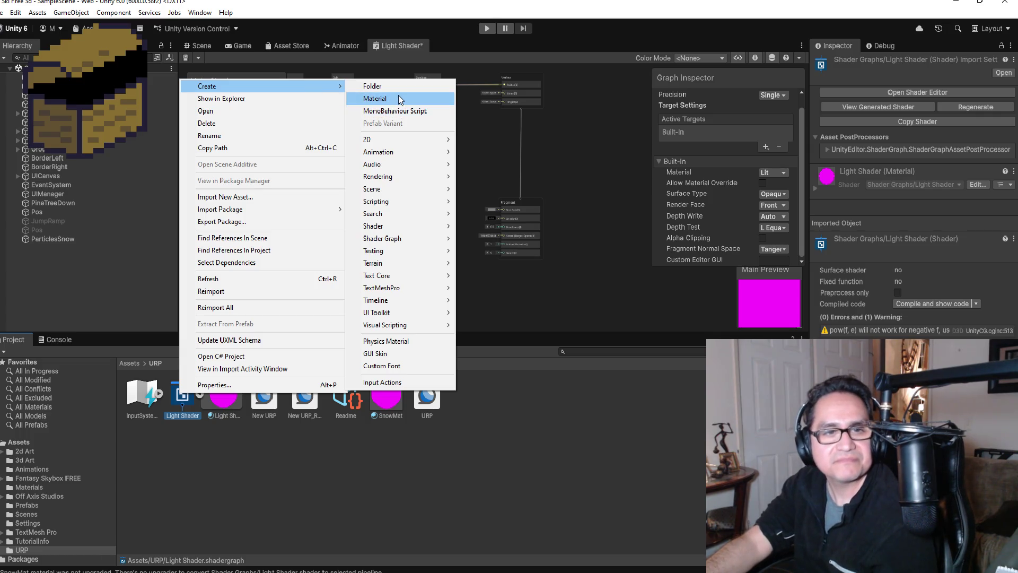
click(378, 410)
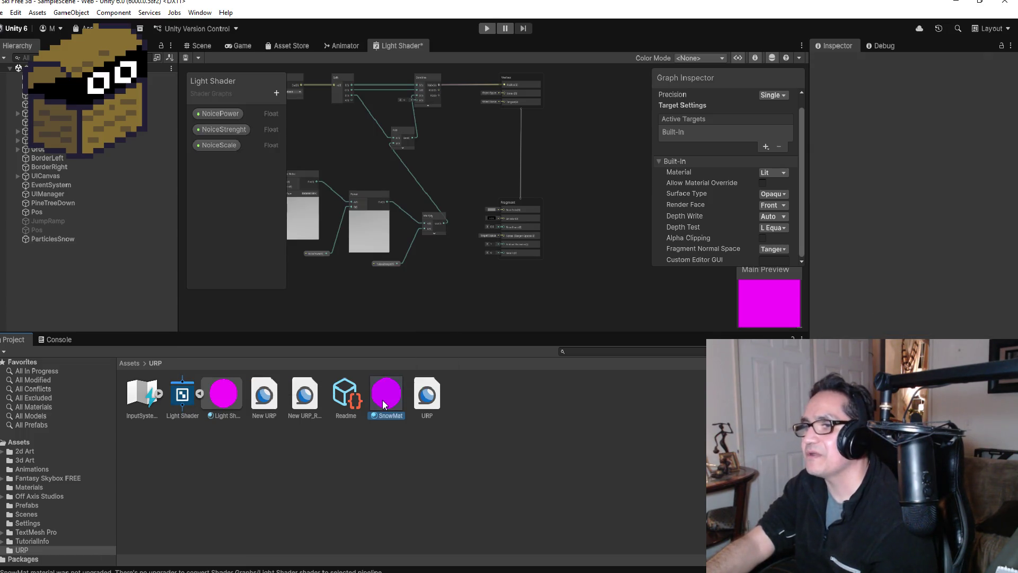
click(382, 400)
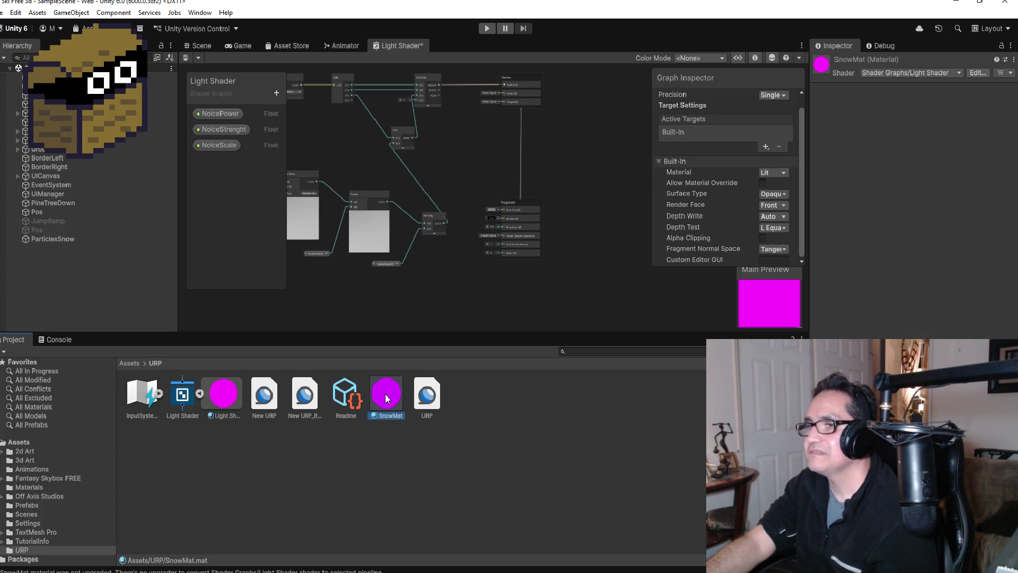
Collapse the Light Shader asset so its embedded material is hidden.
right_click(188, 394)
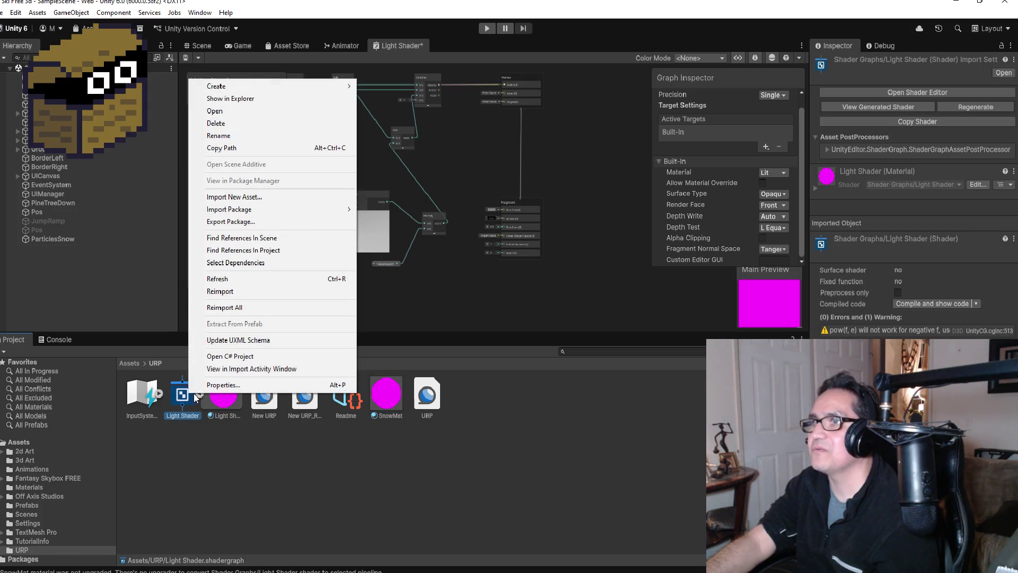
click(183, 417)
click(199, 394)
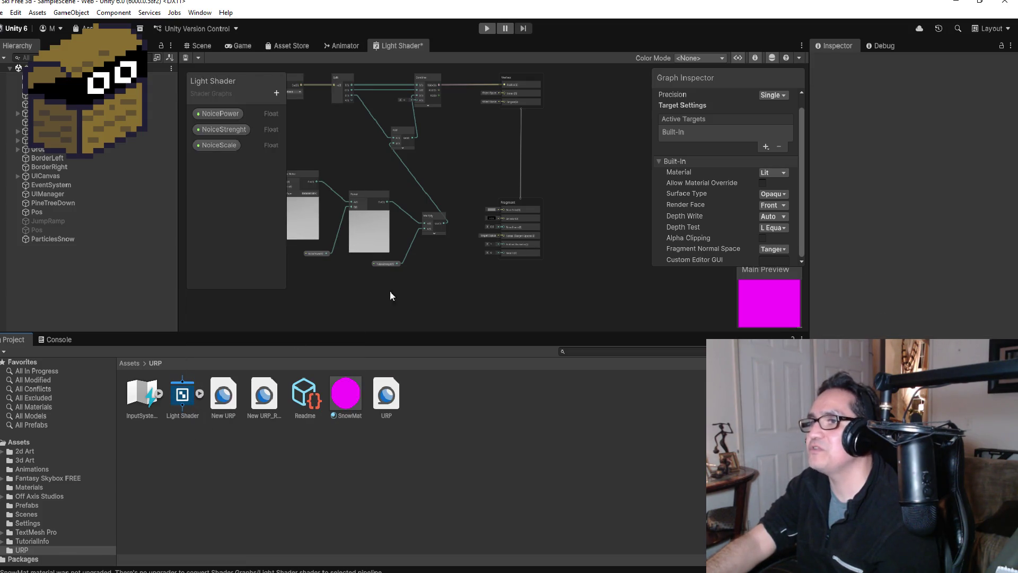
Bring up the graph canvas menu twice and dismiss it without adding nodes.
right_click(574, 180)
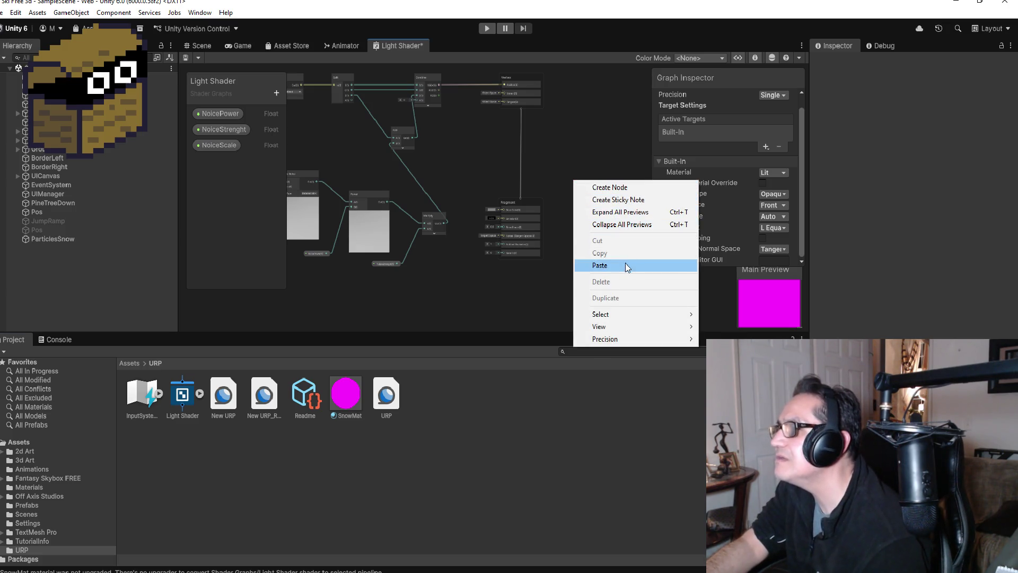
right_click(230, 201)
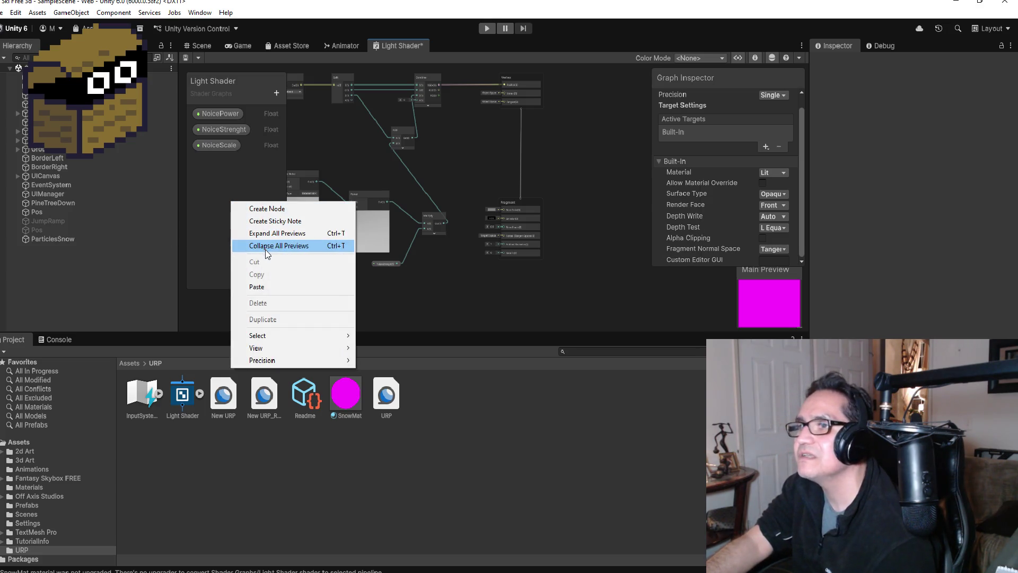
click(618, 136)
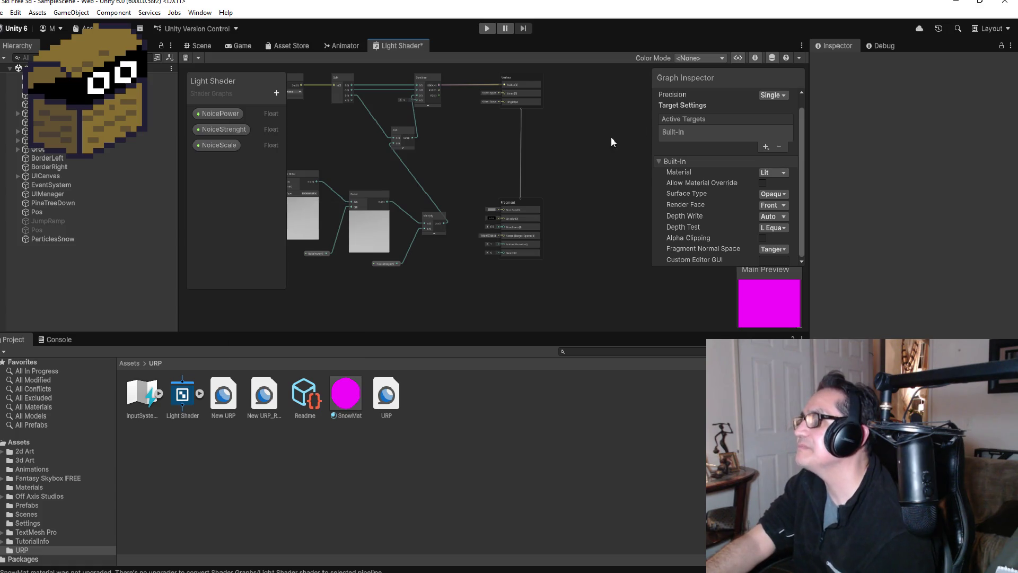
scroll(603, 129, up, 1)
scroll(602, 128, down, 2)
scroll(615, 126, up, 1)
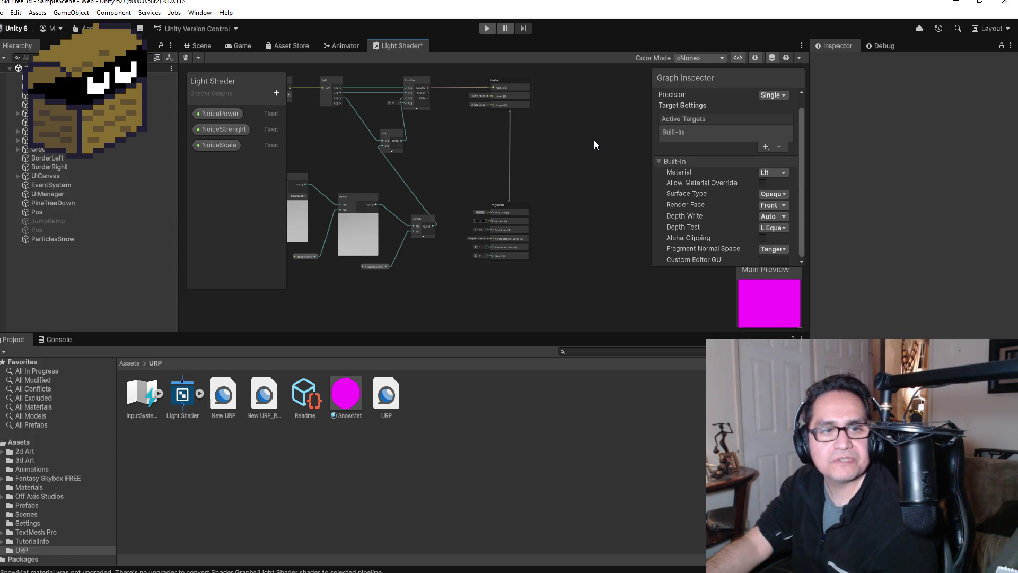
Check the Light Shader tab's options, then bring up the snow-trail tutorial in Chrome.
right_click(396, 49)
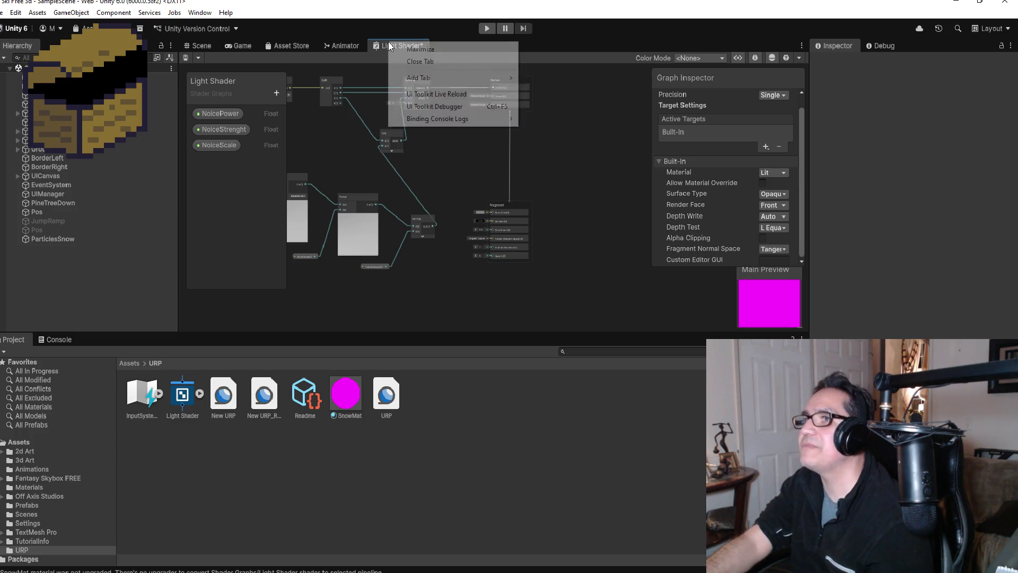
click(604, 189)
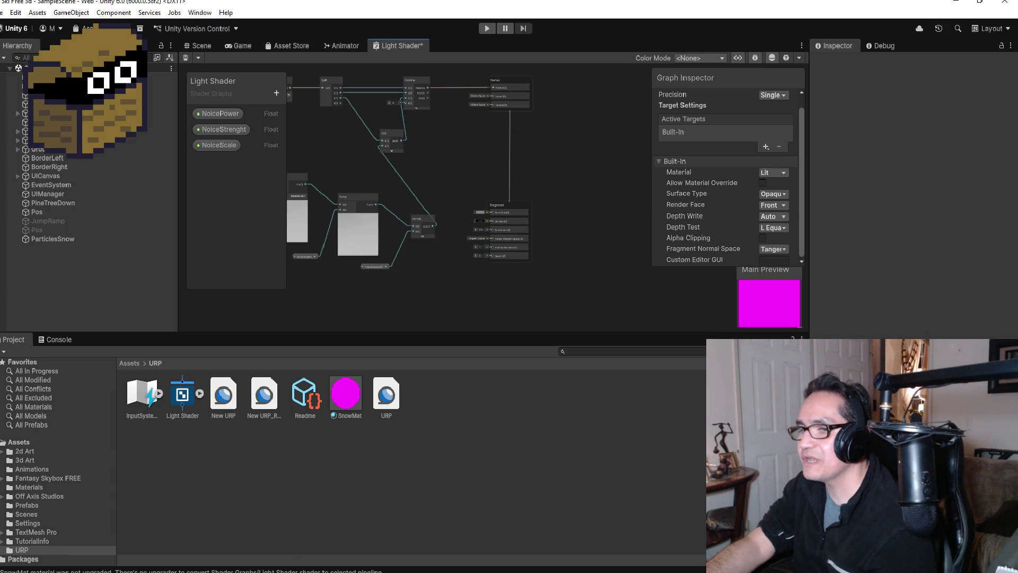
click(239, 562)
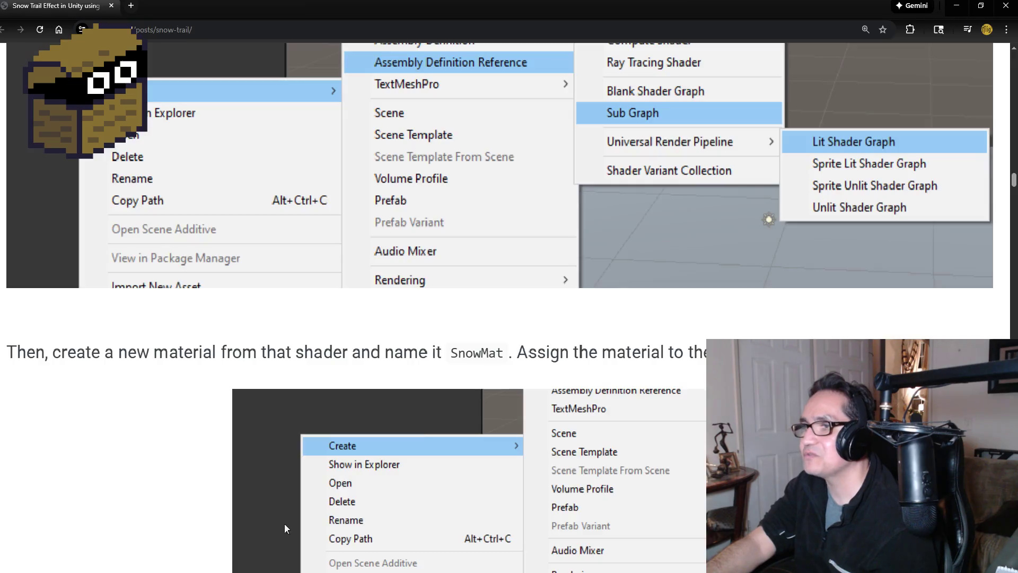
Read the tutorial's section on creating SnowMat from the shader, then return to Unity.
scroll(183, 360, up, 4)
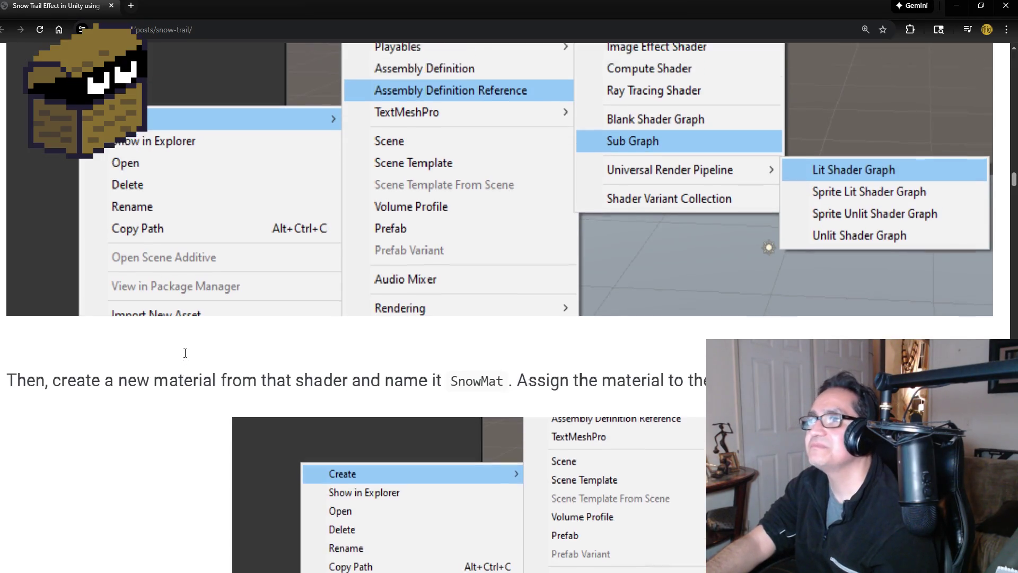
scroll(209, 346, up, 1)
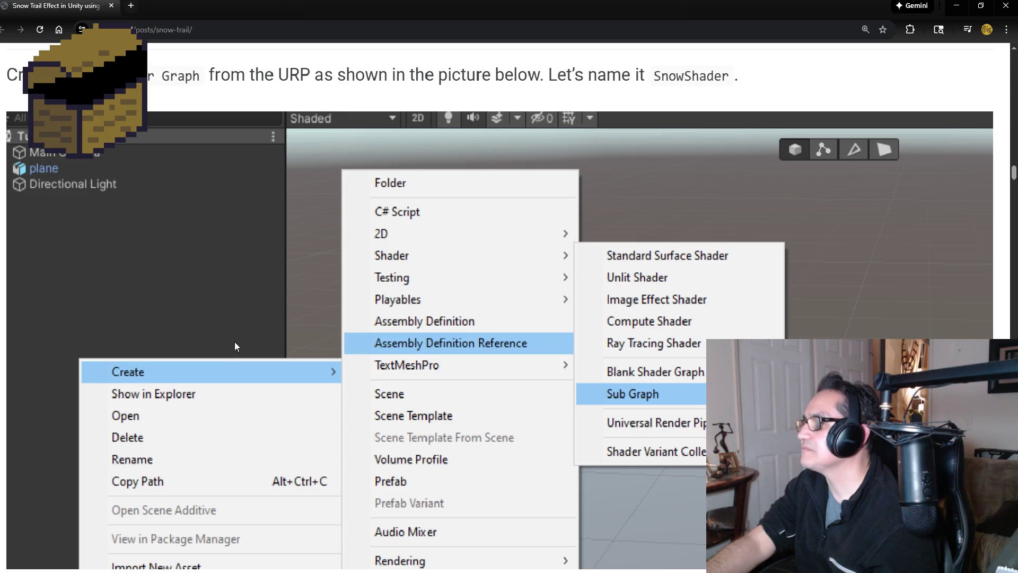
scroll(234, 345, down, 6)
scroll(428, 377, down, 3)
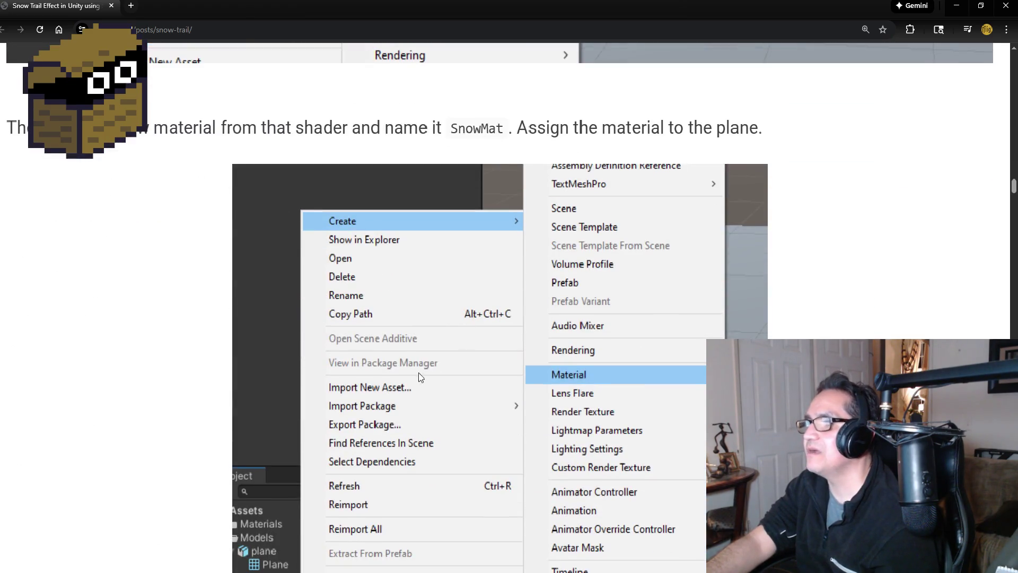
scroll(201, 373, down, 3)
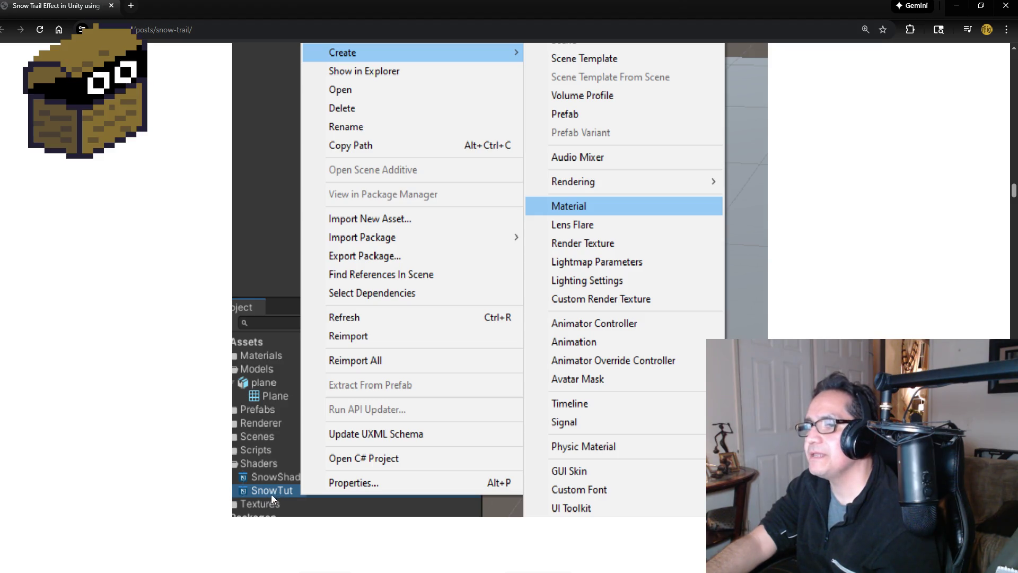
key(alt+Tab)
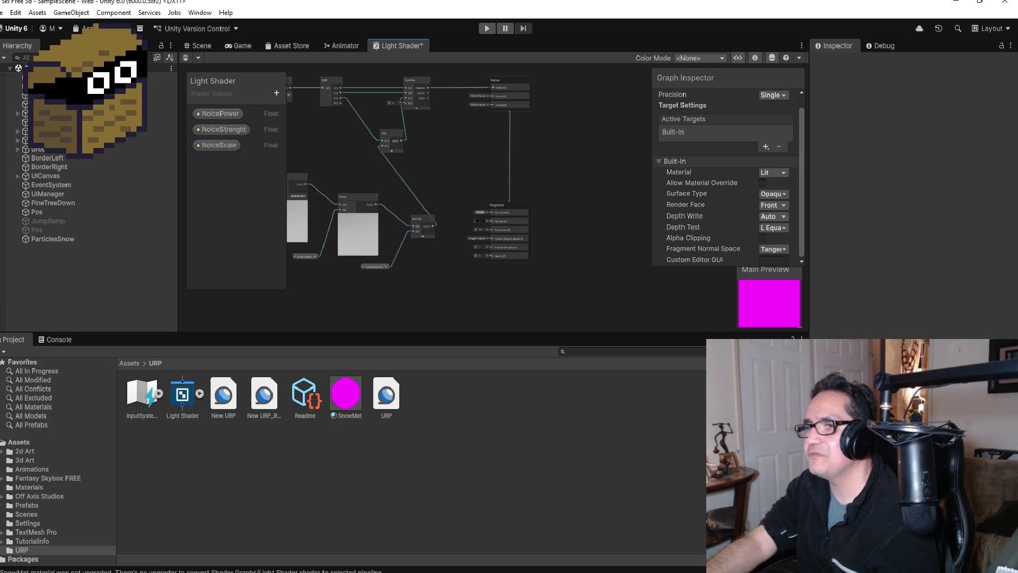
click(200, 393)
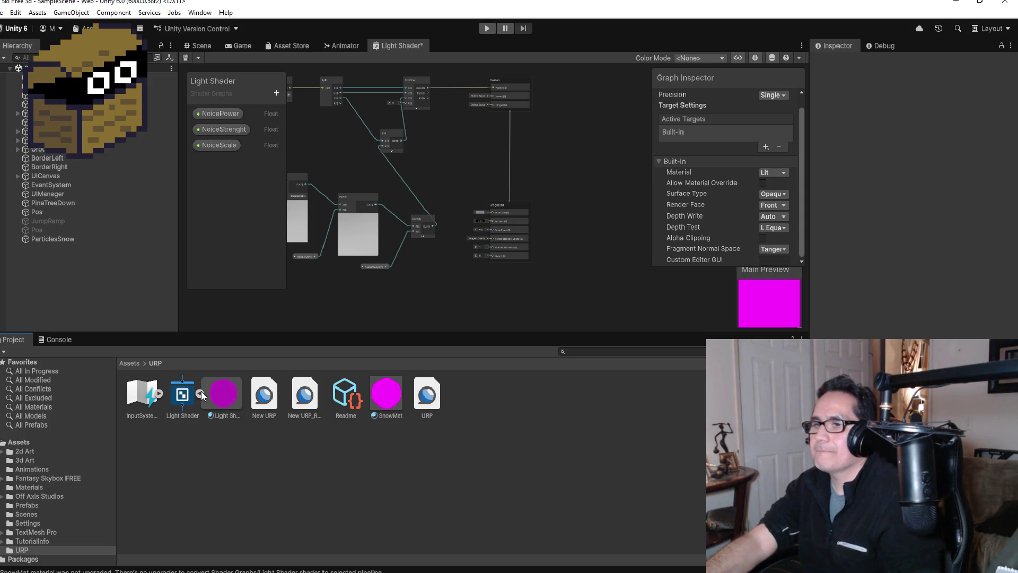
click(201, 393)
right_click(186, 393)
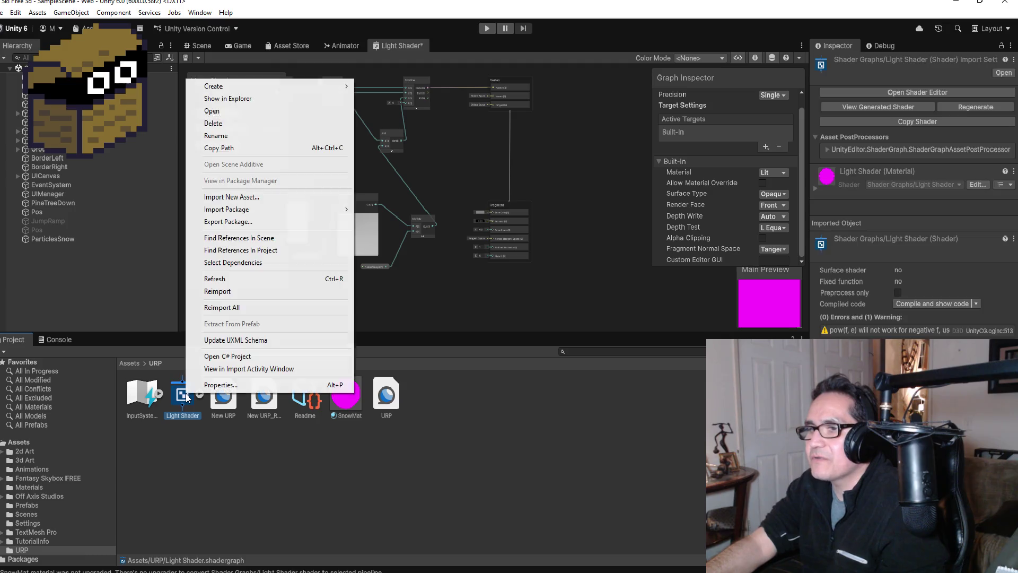
click(351, 405)
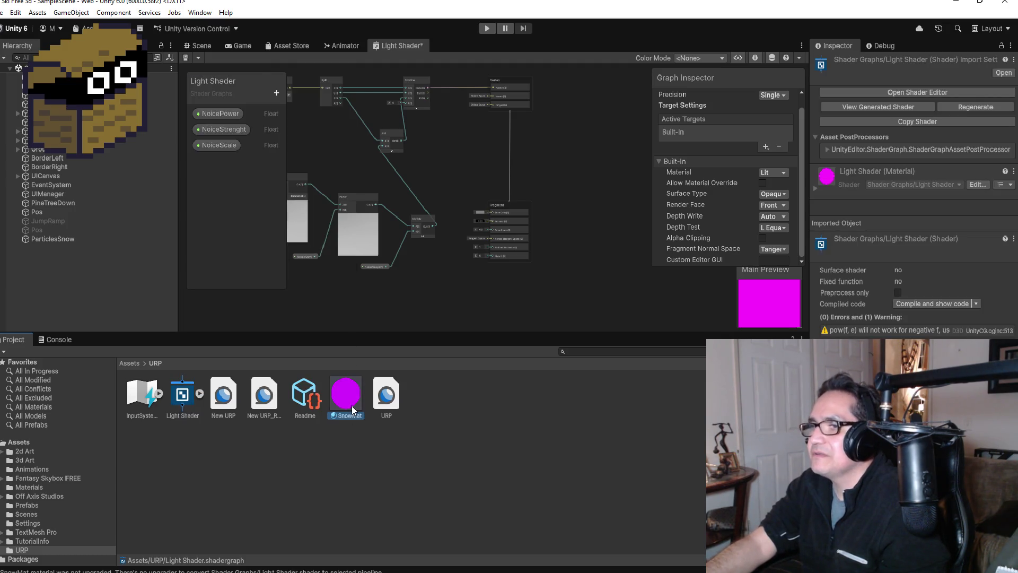
key(Delete)
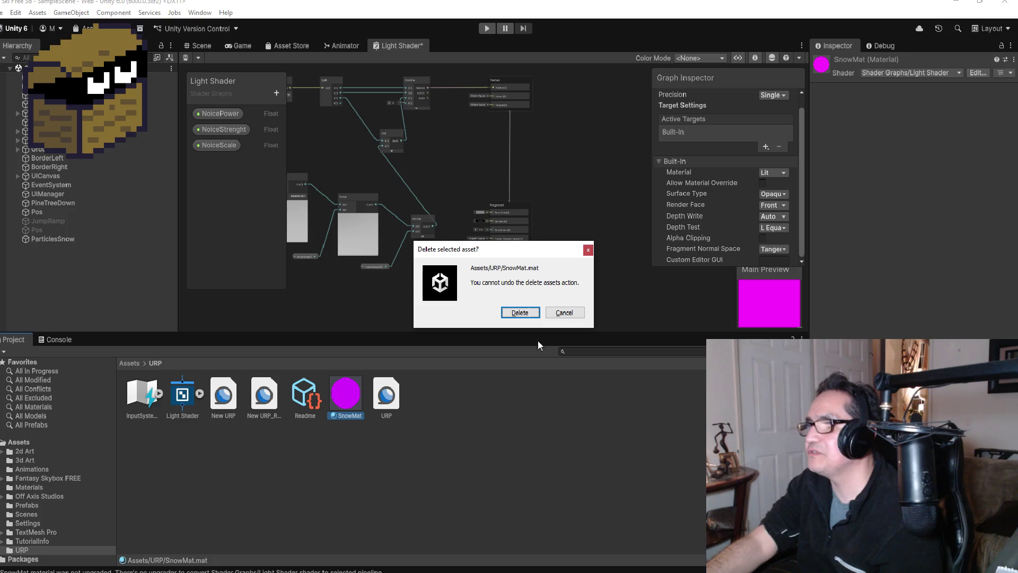
click(520, 312)
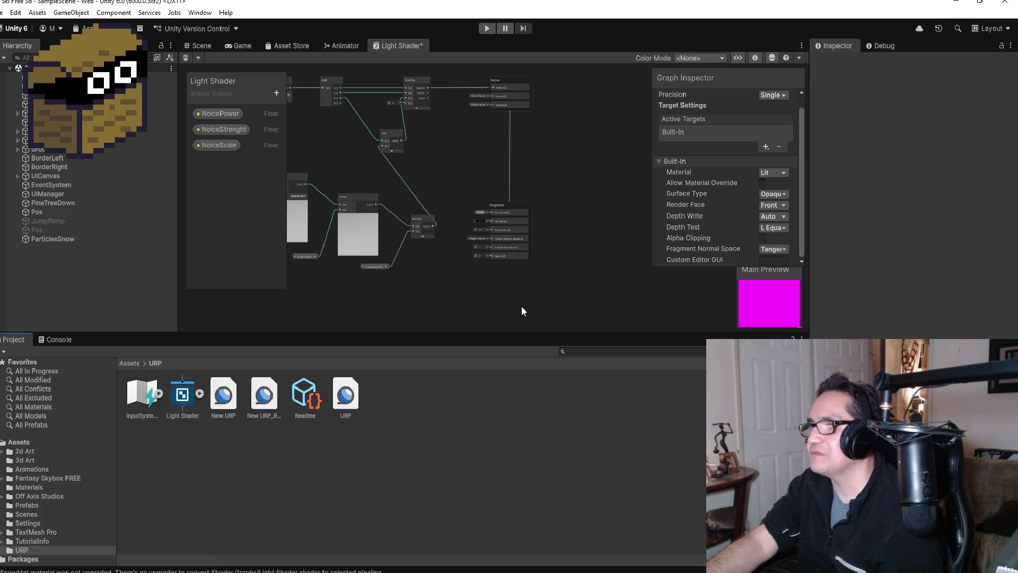
click(181, 396)
right_click(181, 397)
mouse_move(295, 93)
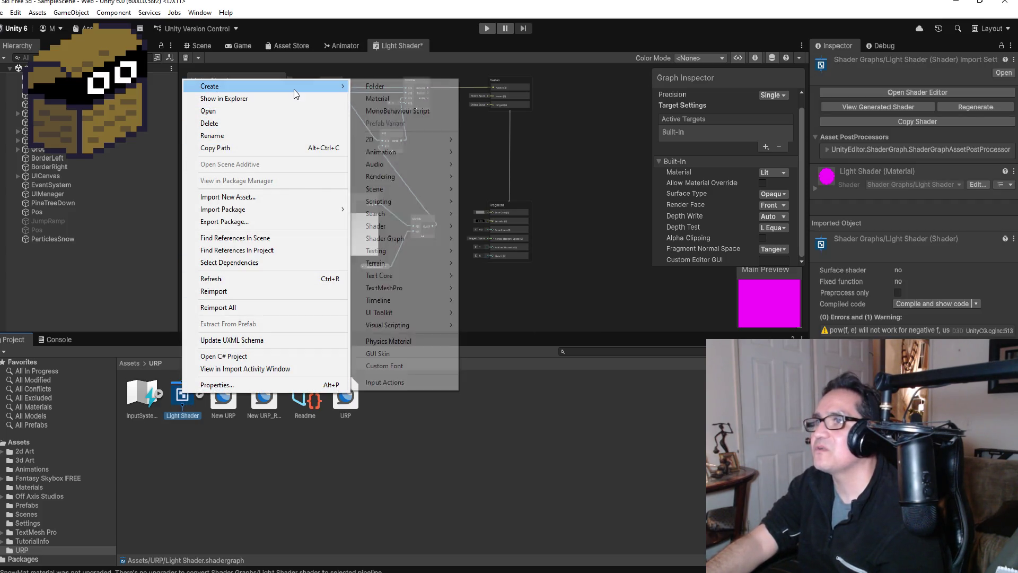
click(392, 99)
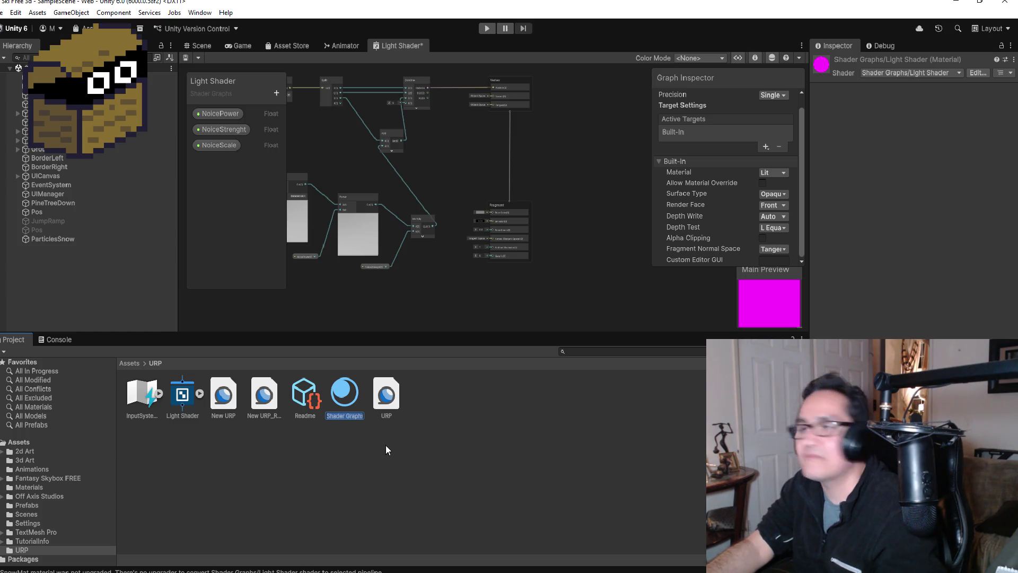
click(345, 415)
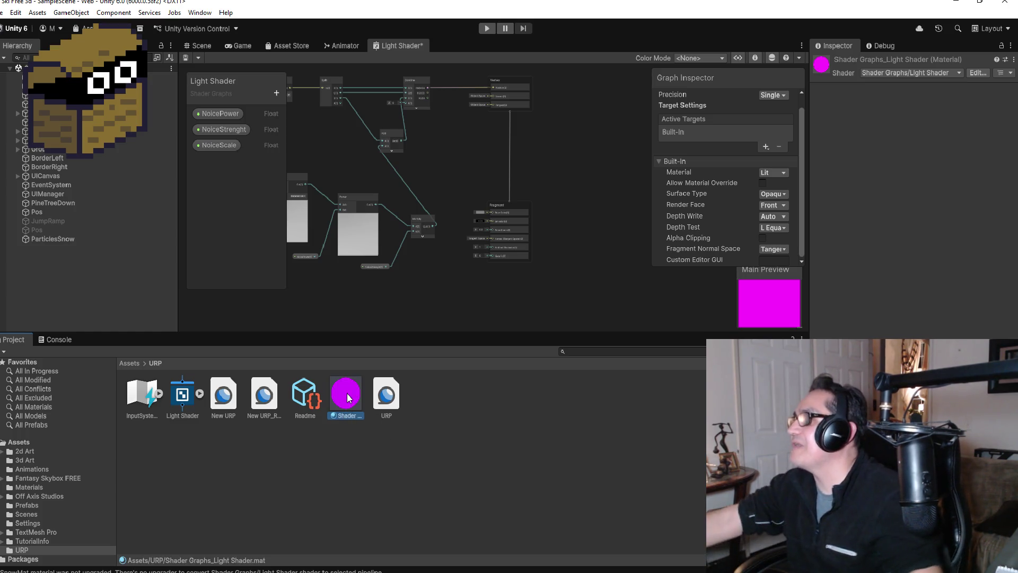
key(Delete)
click(520, 312)
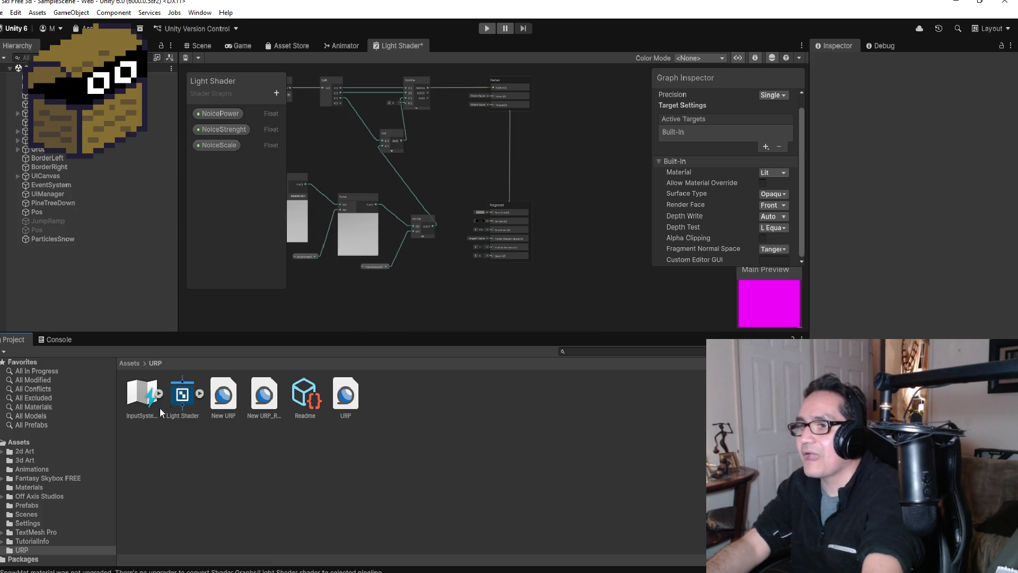
click(179, 403)
right_click(185, 404)
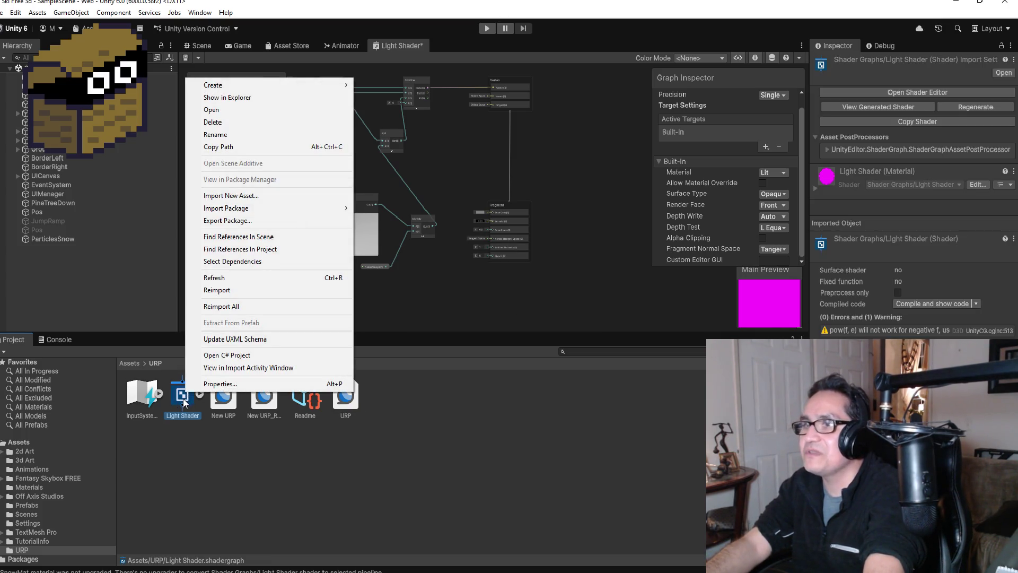
mouse_move(255, 84)
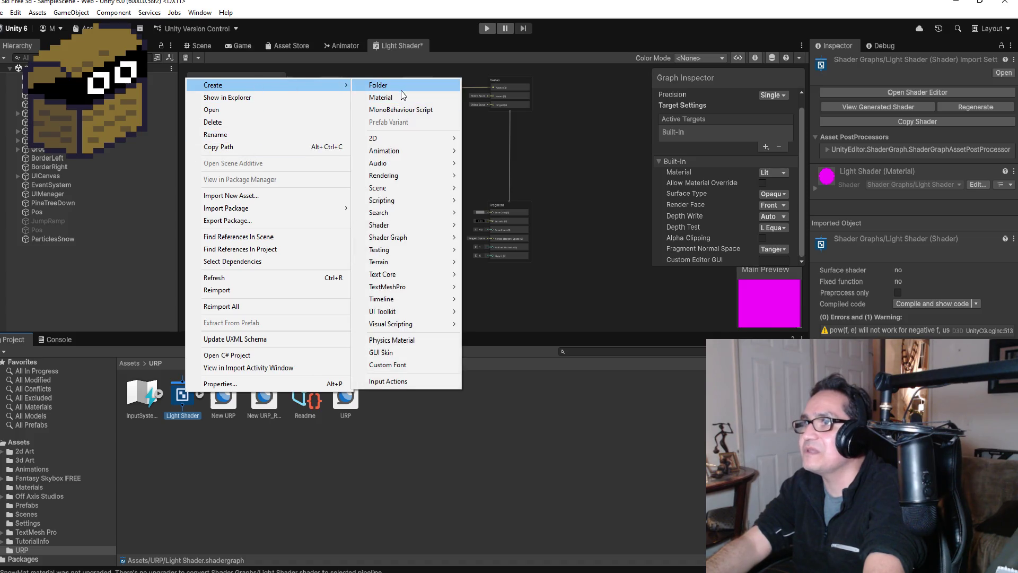
click(405, 98)
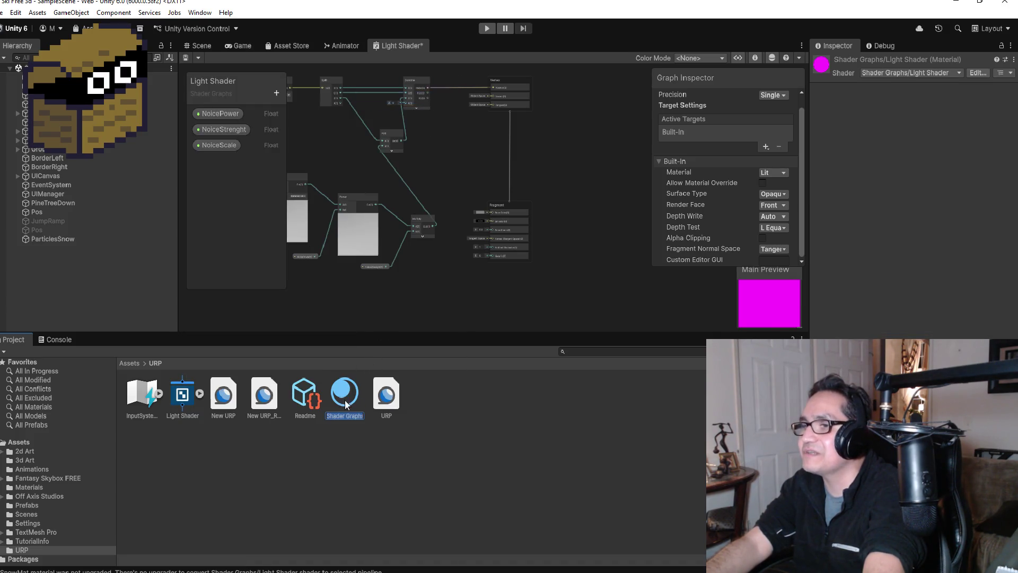
key(Return)
drag(342, 403, 195, 403)
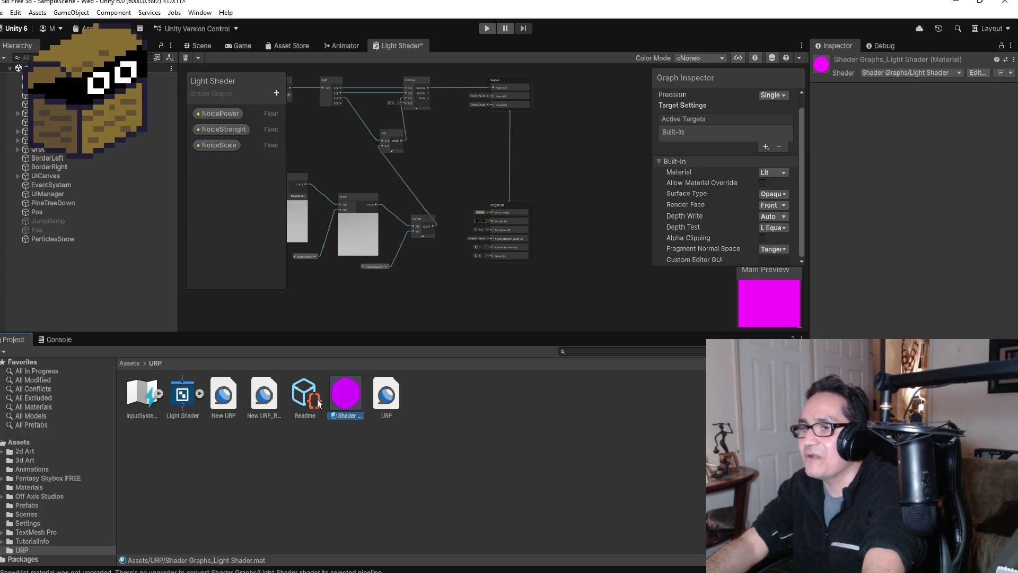
mouse_move(345, 400)
mouse_down()
mouse_move(259, 261)
mouse_move(450, 175)
mouse_move(760, 134)
mouse_move(801, 228)
mouse_move(674, 299)
mouse_up()
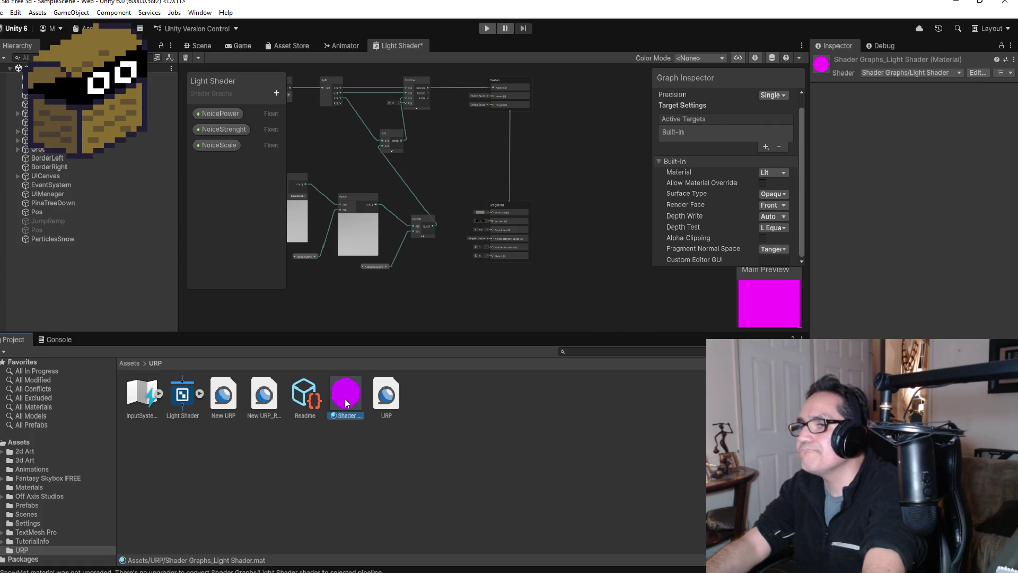
right_click(345, 398)
click(393, 128)
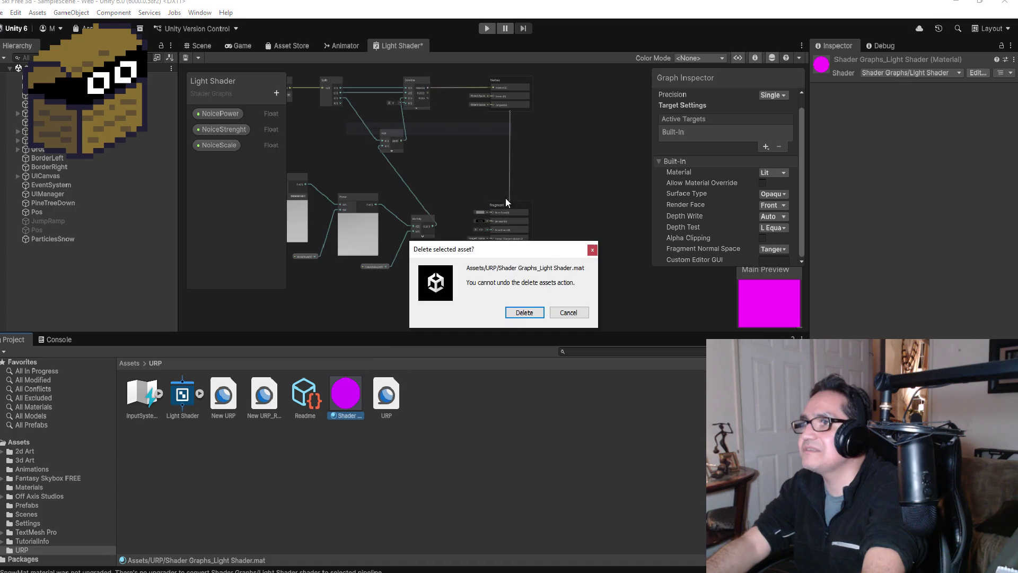
click(522, 313)
scroll(783, 286, down, 3)
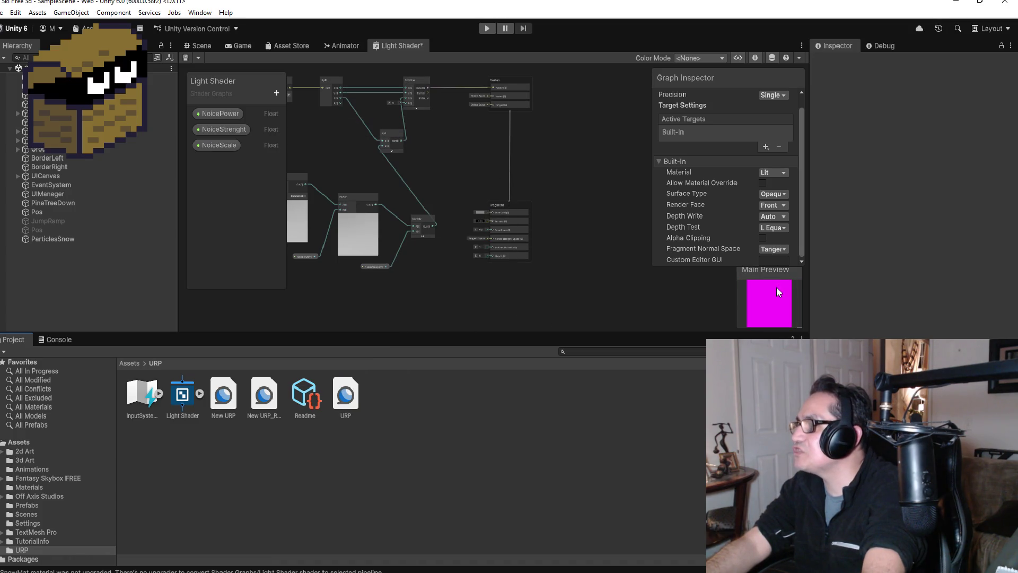
right_click(782, 305)
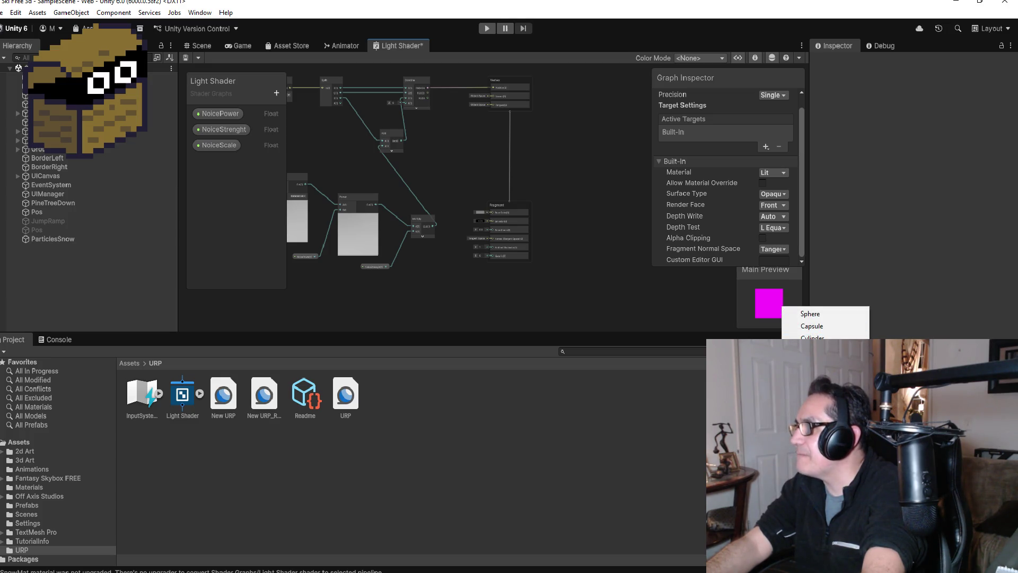
Switch the Main Preview mesh to a Sphere and zoom the graph out.
click(811, 350)
right_click(787, 306)
click(811, 320)
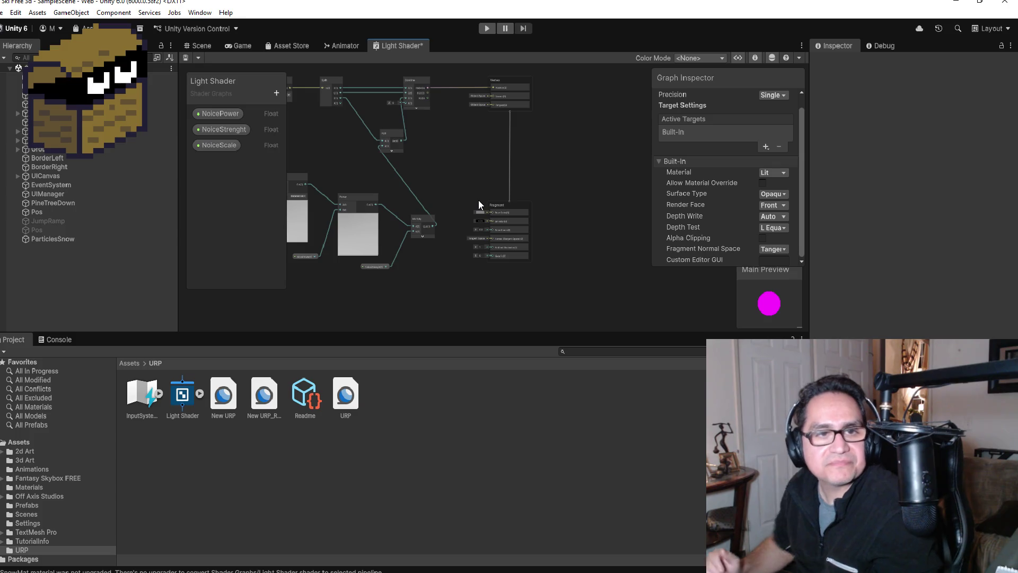
scroll(375, 155, down, 4)
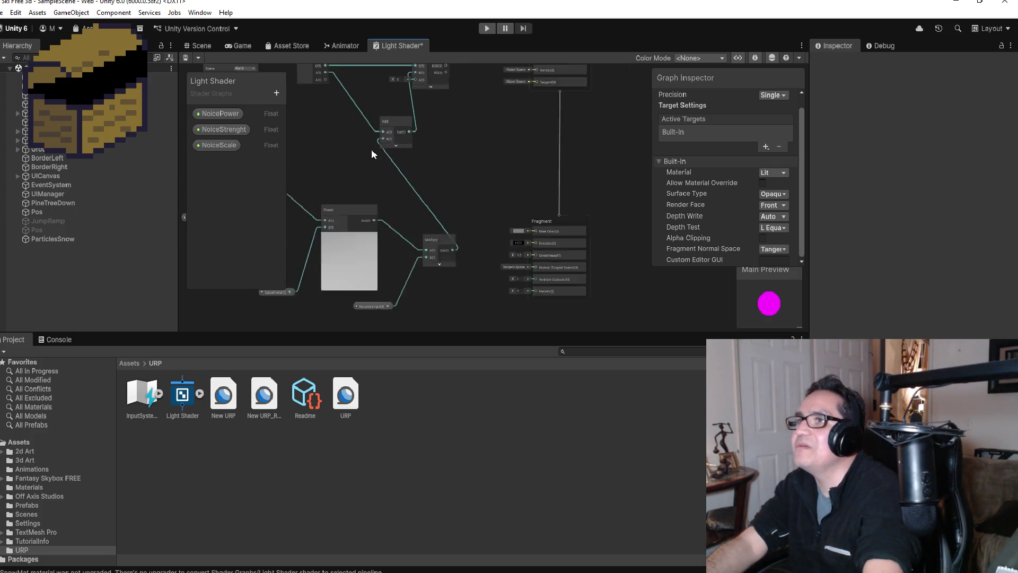
scroll(319, 147, down, 3)
Select the Light Shader asset and navigate the Project window to the top-level Assets folder.
right_click(401, 47)
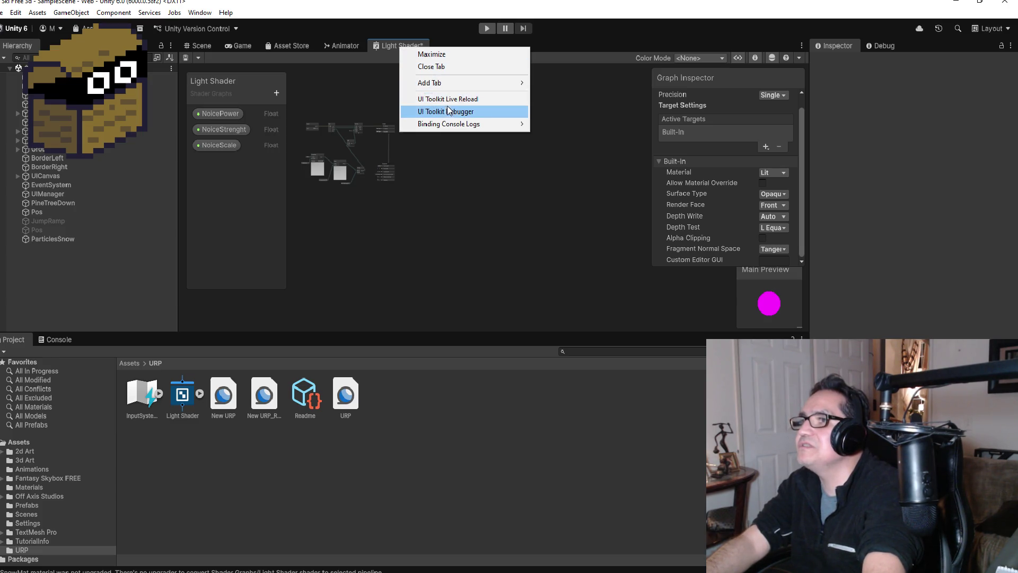
click(228, 205)
right_click(229, 204)
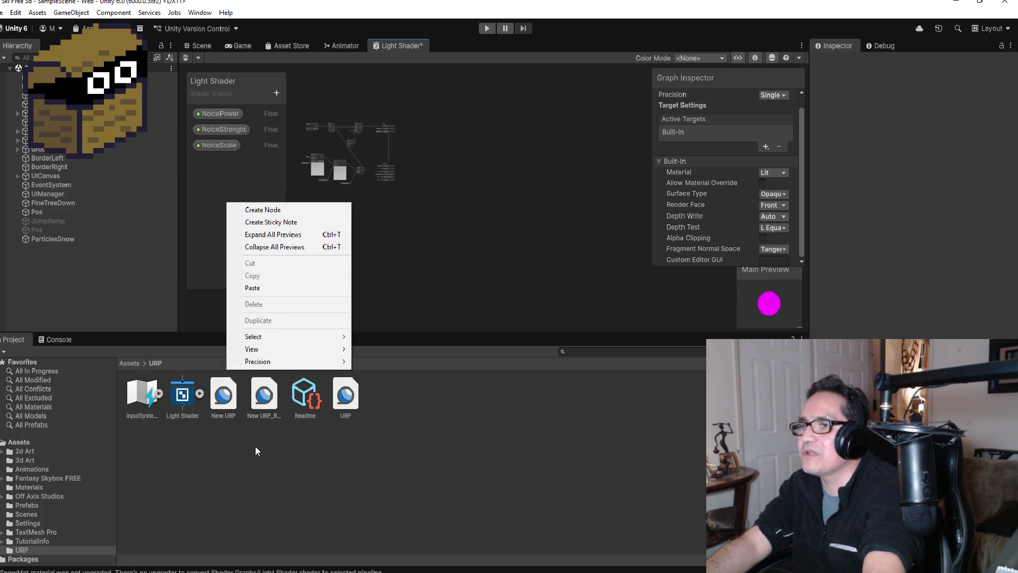
click(164, 456)
click(181, 397)
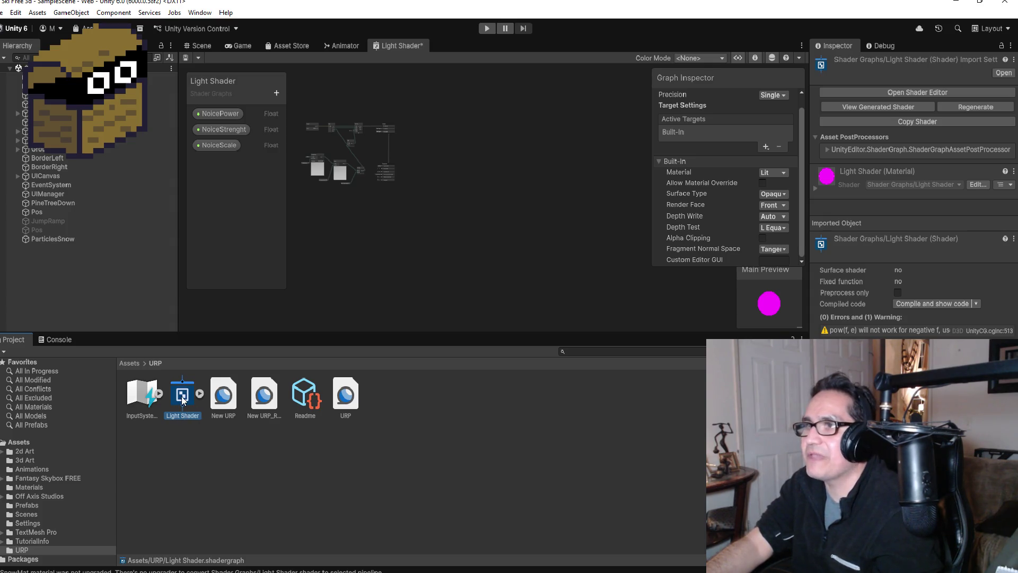
click(131, 363)
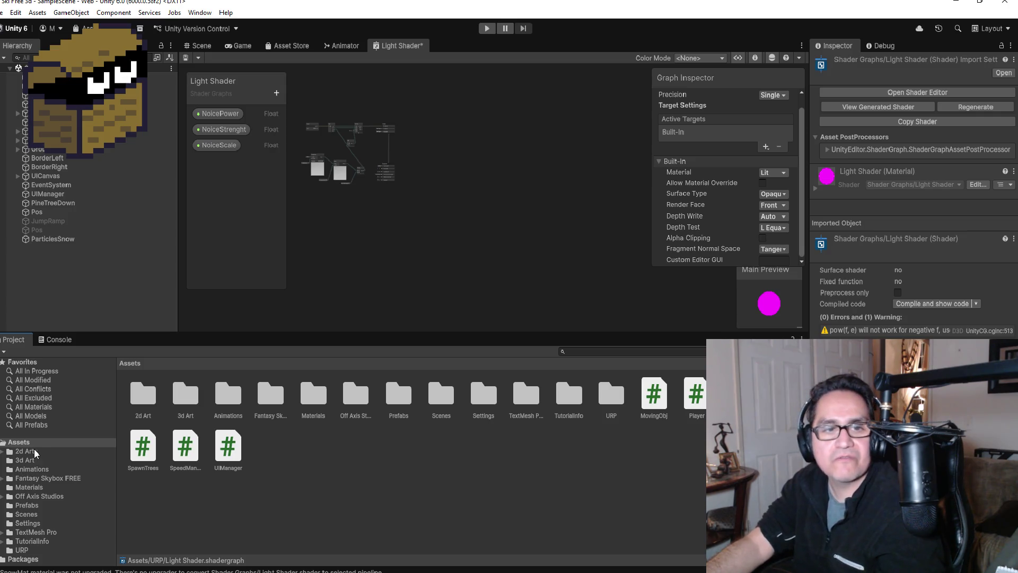
Create a new folder named 'Shader' under Assets and open it.
right_click(299, 449)
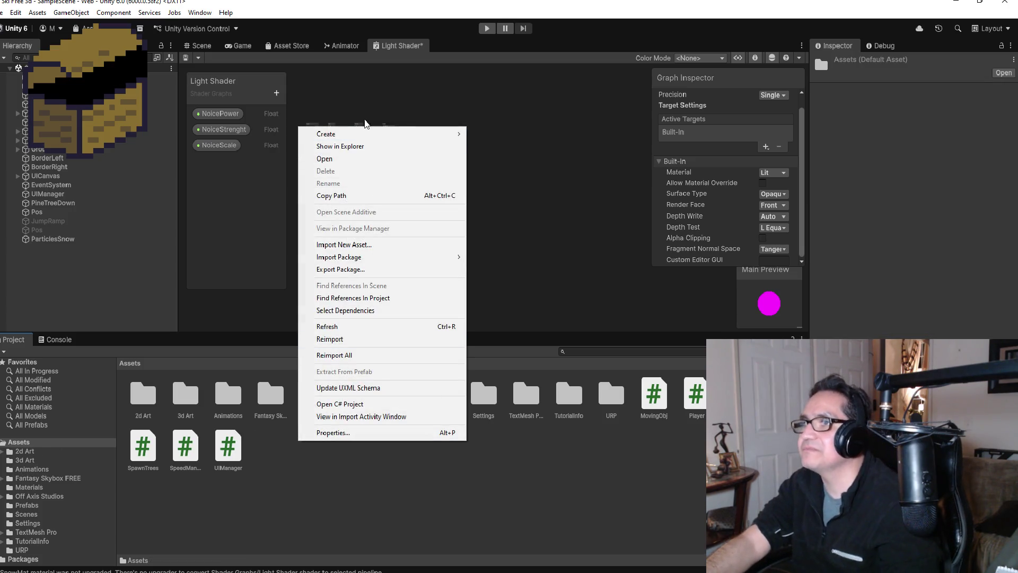
mouse_move(371, 134)
click(490, 133)
text(Shader)
key(Return)
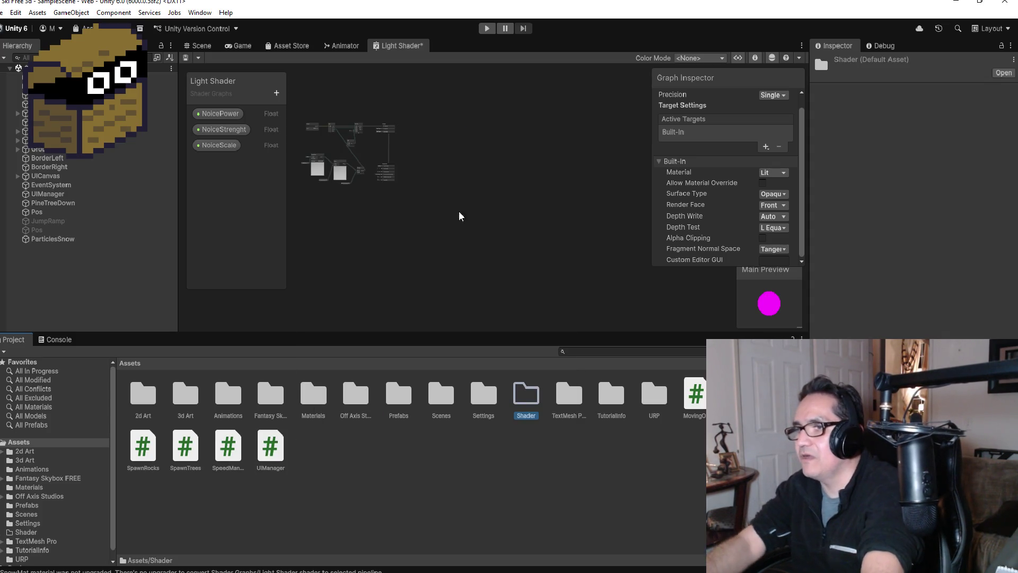
double_click(523, 402)
Open the asset creation menu inside the Shader folder.
right_click(153, 397)
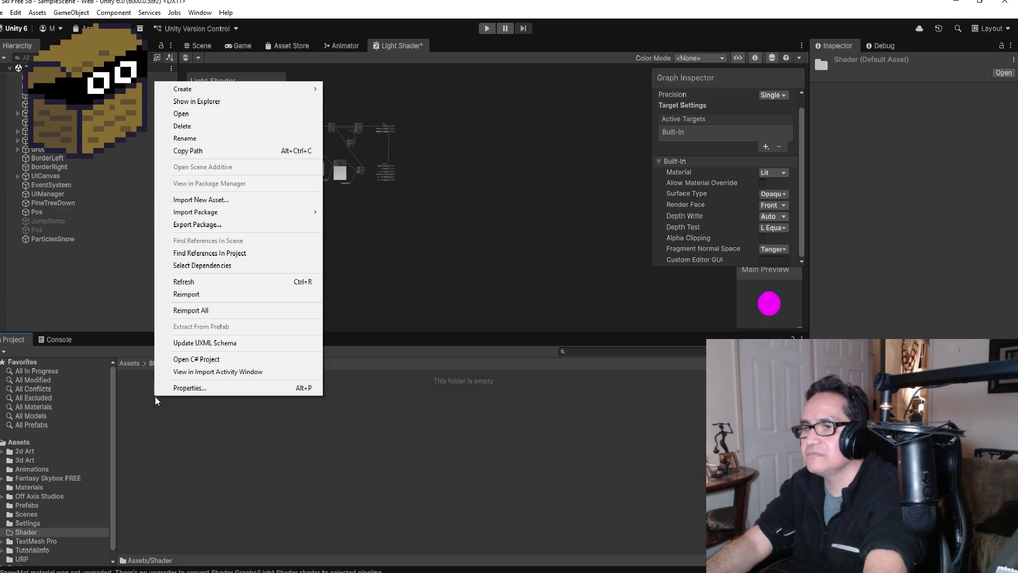
mouse_move(245, 87)
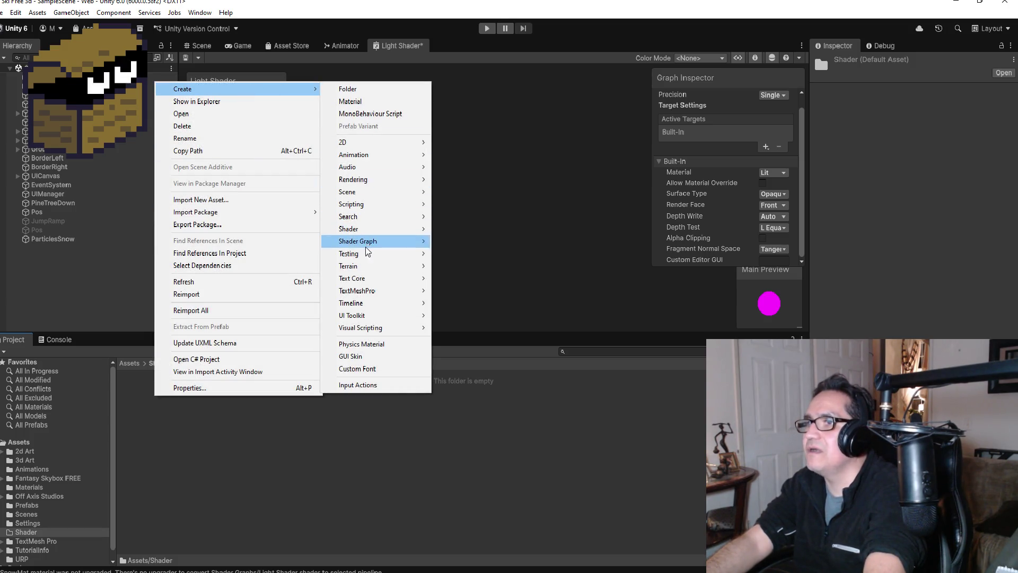
mouse_move(366, 233)
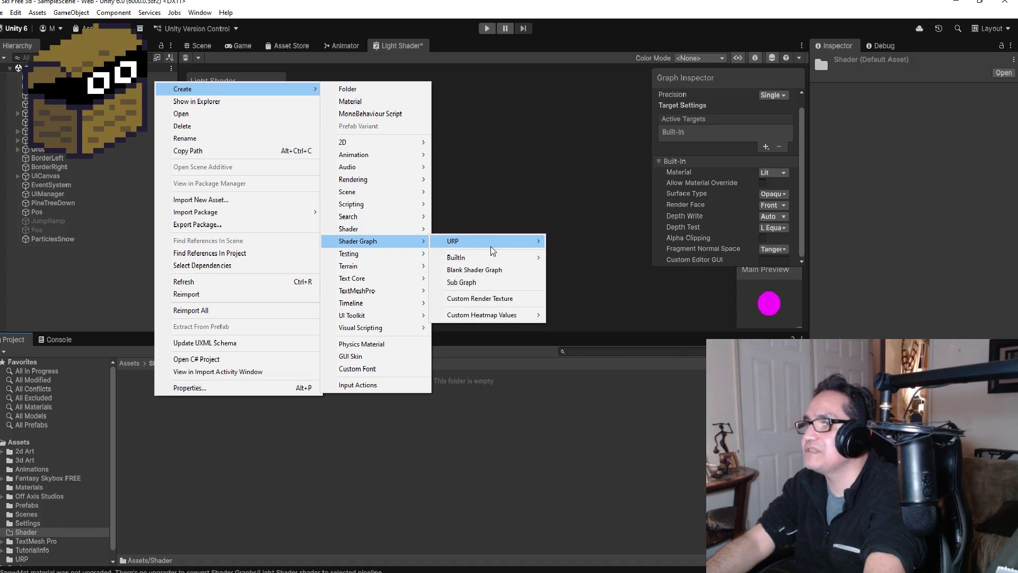
Browse Create > Shader Graph > URP without creating anything, then switch to the Chrome tutorial.
mouse_move(491, 244)
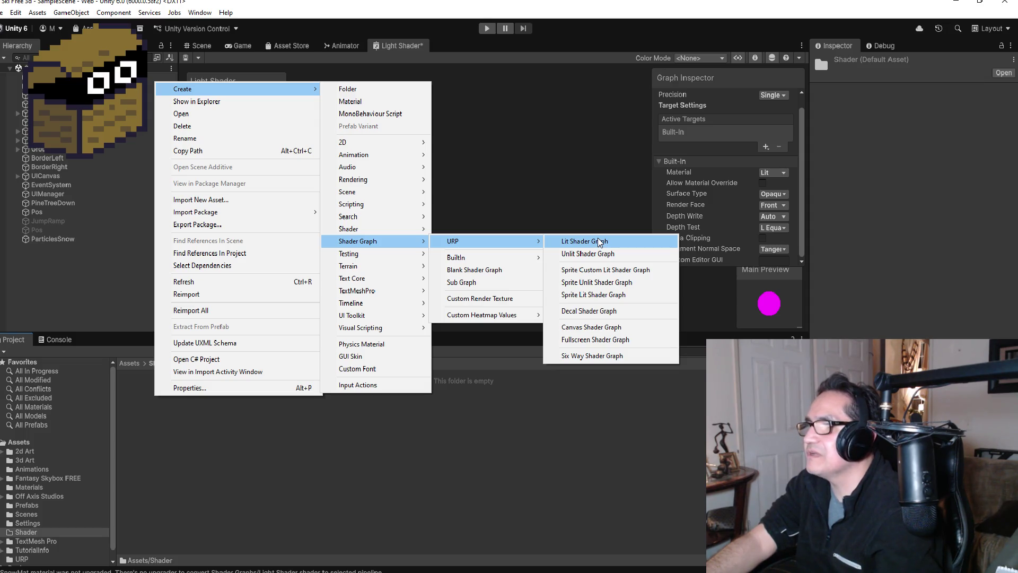
click(481, 415)
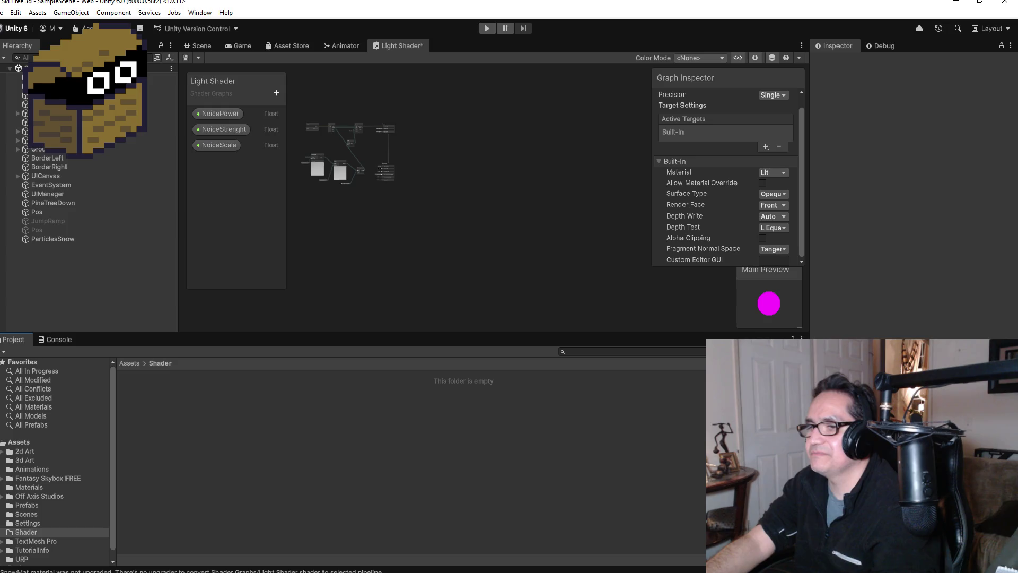
click(280, 544)
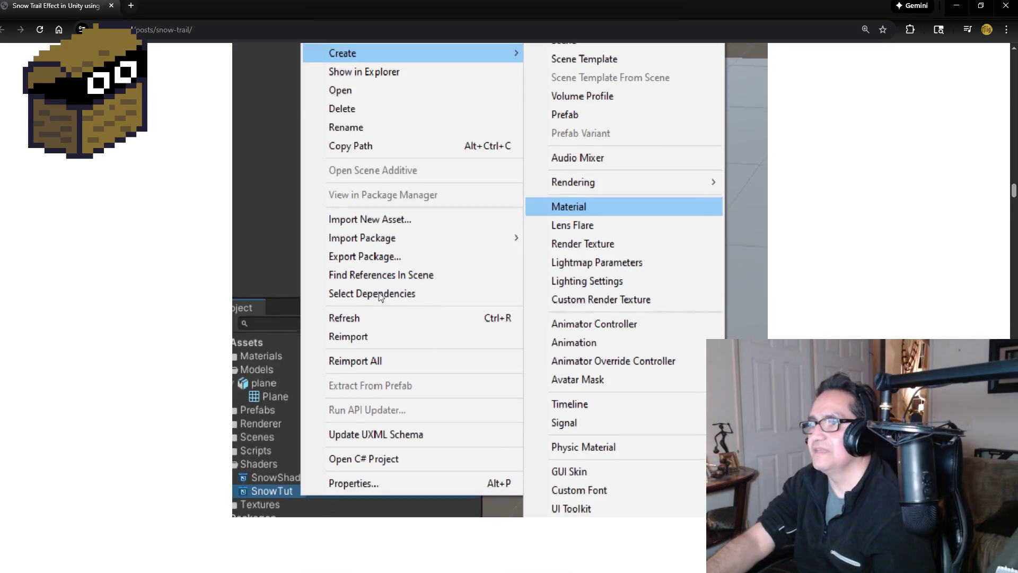
Read the tutorial's Lit Shader Graph and SnowMat steps, then reopen the Shader folder's asset menu in Unity.
scroll(318, 308, up, 15)
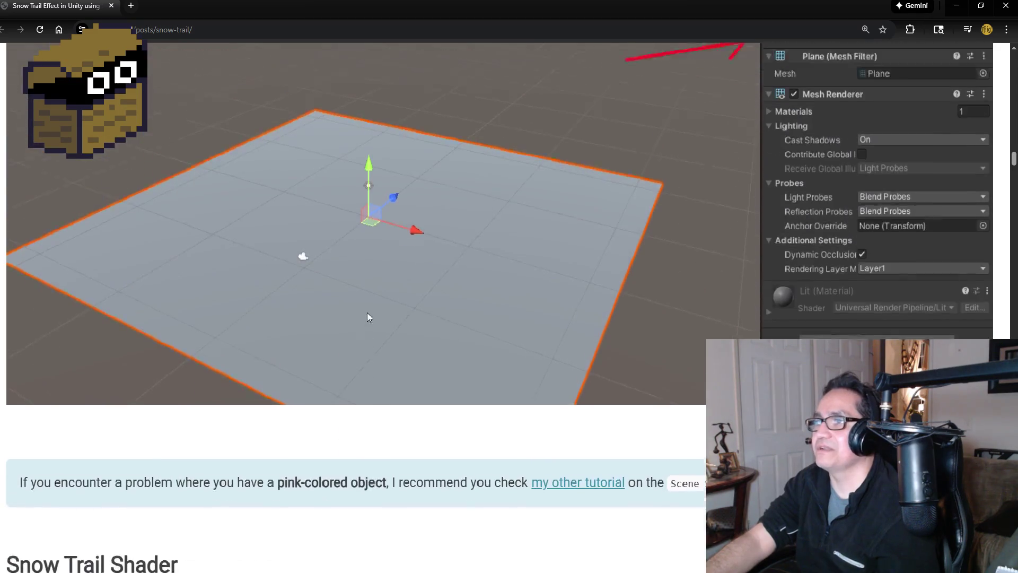
scroll(399, 327, down, 10)
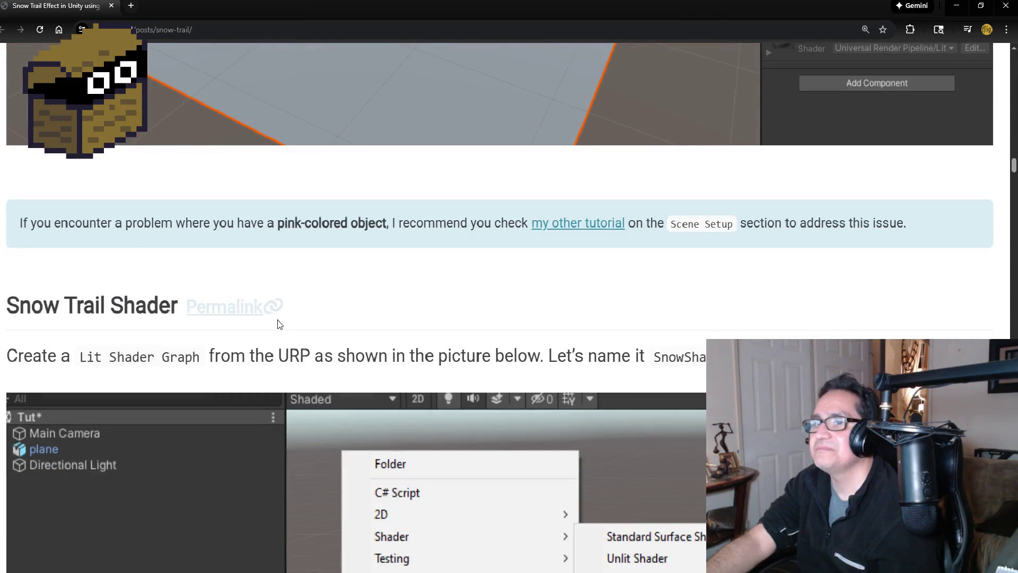
scroll(170, 351, down, 2)
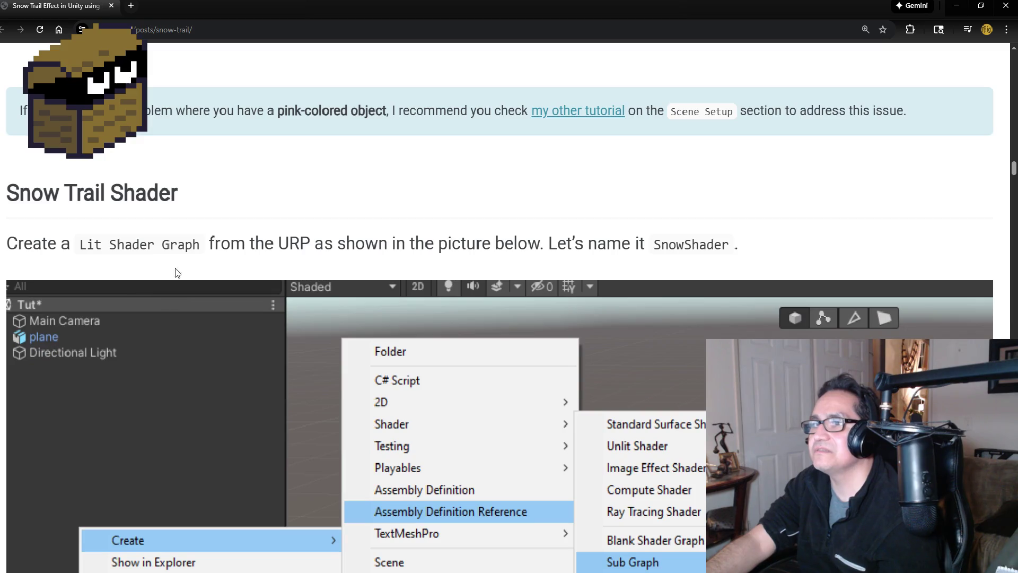
scroll(428, 278, down, 4)
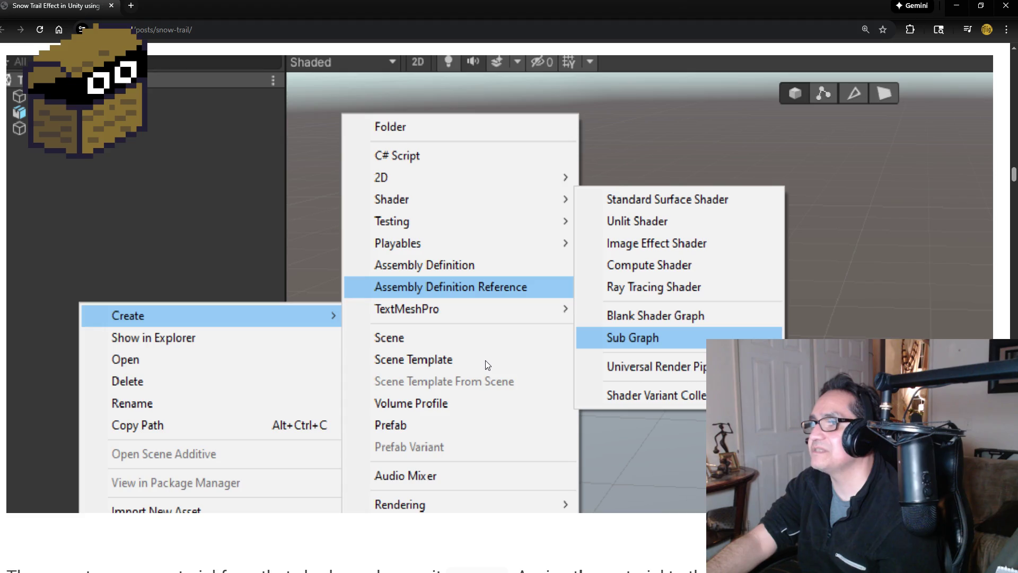
scroll(487, 359, down, 2)
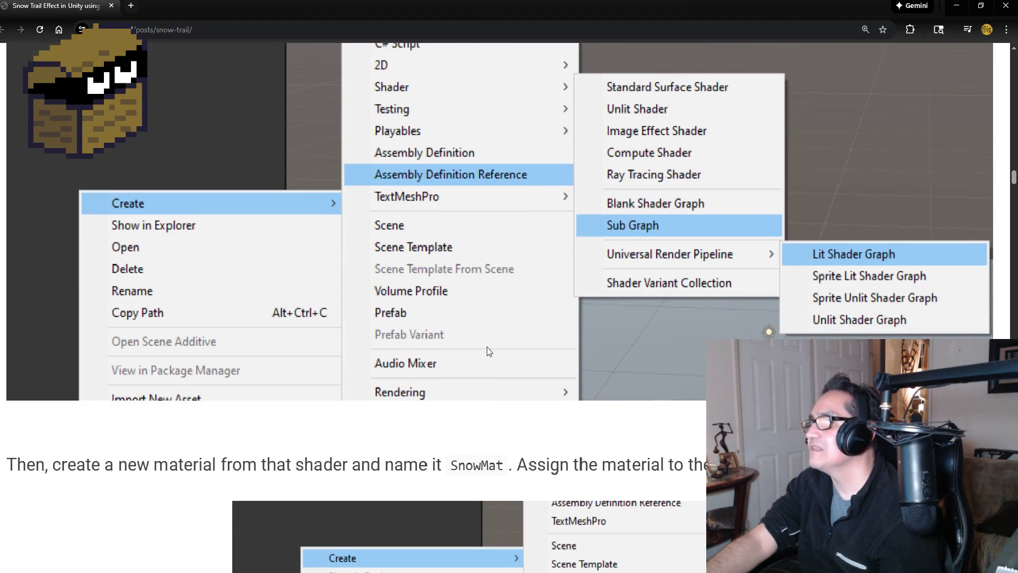
scroll(493, 345, up, 1)
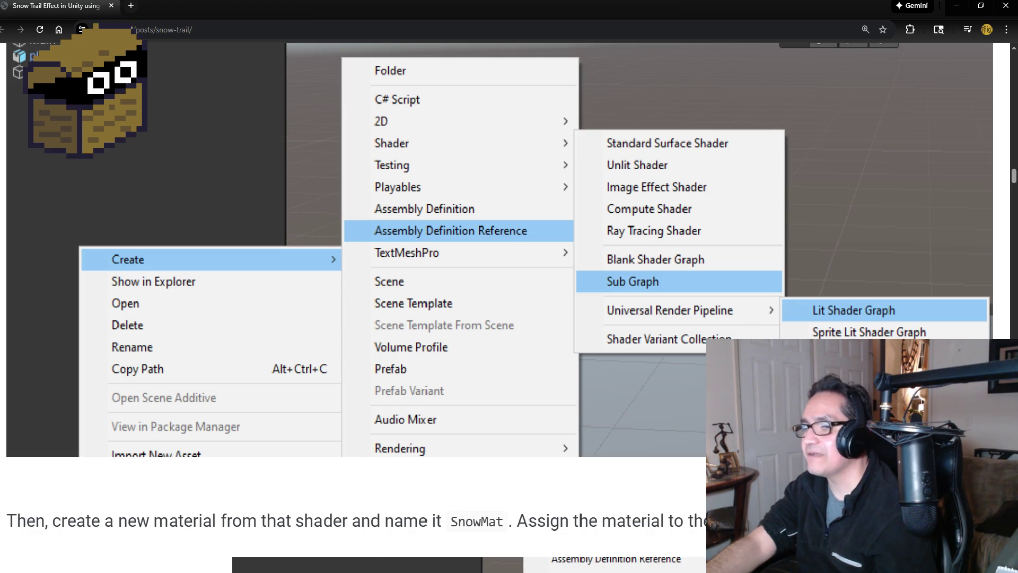
key(alt+Tab)
right_click(230, 408)
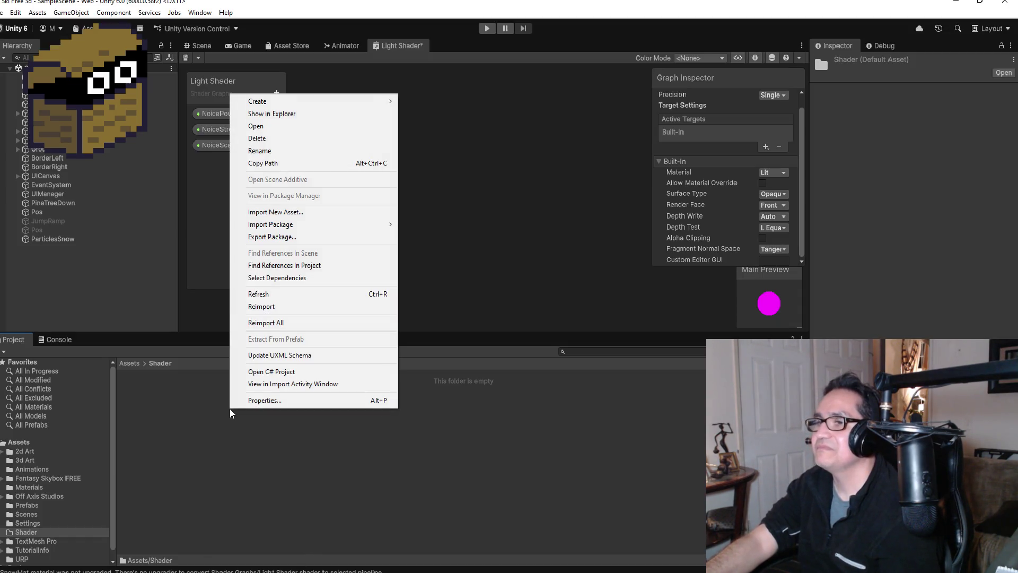
mouse_move(296, 103)
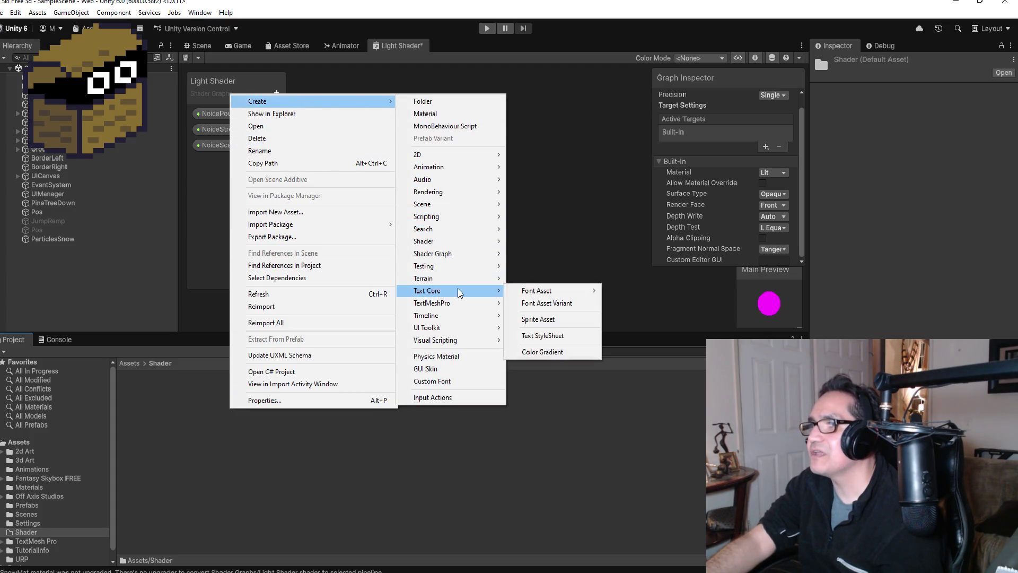
mouse_move(458, 241)
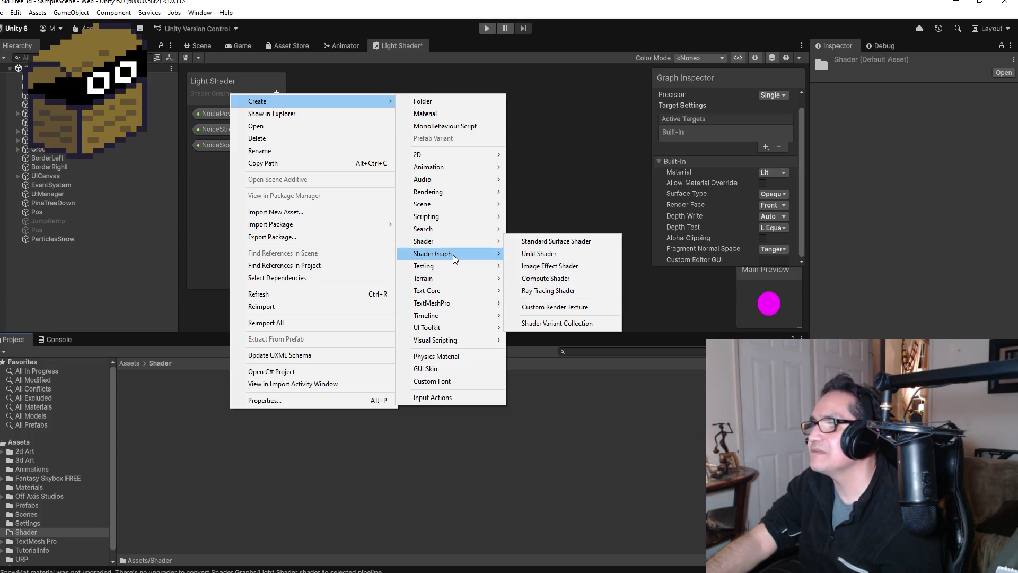
mouse_move(566, 256)
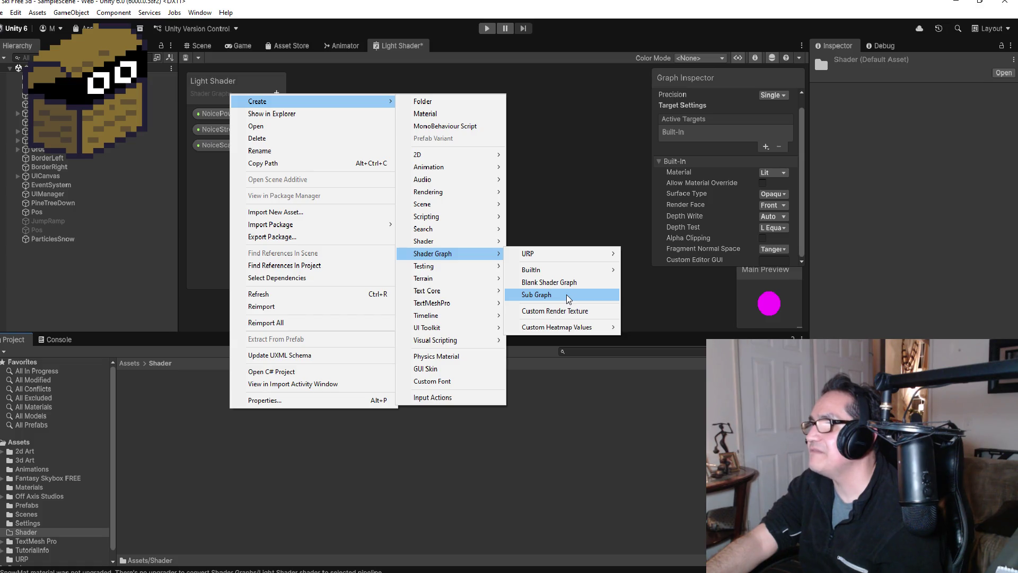
click(567, 299)
click(240, 424)
click(145, 398)
right_click(145, 391)
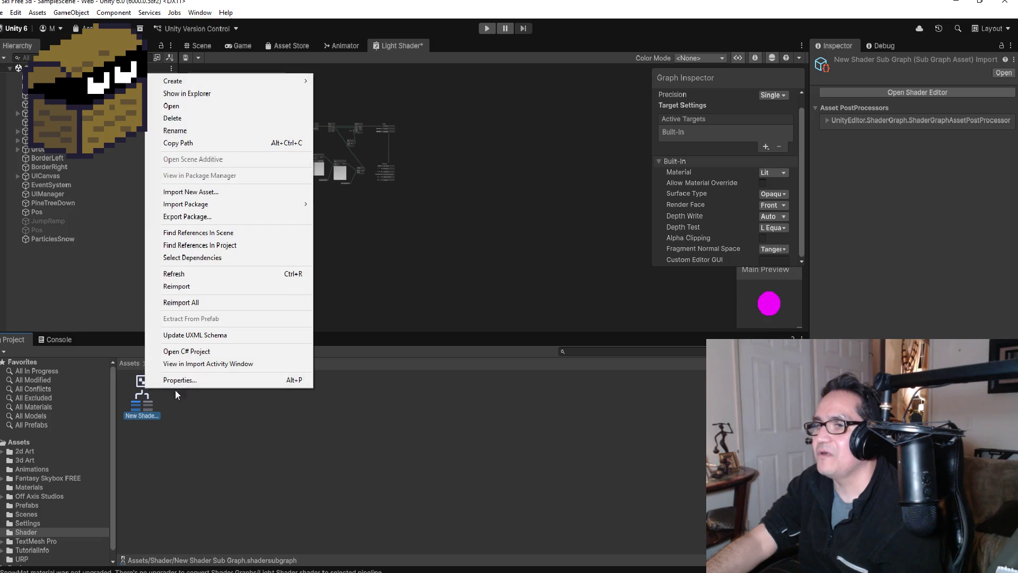
click(173, 117)
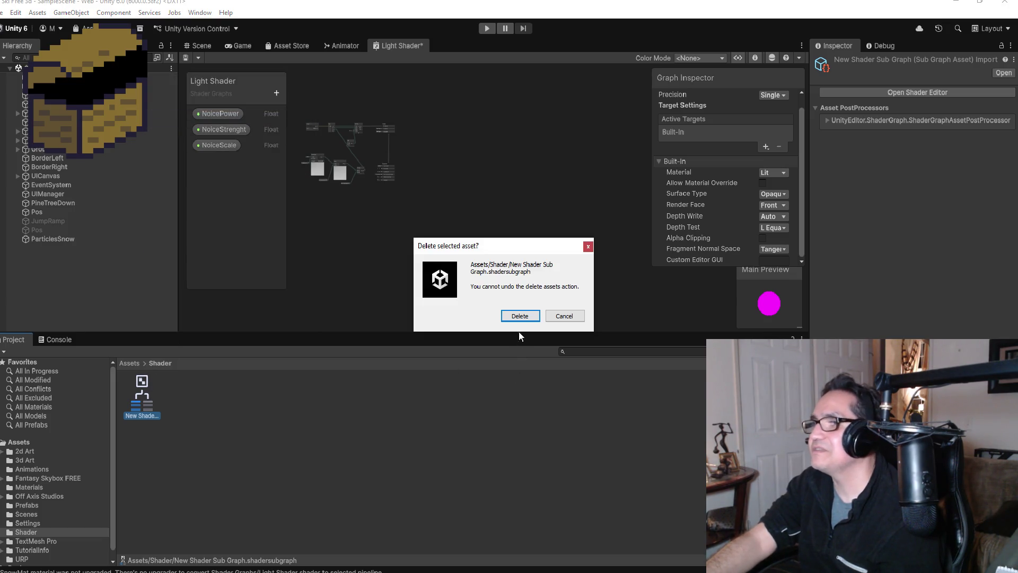
click(520, 315)
right_click(163, 403)
mouse_move(232, 97)
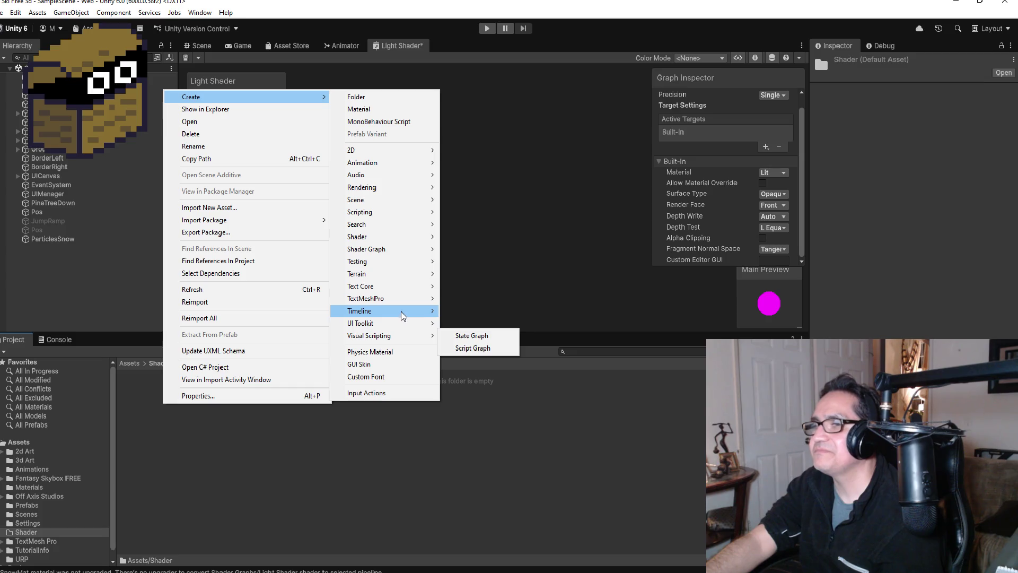
mouse_move(412, 260)
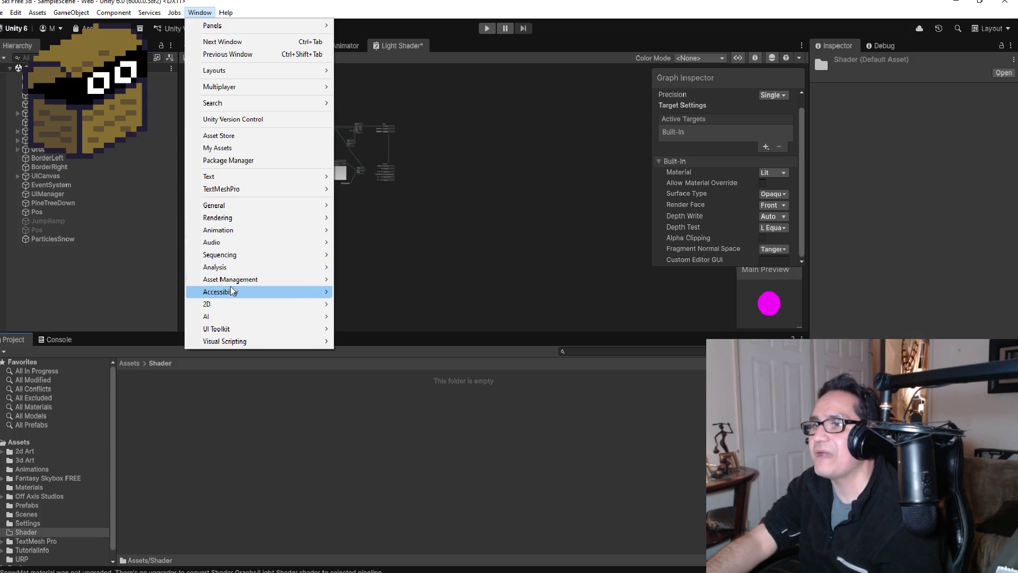
click(237, 161)
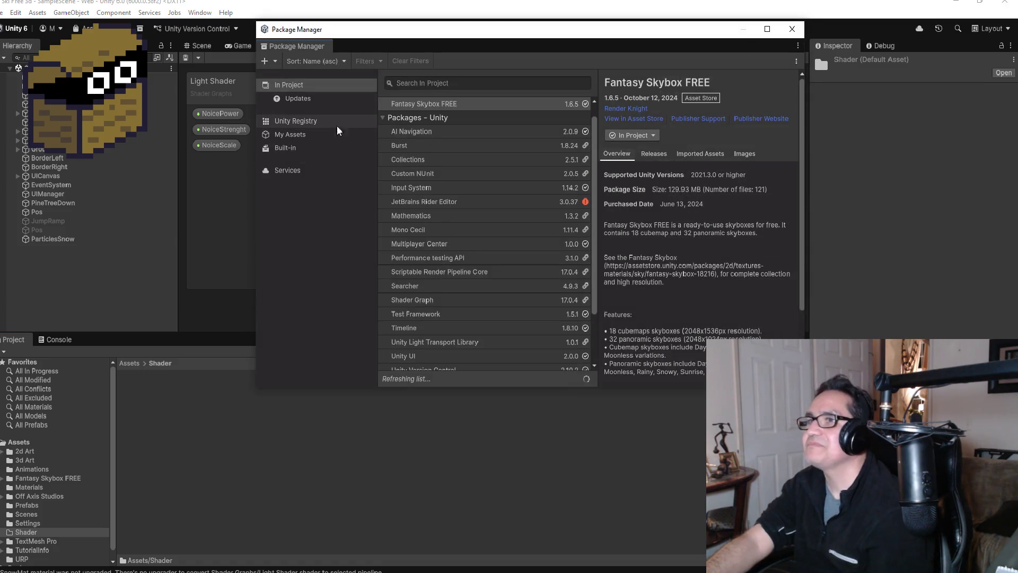
text(univer)
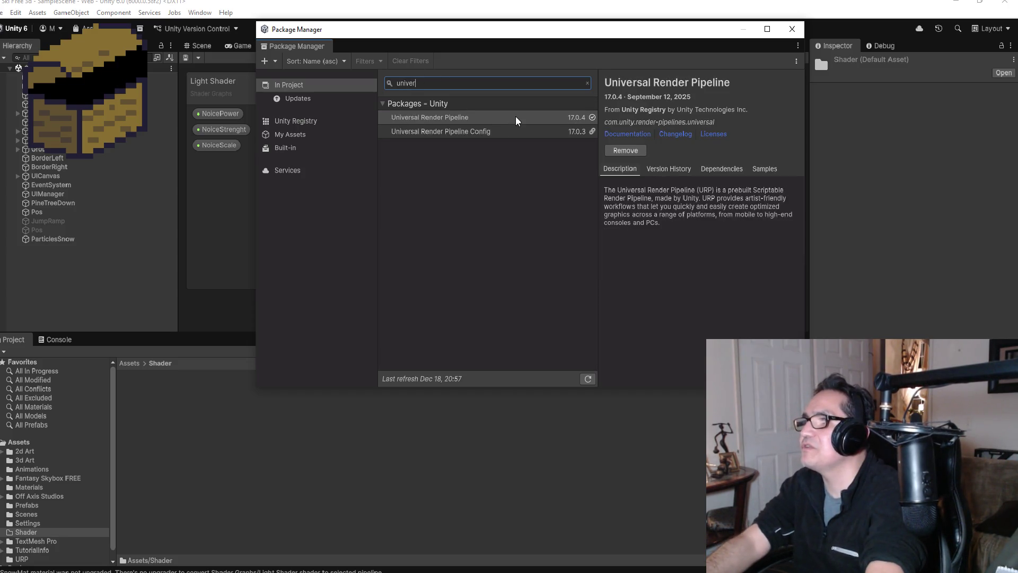
click(516, 117)
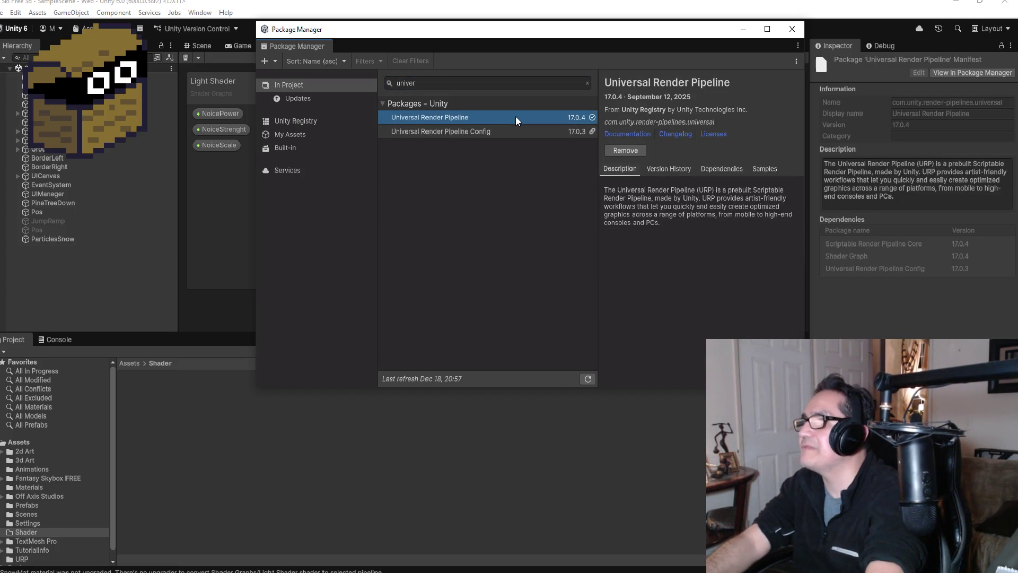
click(676, 169)
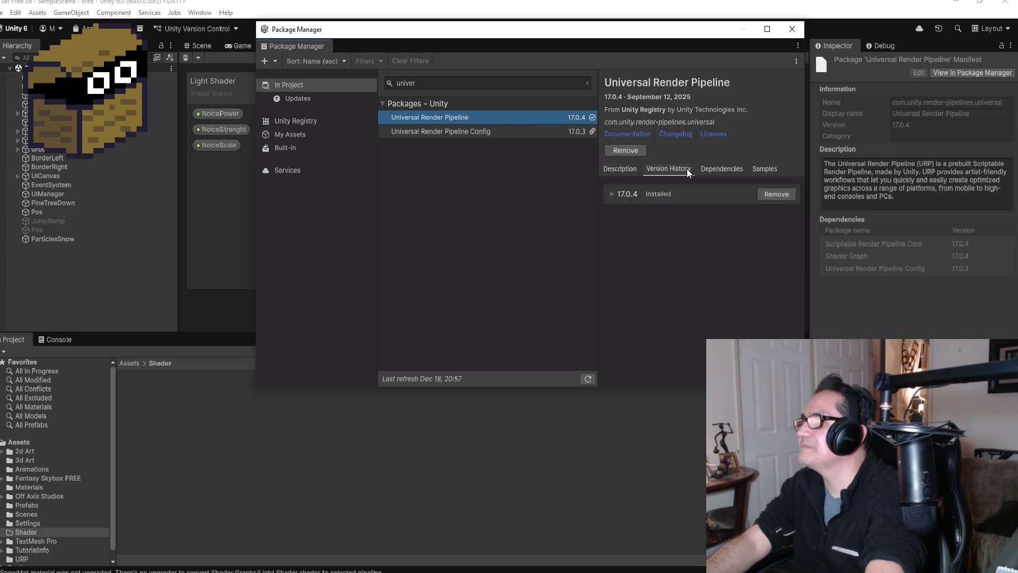
click(614, 168)
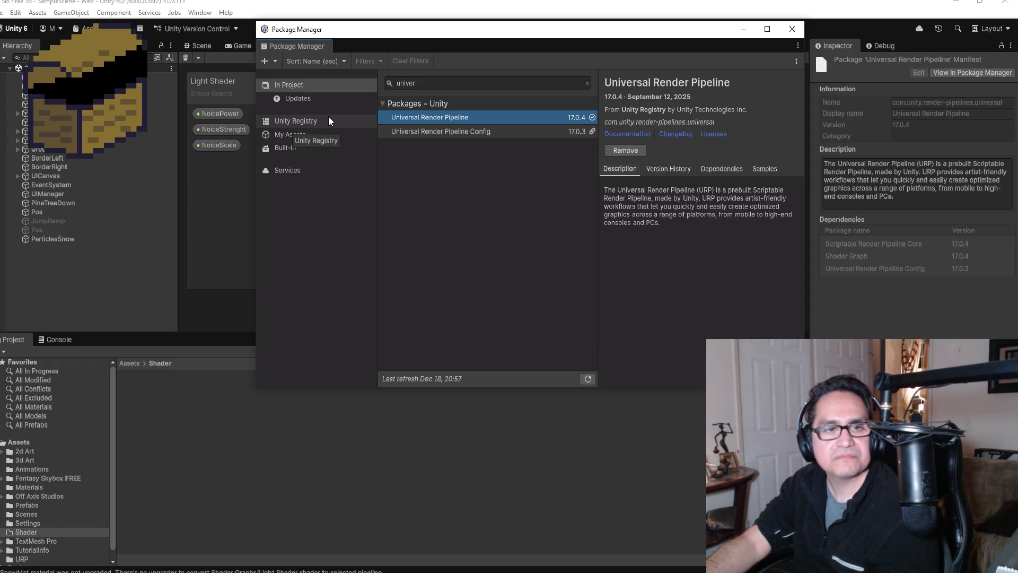
click(447, 83)
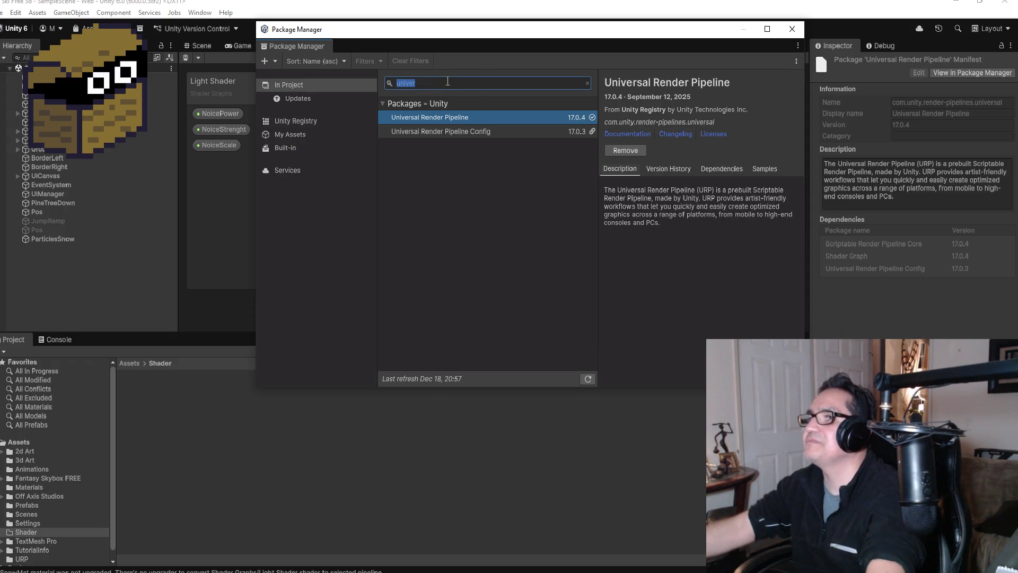
text(URP)
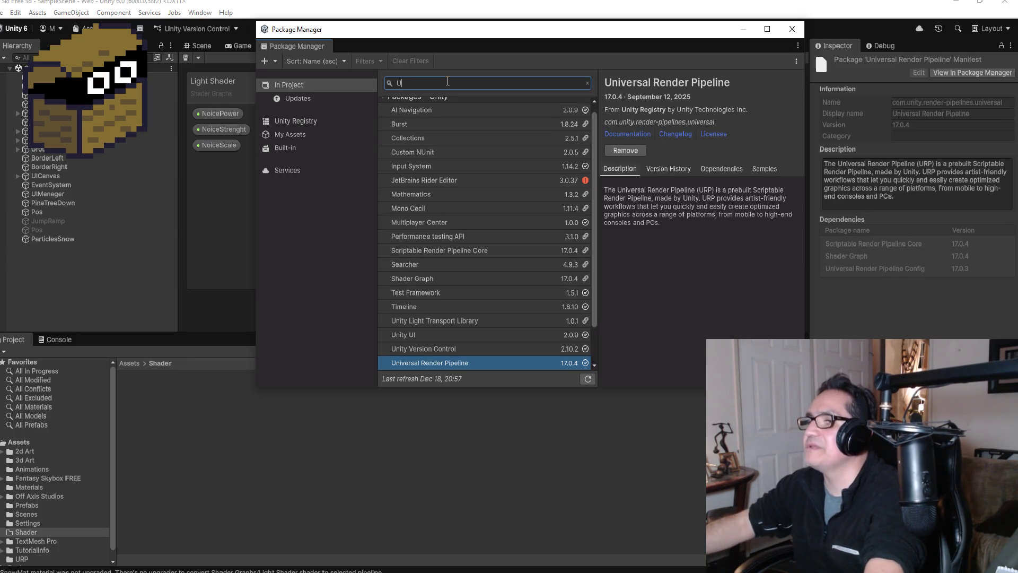
scroll(462, 304, down, 2)
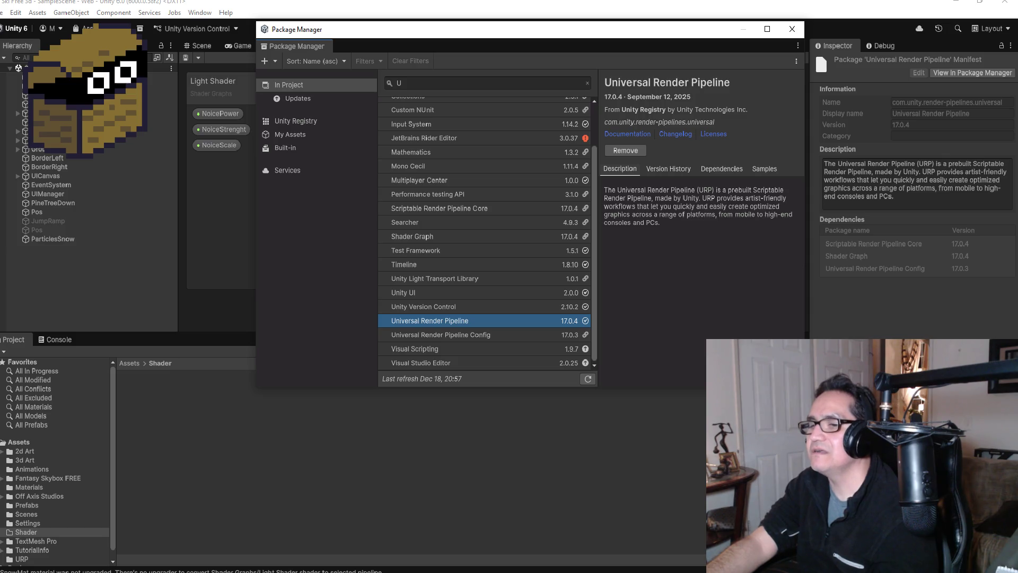
mouse_move(221, 567)
click(279, 535)
scroll(271, 282, up, 15)
scroll(356, 273, up, 7)
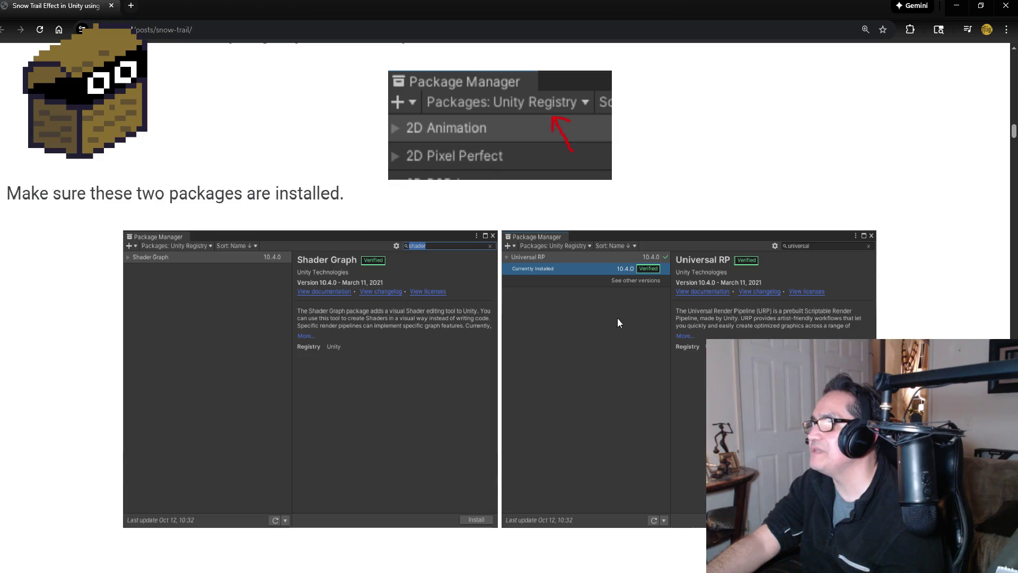
click(957, 6)
click(429, 82)
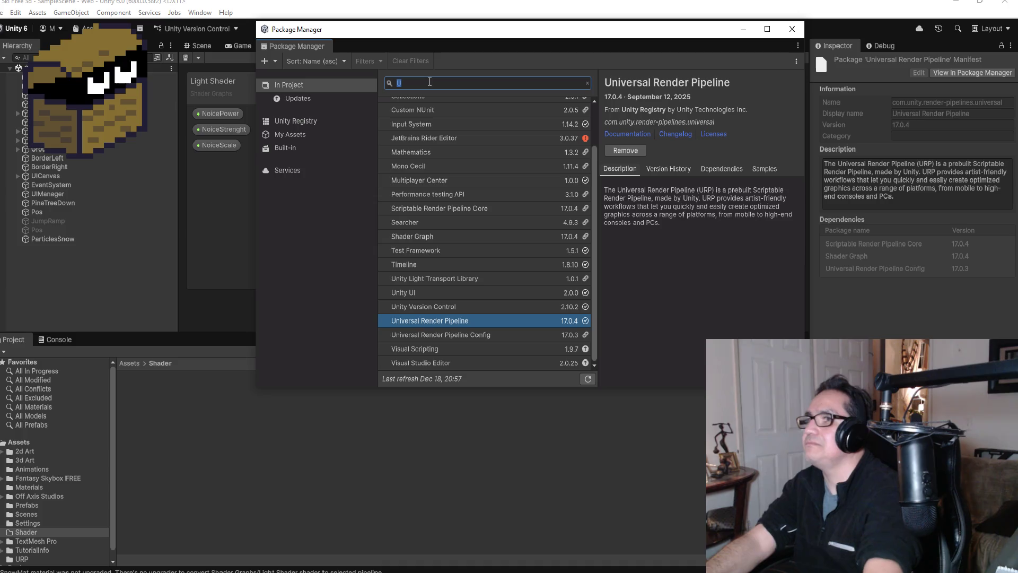
text(v)
key(BackSpace)
key(BackSpace)
text(Sh)
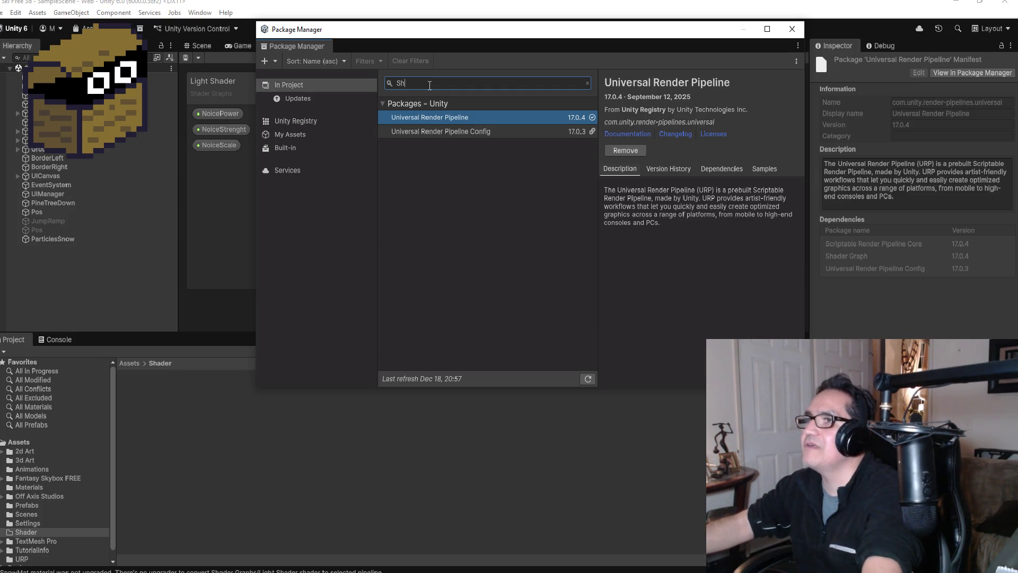
text(ader)
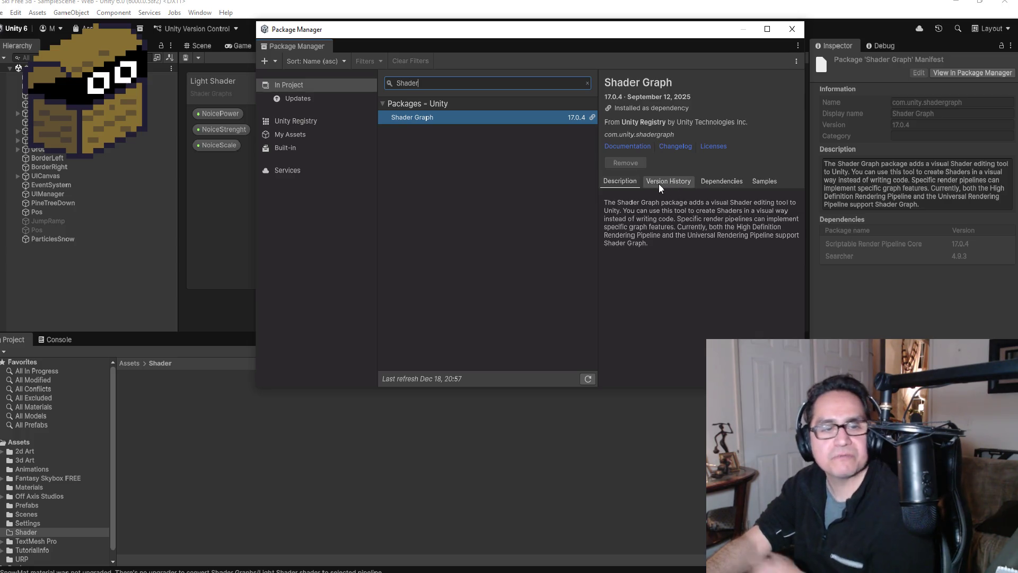
click(313, 151)
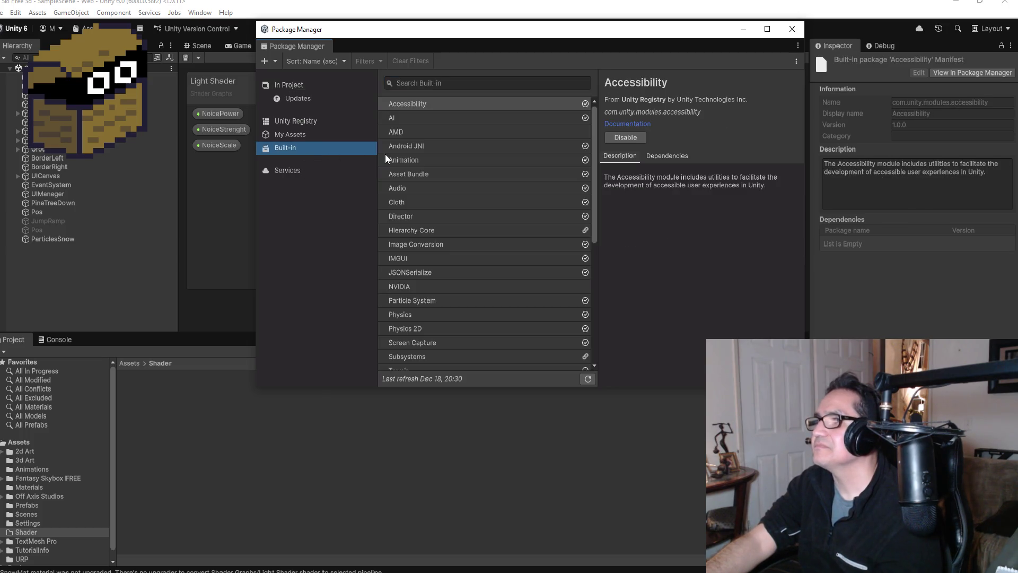
click(790, 30)
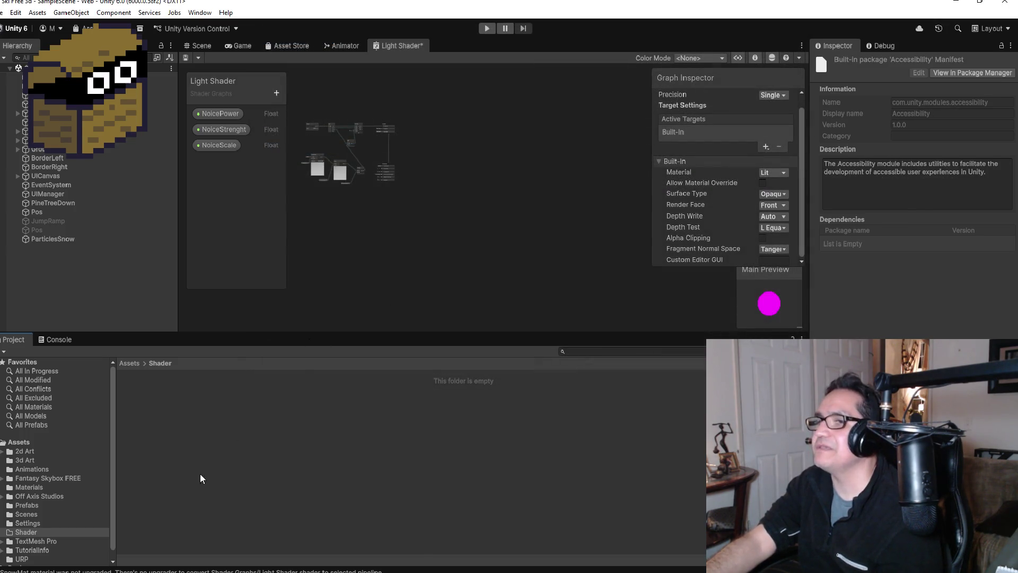
Browse the Shader folder's Create submenus and close the menu without creating anything.
right_click(208, 430)
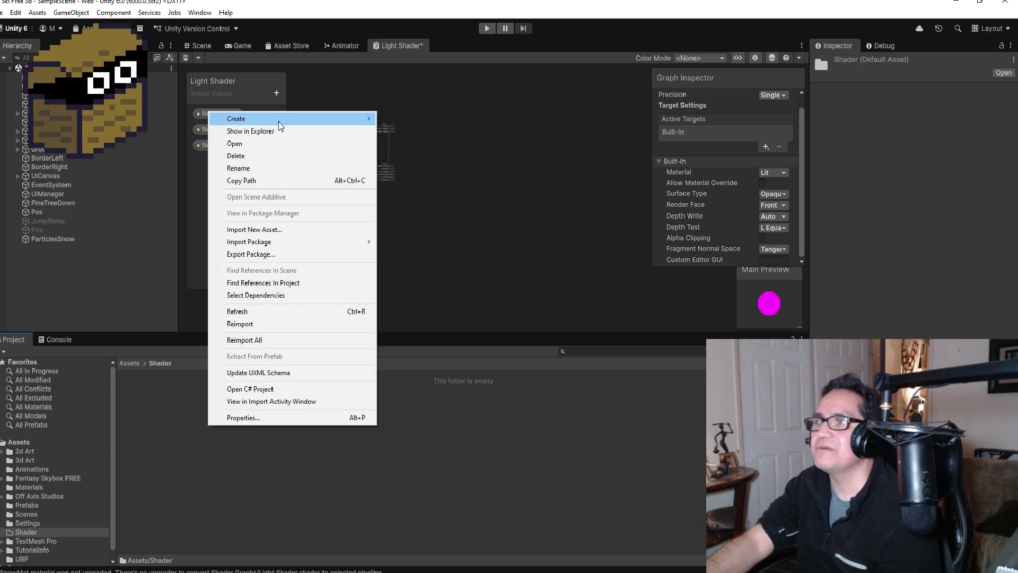
mouse_move(281, 120)
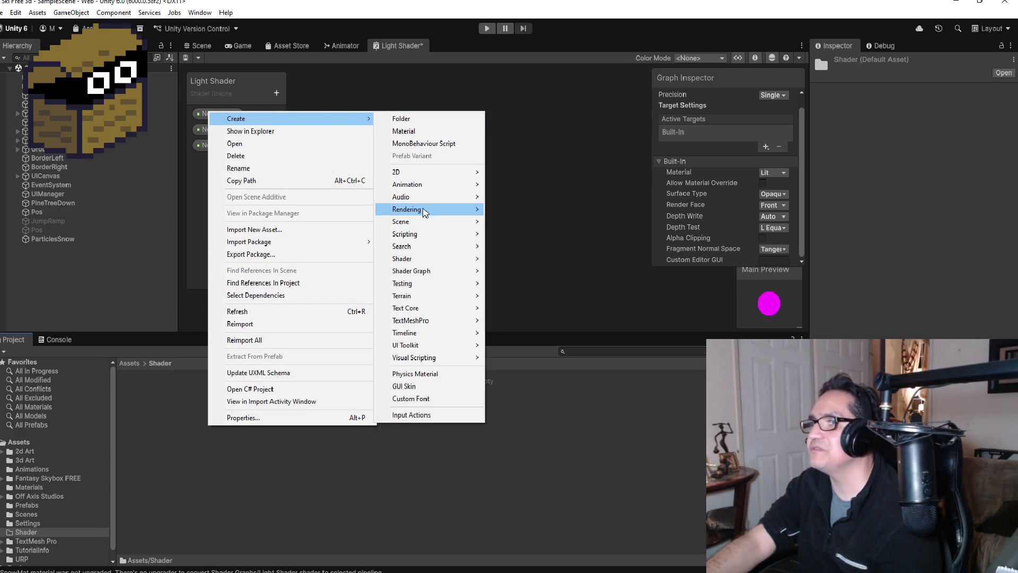
mouse_move(424, 214)
mouse_move(426, 278)
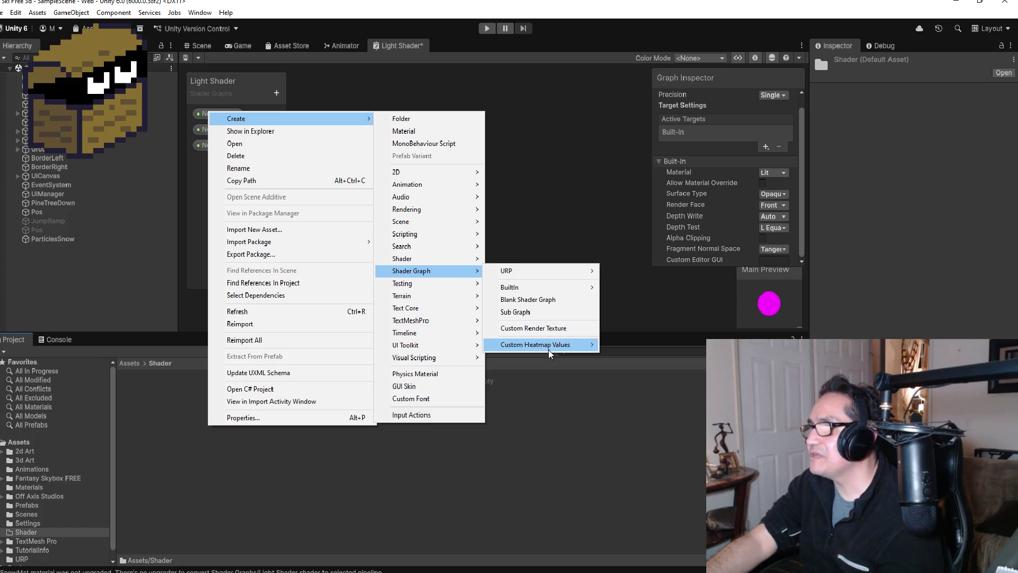
mouse_move(548, 348)
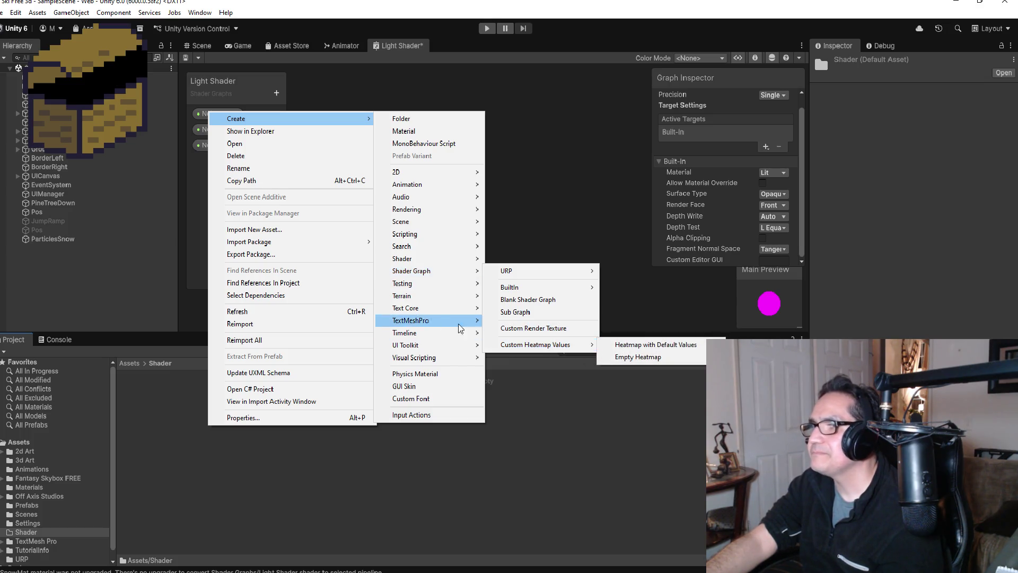
mouse_move(412, 310)
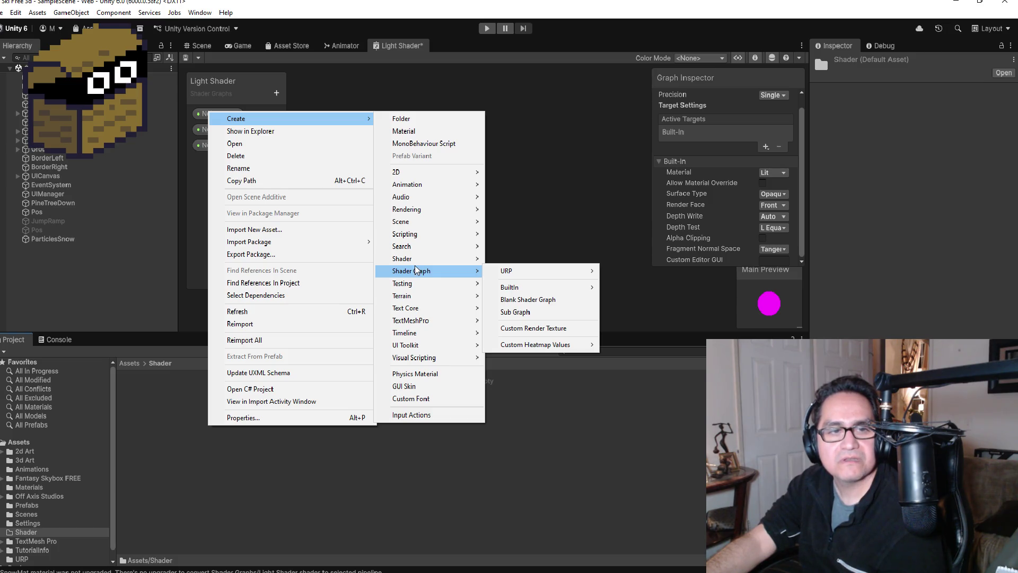
click(523, 457)
Check the graph colour mode choices unchanged and browse the Create menu again without adding assets.
scroll(298, 112, up, 1)
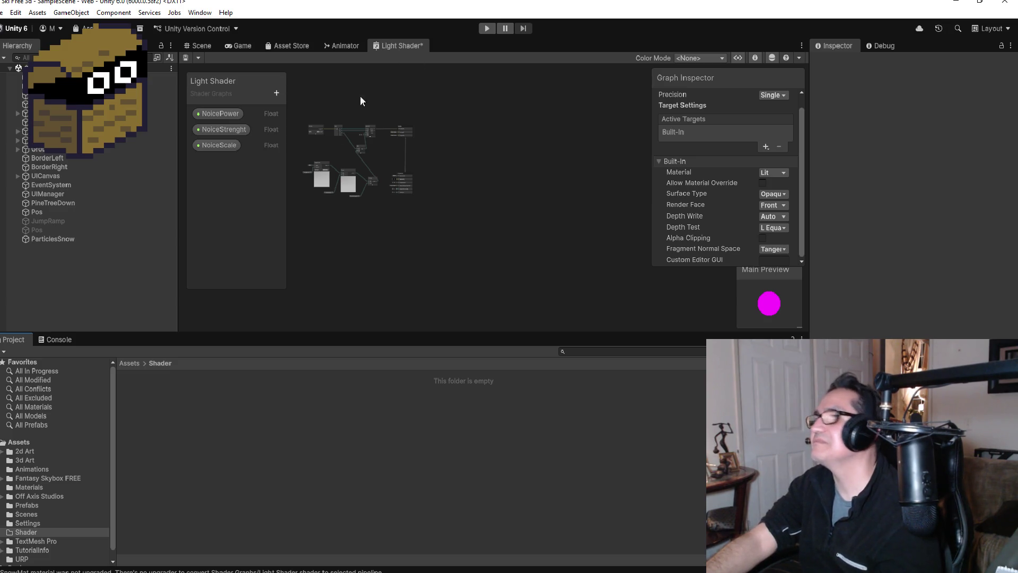
click(712, 58)
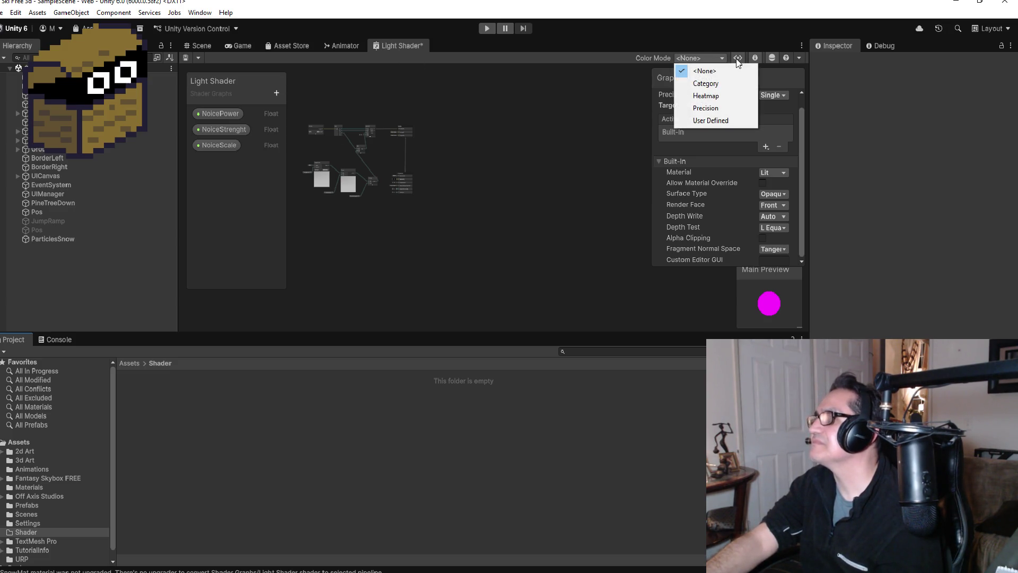
click(774, 78)
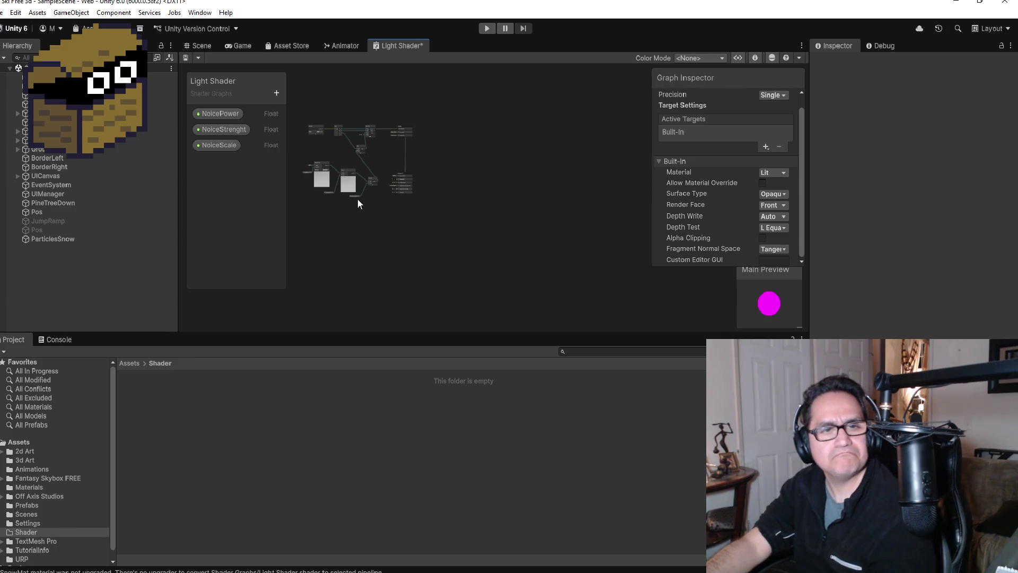
right_click(203, 400)
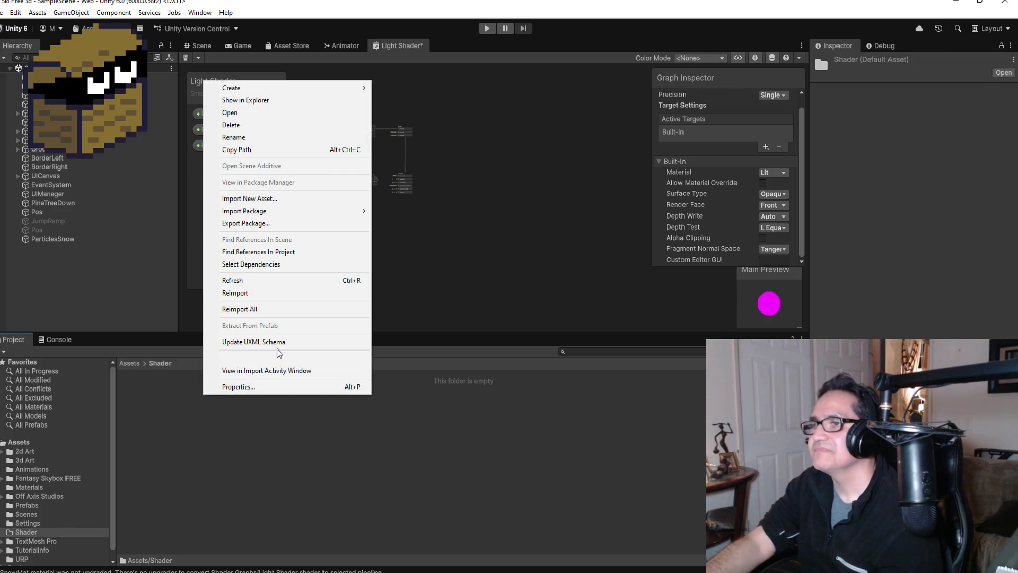
mouse_move(295, 87)
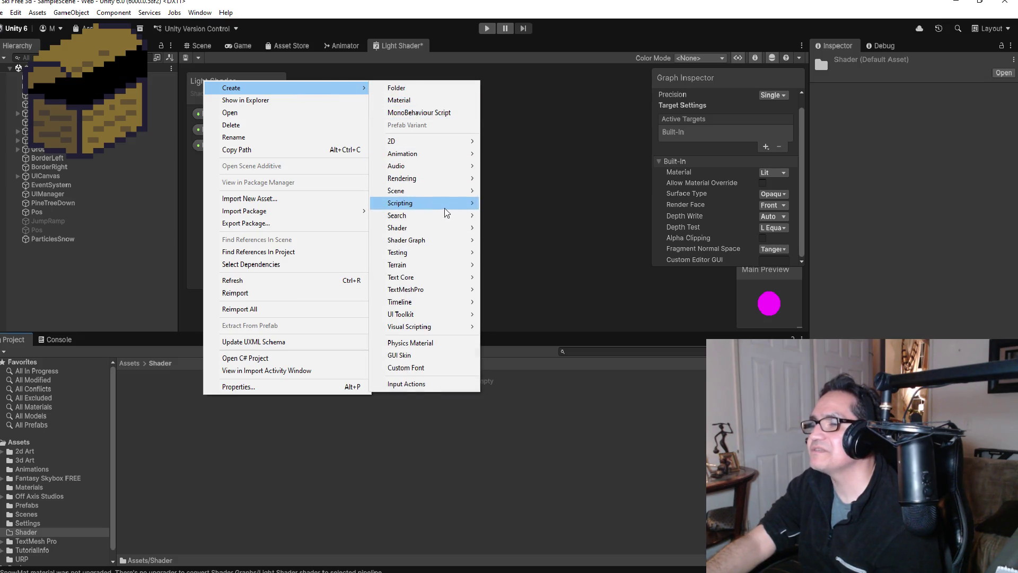
mouse_move(430, 180)
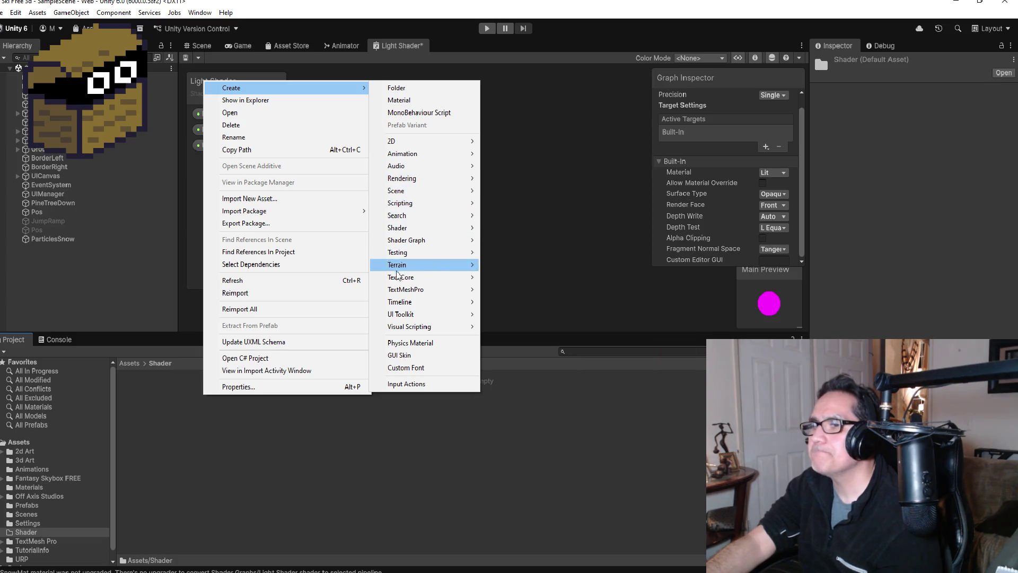
click(145, 404)
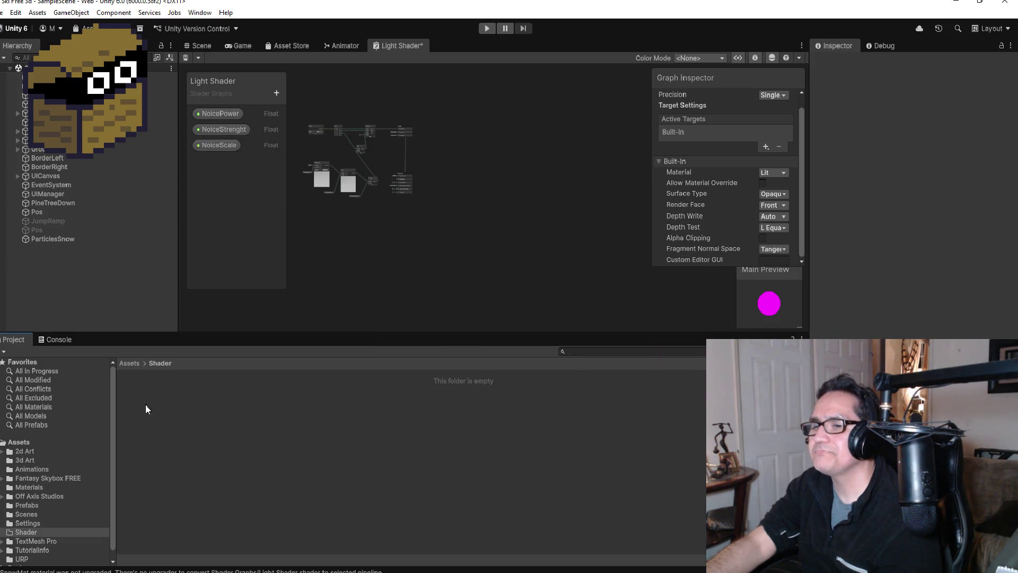
Navigate from the top-level Assets folder into the URP folder.
click(129, 363)
scroll(22, 482, down, 1)
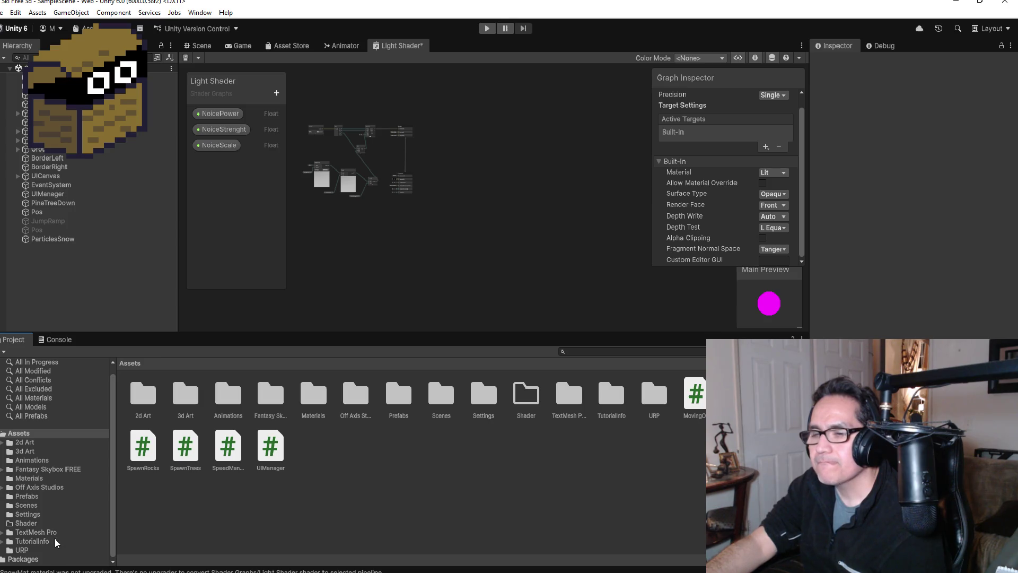
click(33, 550)
Inspect Light Shader, toggle its embedded material foldout, then switch to the browser tutorial.
click(187, 416)
click(199, 393)
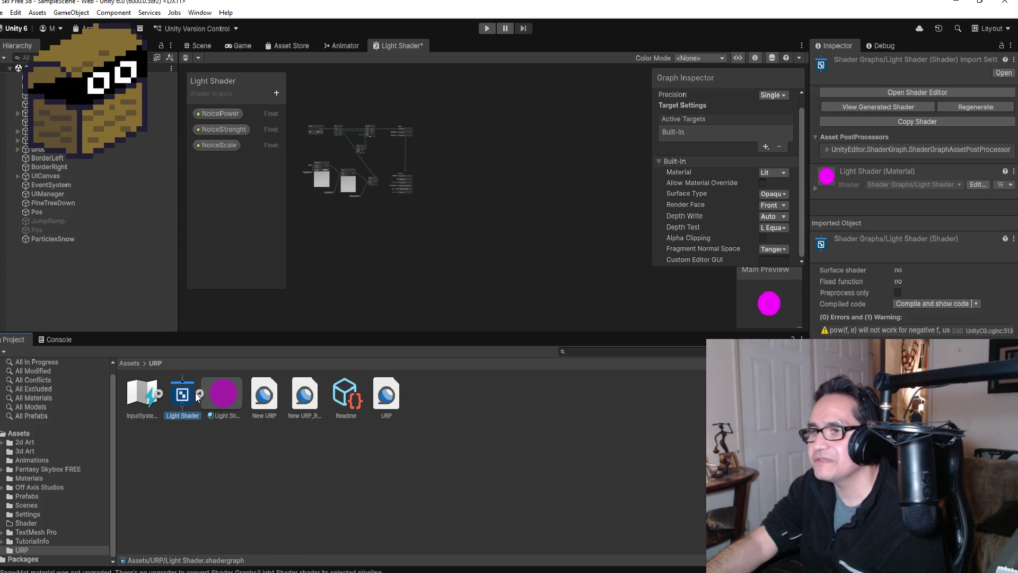
click(199, 394)
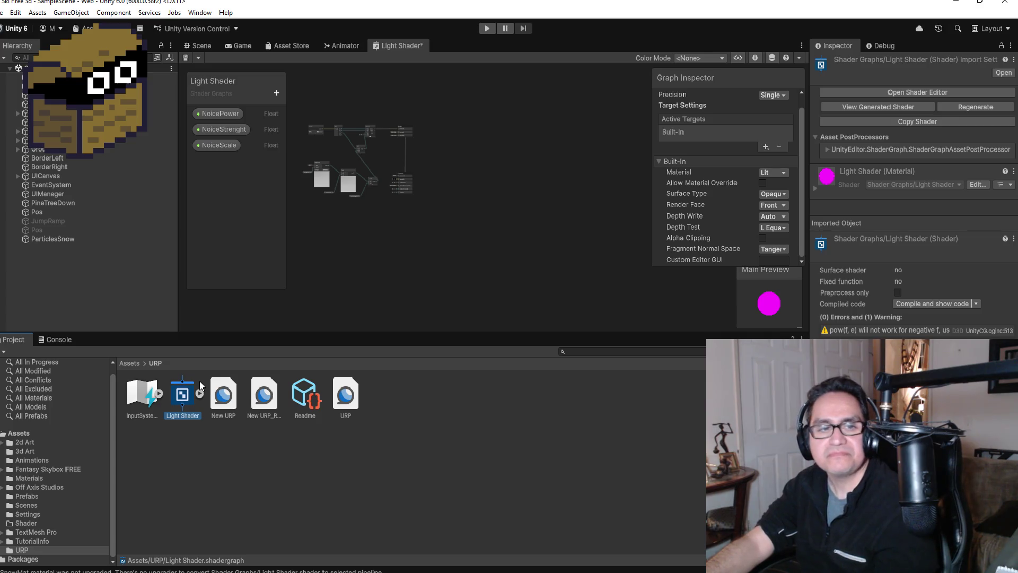
right_click(186, 407)
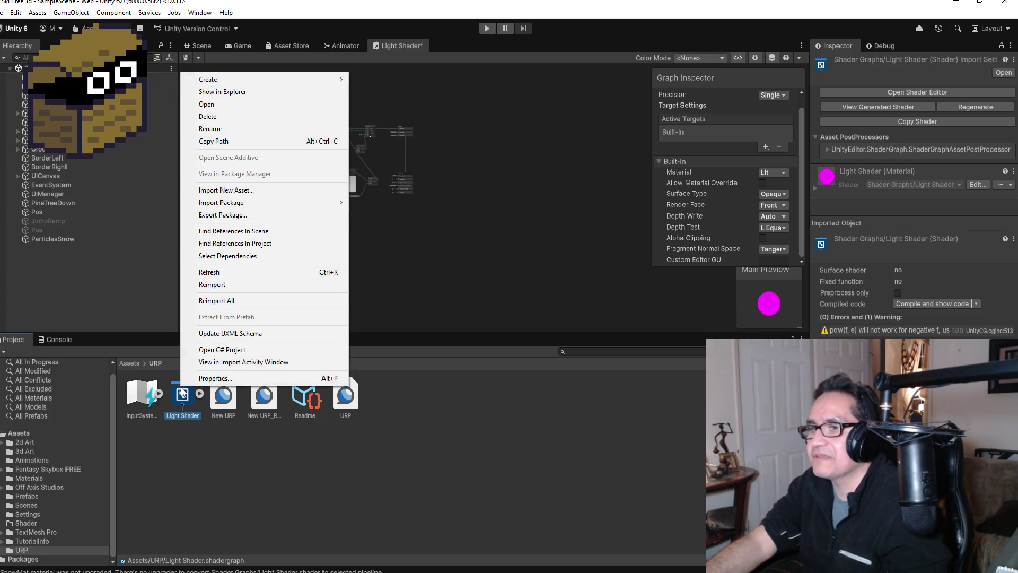
click(212, 451)
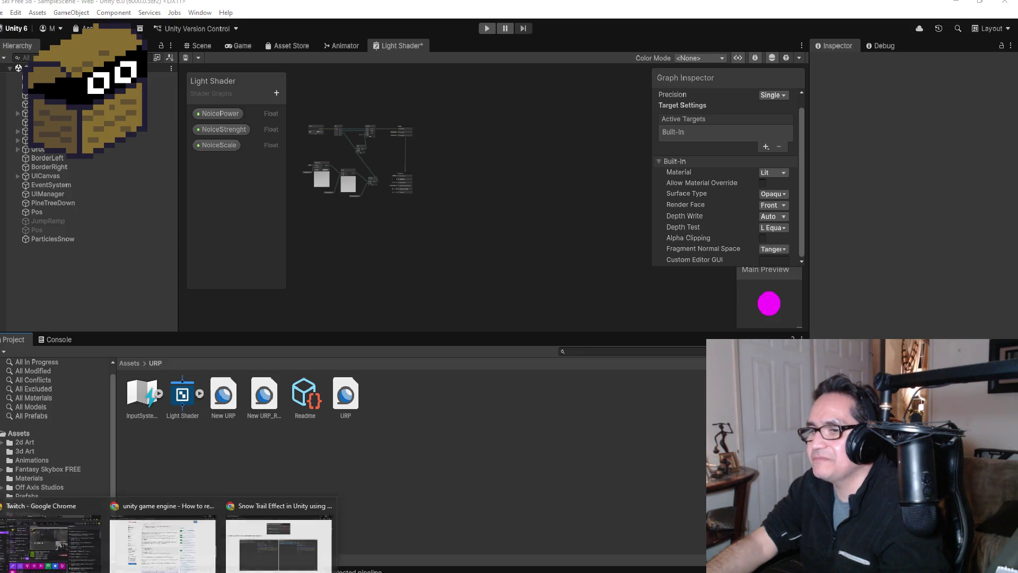
key(alt+Tab)
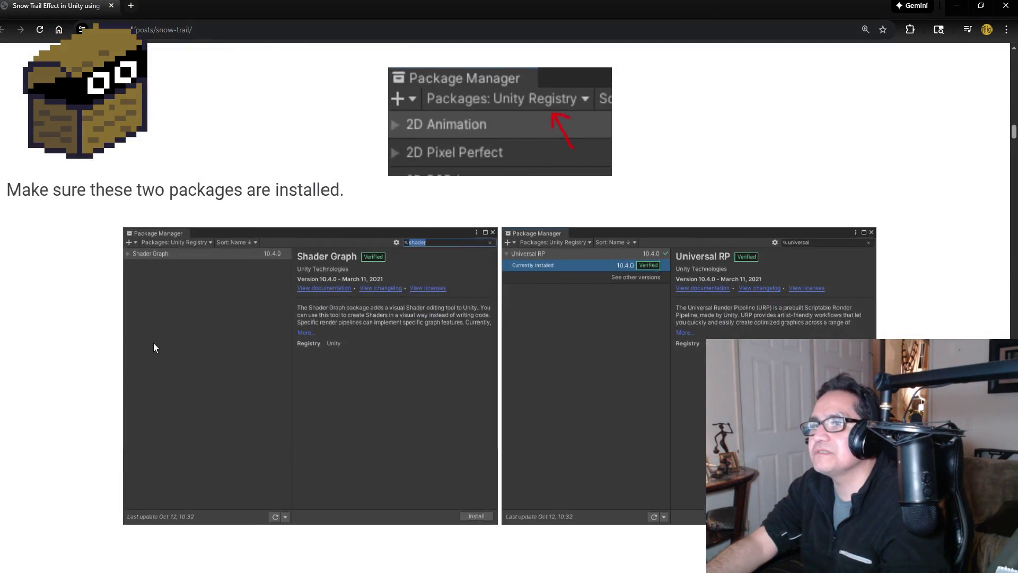
Read down to the tutorial's plane Transform and Mesh Renderer setup, then minimize Chrome.
scroll(155, 345, down, 10)
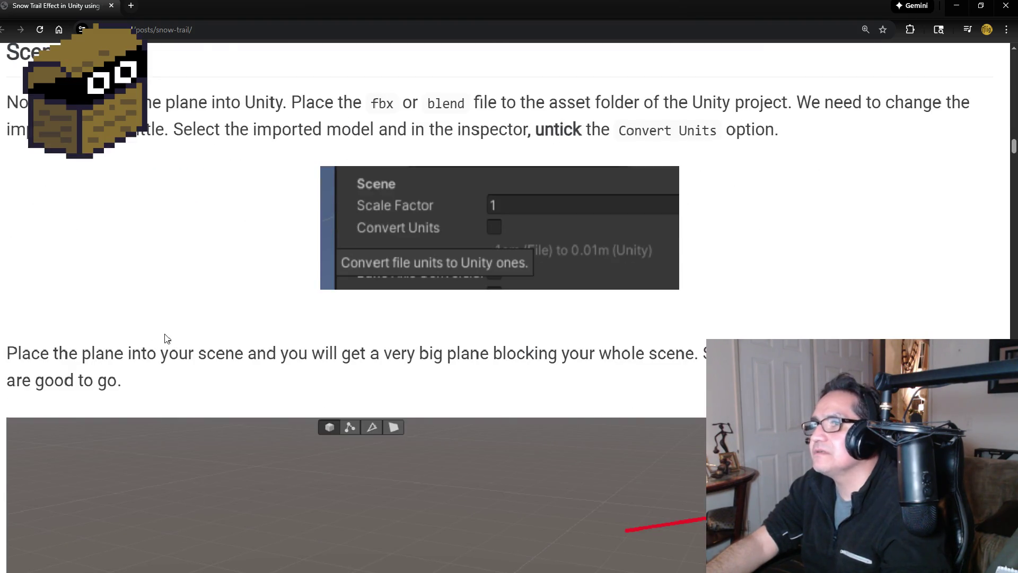
scroll(179, 332, down, 5)
scroll(263, 345, down, 6)
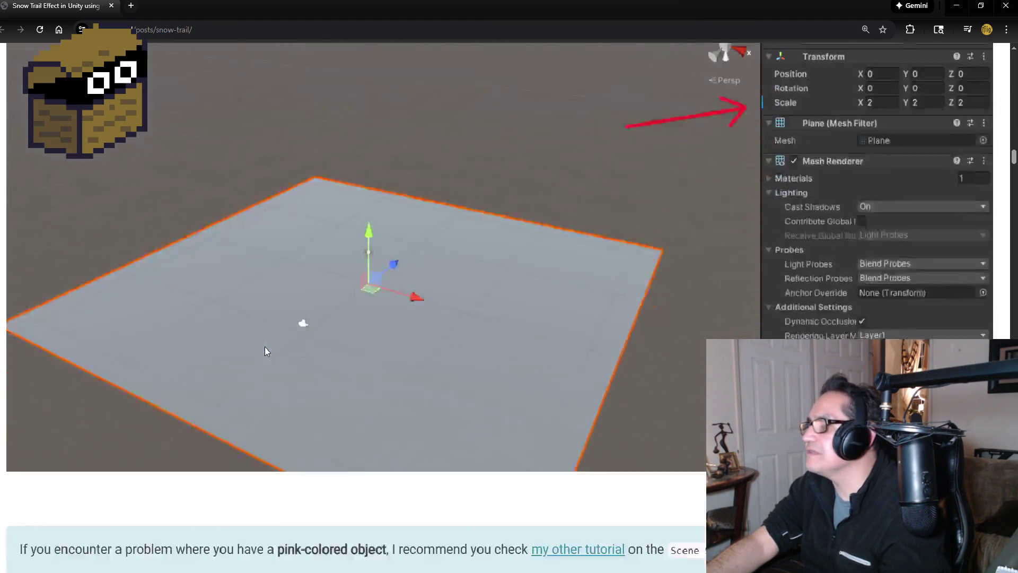
scroll(314, 322, up, 7)
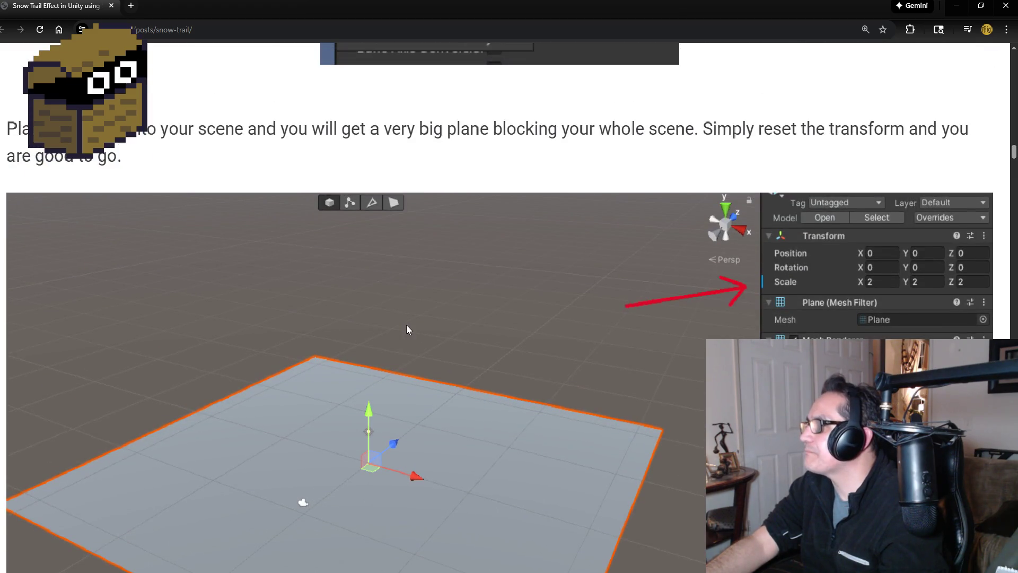
scroll(613, 345, down, 4)
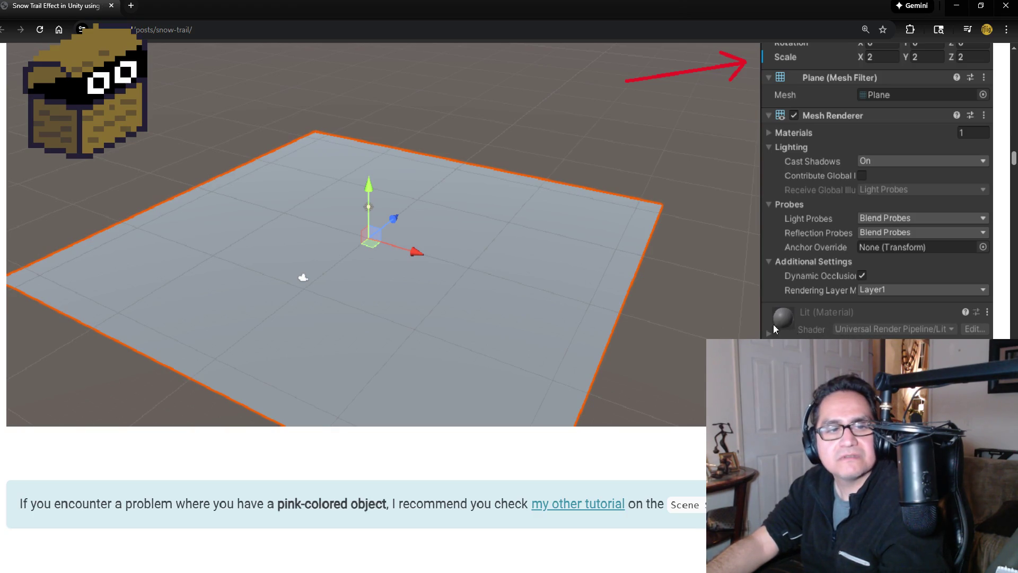
click(954, 5)
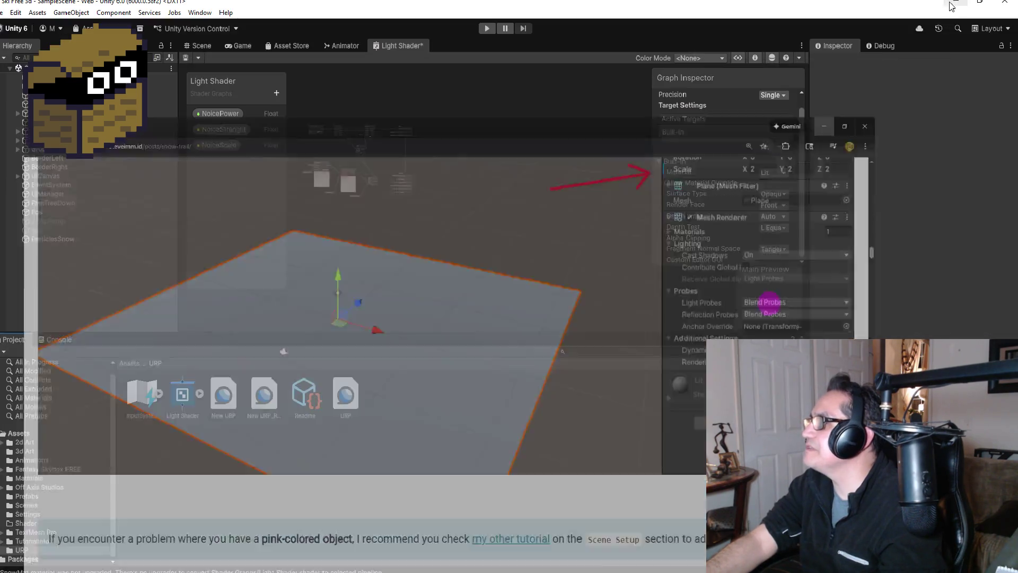
Show the Scene view, select Plane_Snow to see its Light Shader material, and return to Assets.
click(210, 42)
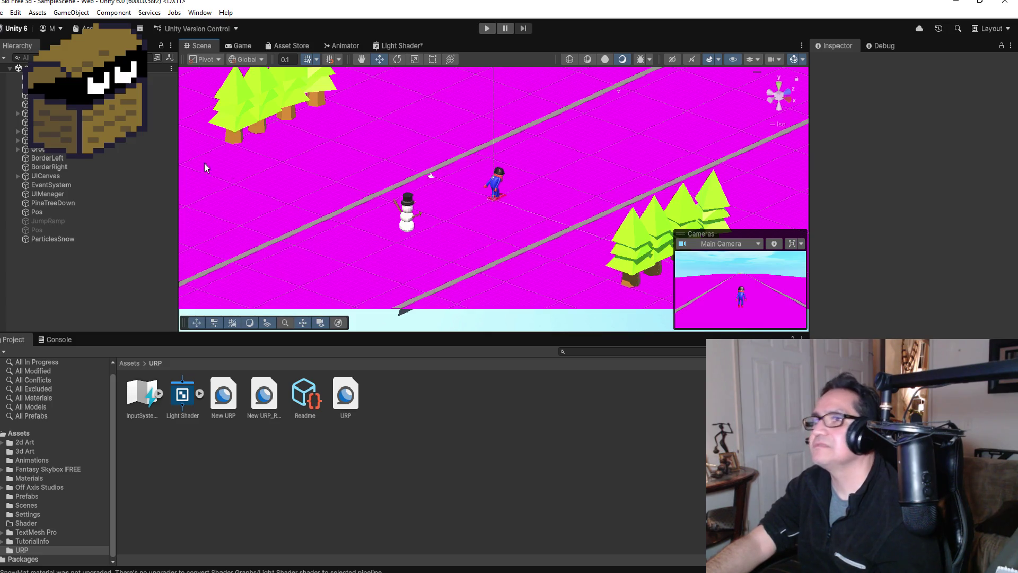
click(322, 204)
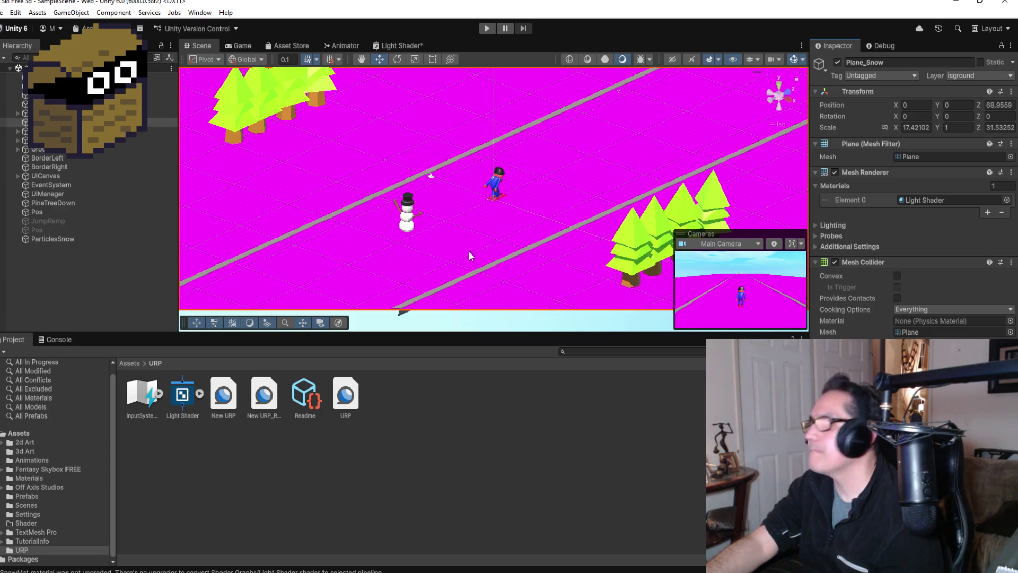
click(129, 364)
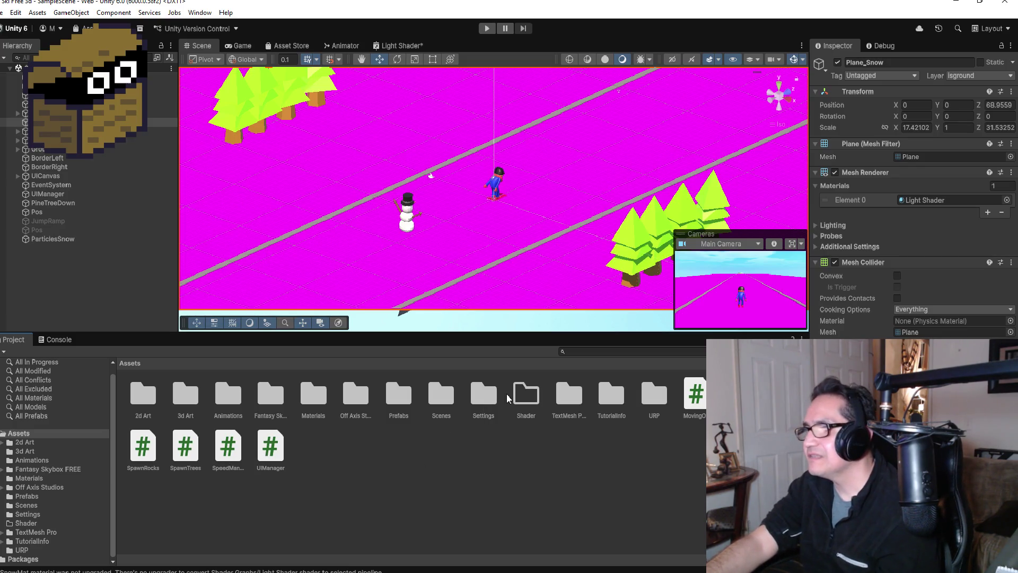
Create a new URP Lit Shader Graph asset inside the empty Shader folder.
click(524, 399)
double_click(536, 404)
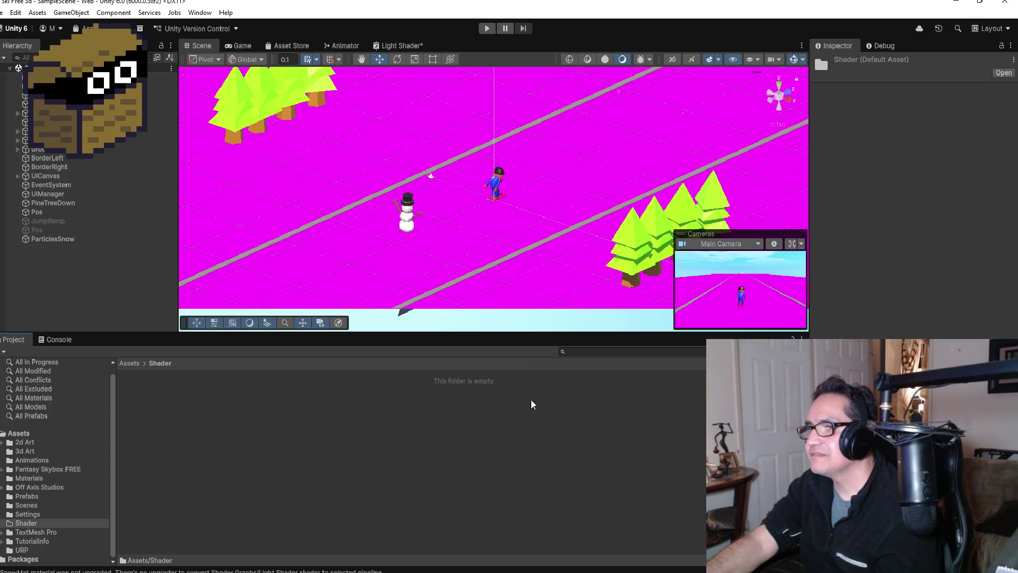
right_click(238, 421)
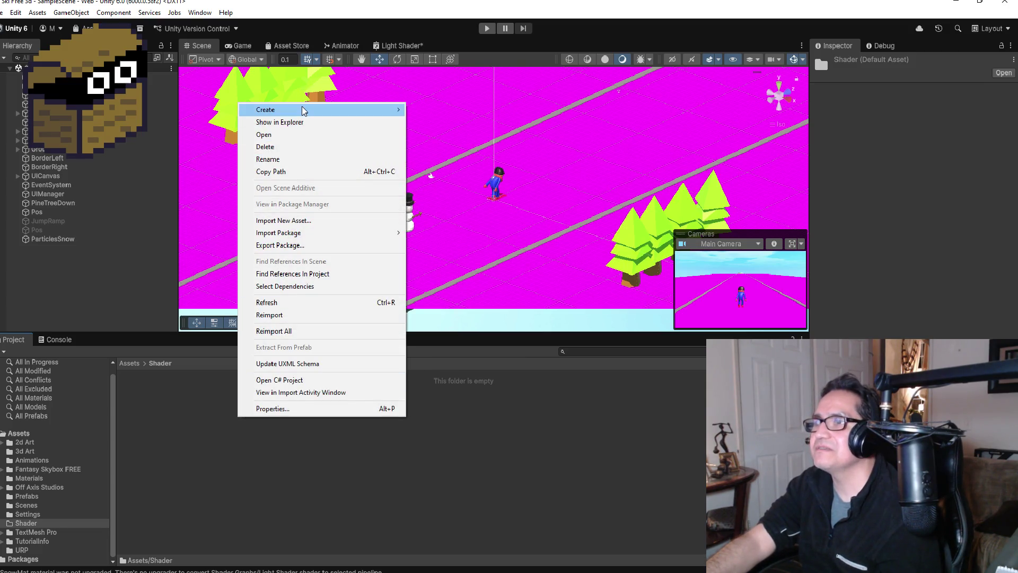
mouse_move(307, 109)
mouse_move(479, 227)
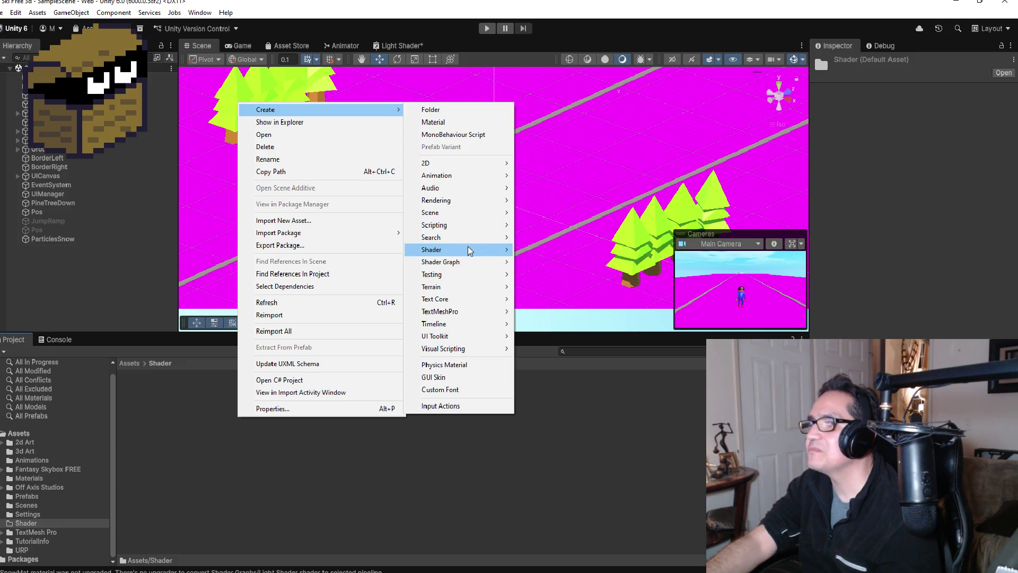
mouse_move(468, 247)
mouse_move(561, 260)
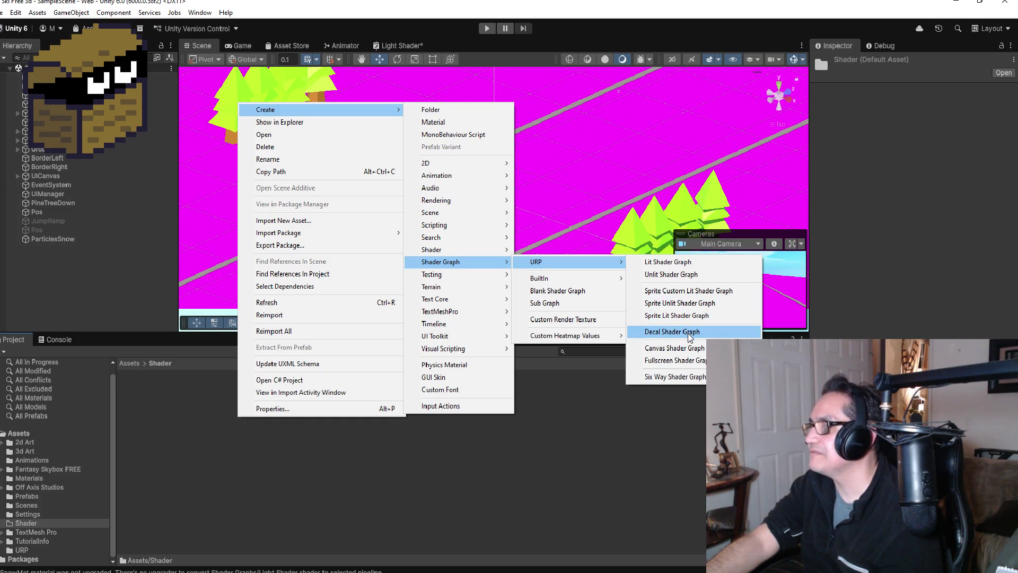
click(676, 265)
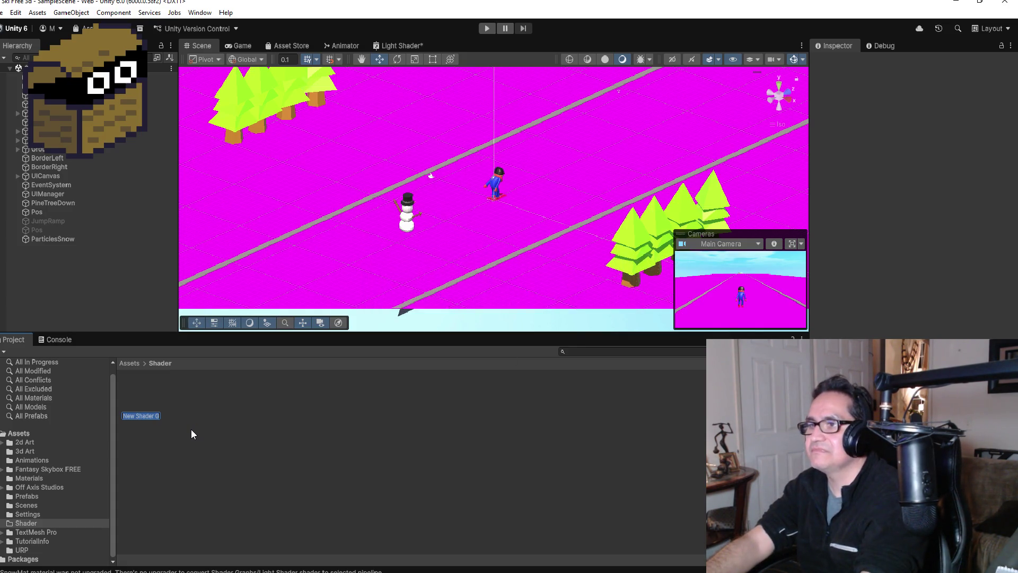
Keep the shader graph's default name and create a material from it named SnowMat.
key(Return)
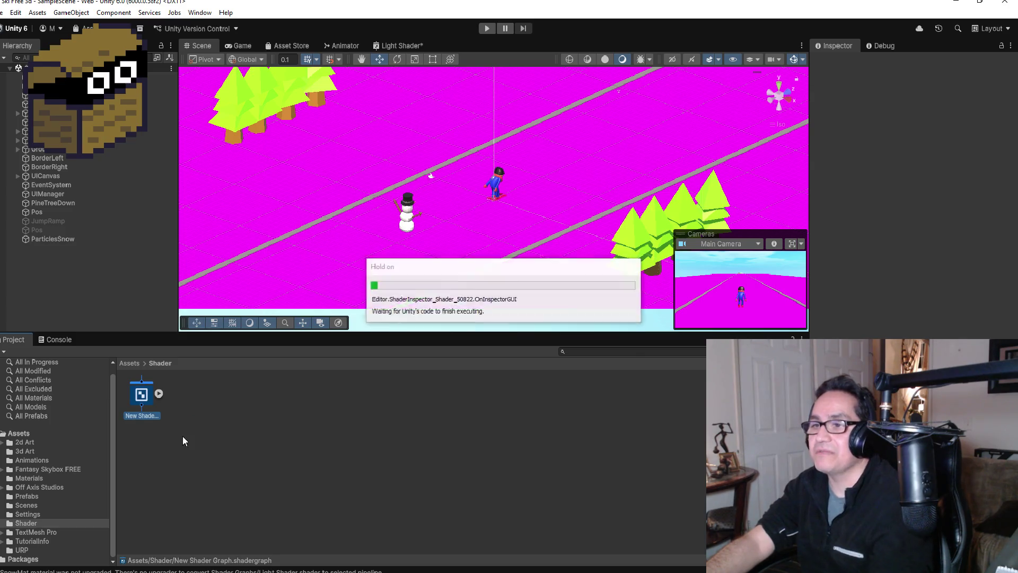
click(158, 393)
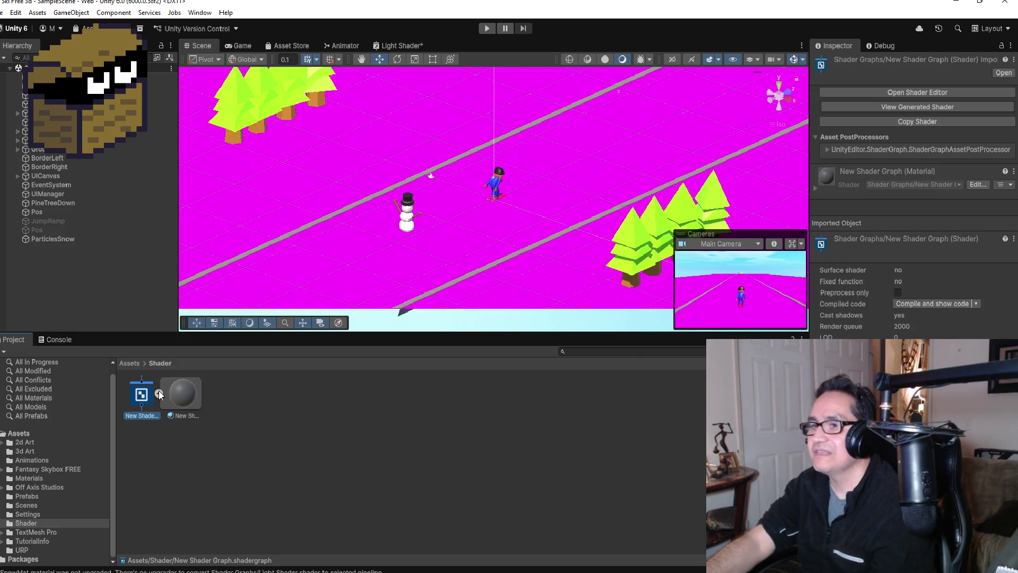
click(191, 393)
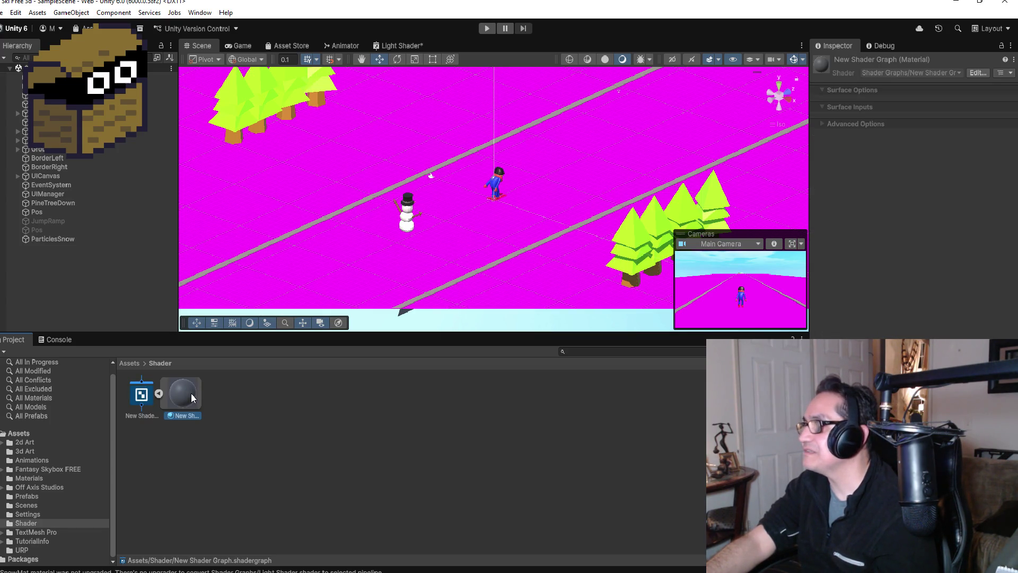
right_click(142, 395)
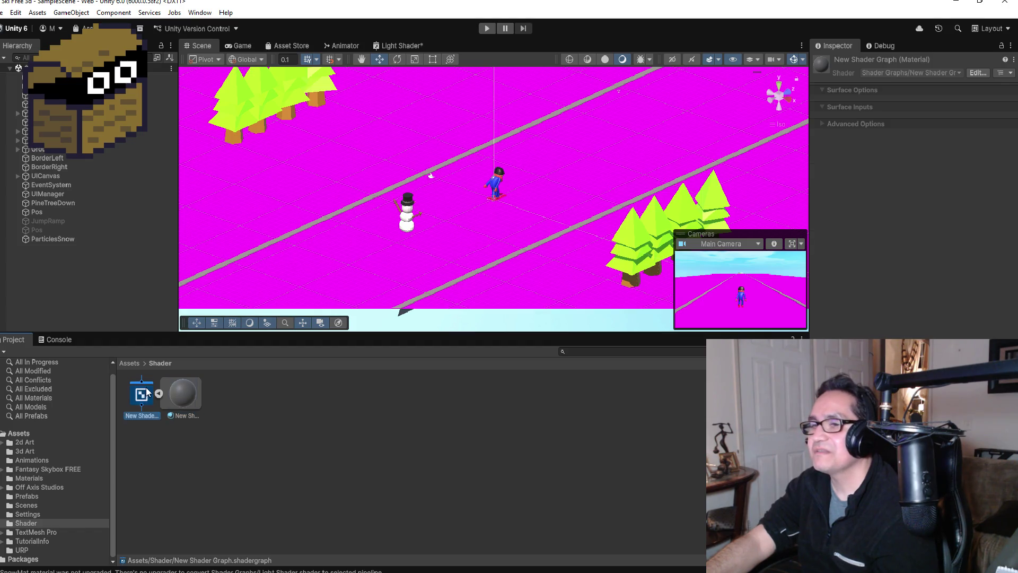
mouse_move(200, 85)
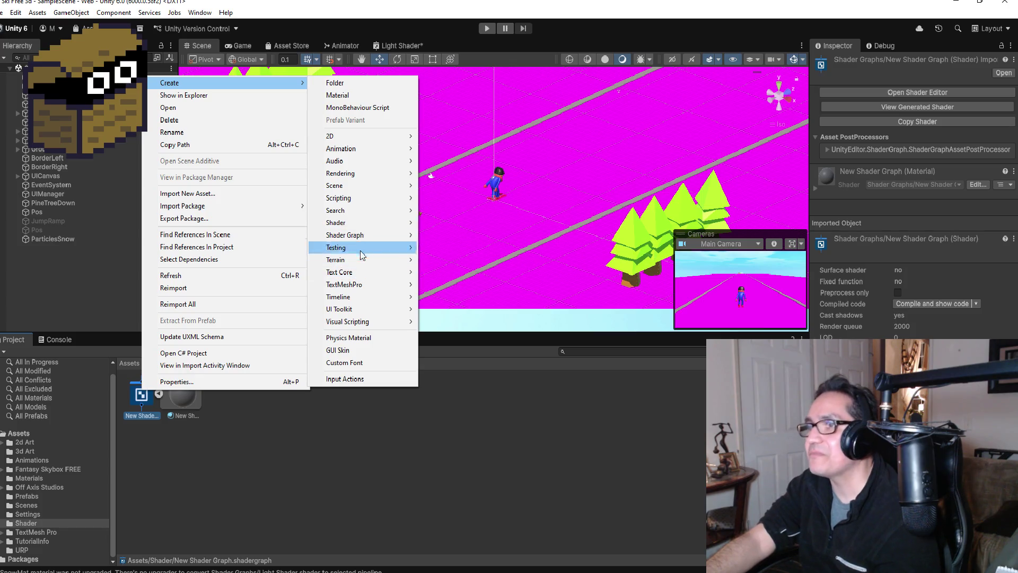
click(352, 95)
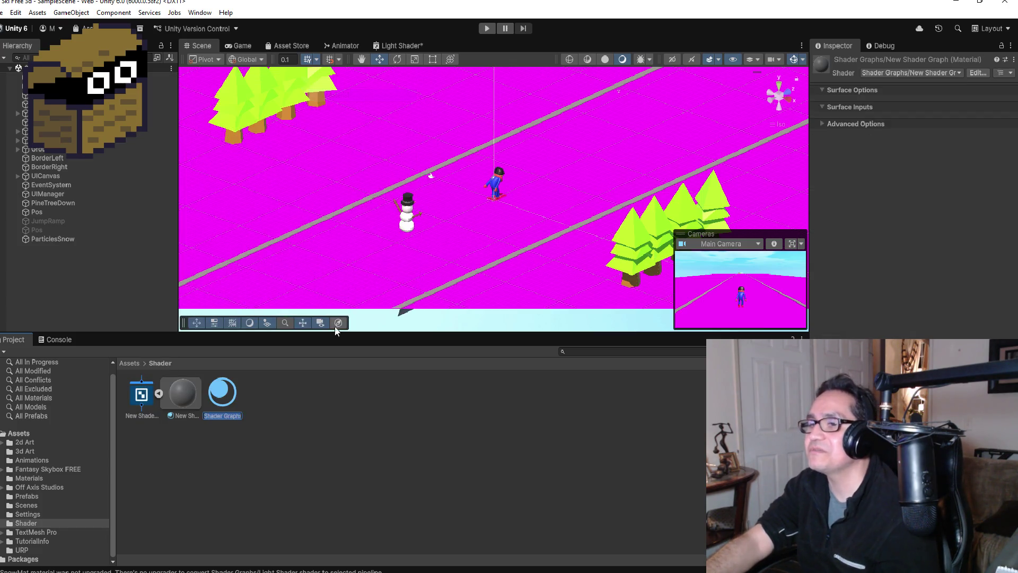
text(Snow)
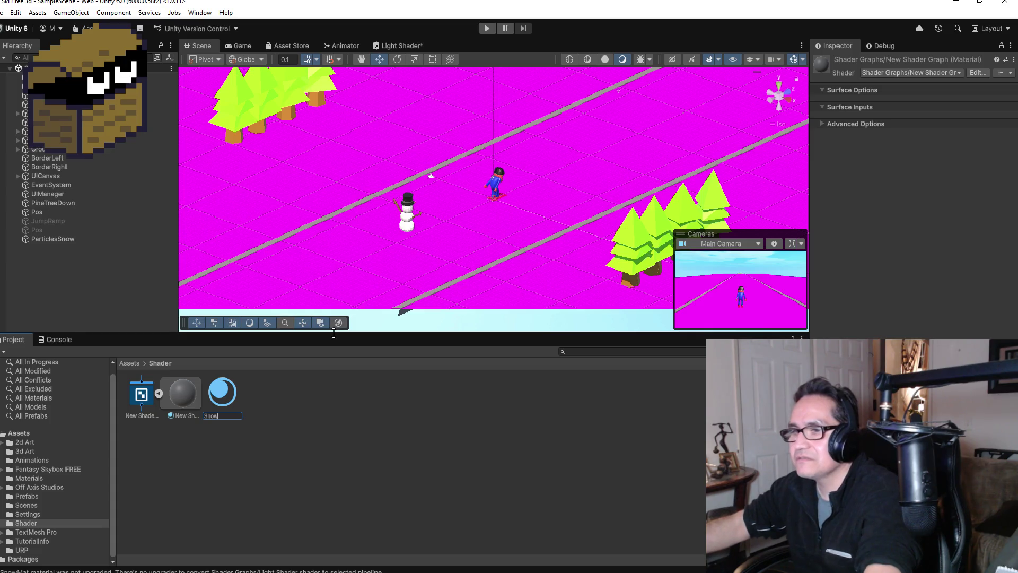
text(Mat)
key(Return)
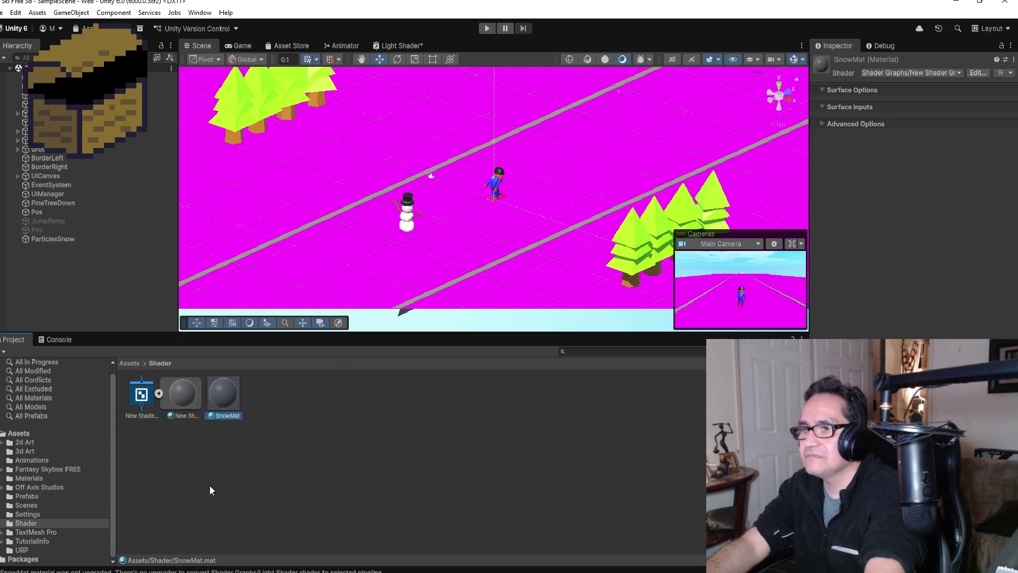
Open New Shader Graph in the Shader Graph editor.
click(159, 396)
click(159, 396)
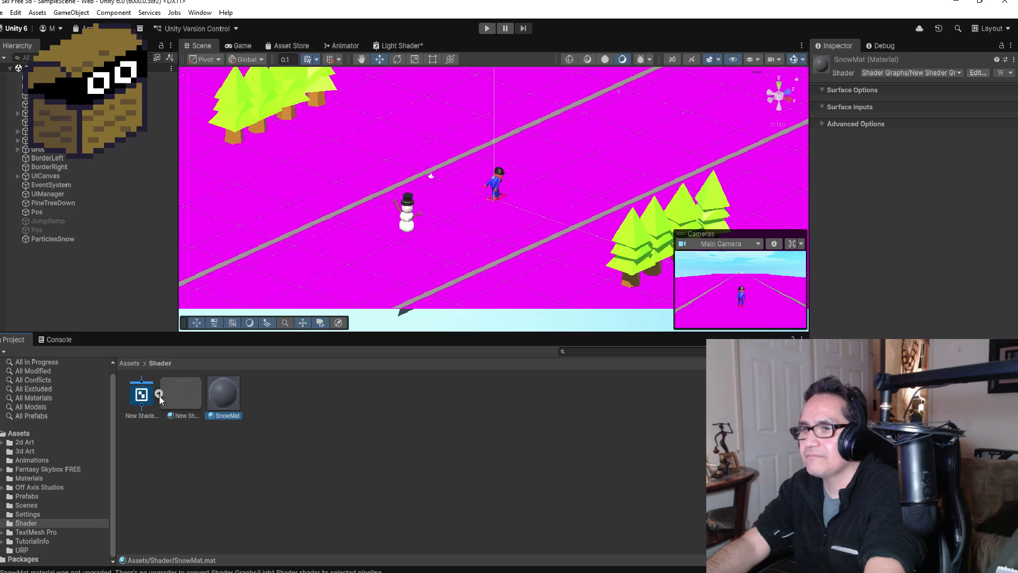
right_click(189, 397)
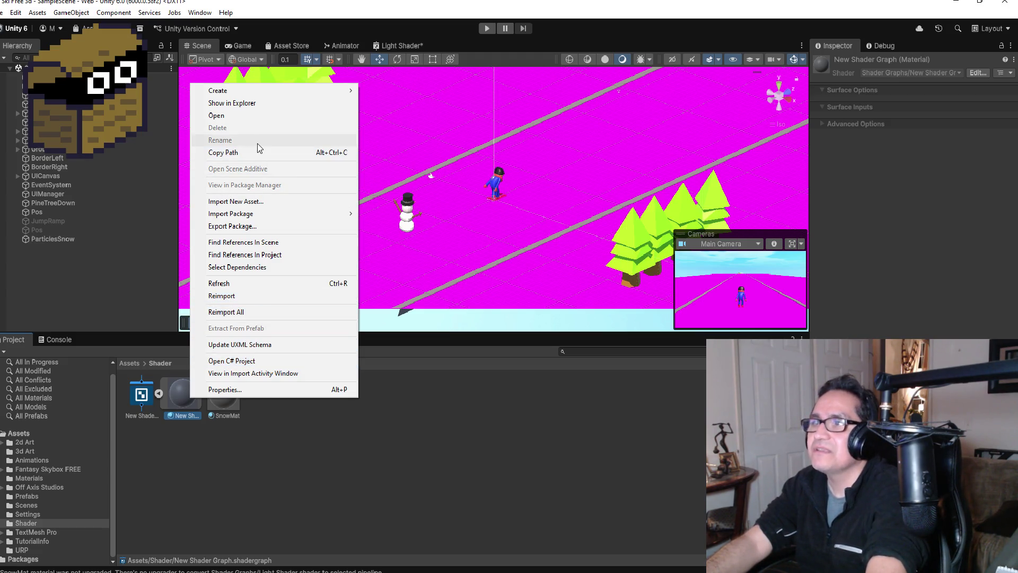
click(232, 435)
click(227, 398)
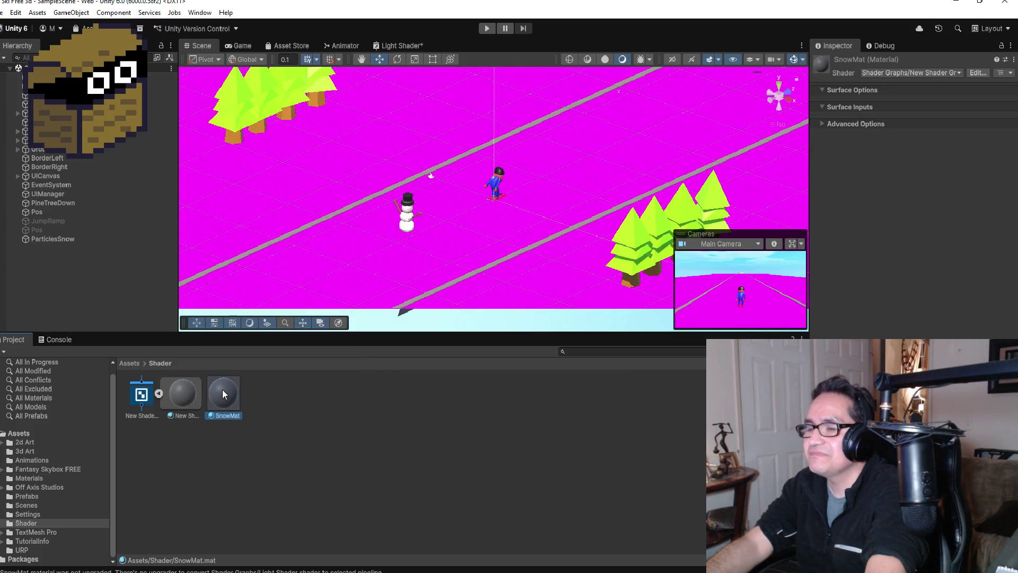
click(159, 393)
click(143, 397)
double_click(143, 398)
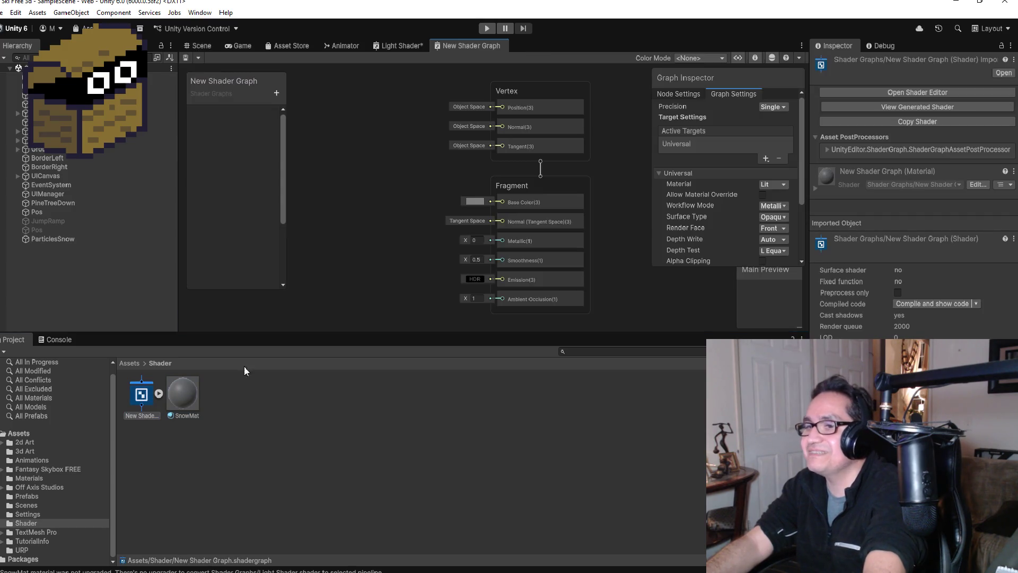
Glance at the Light Shader graph, then add a Float property to New Shader Graph's blackboard.
scroll(419, 182, down, 3)
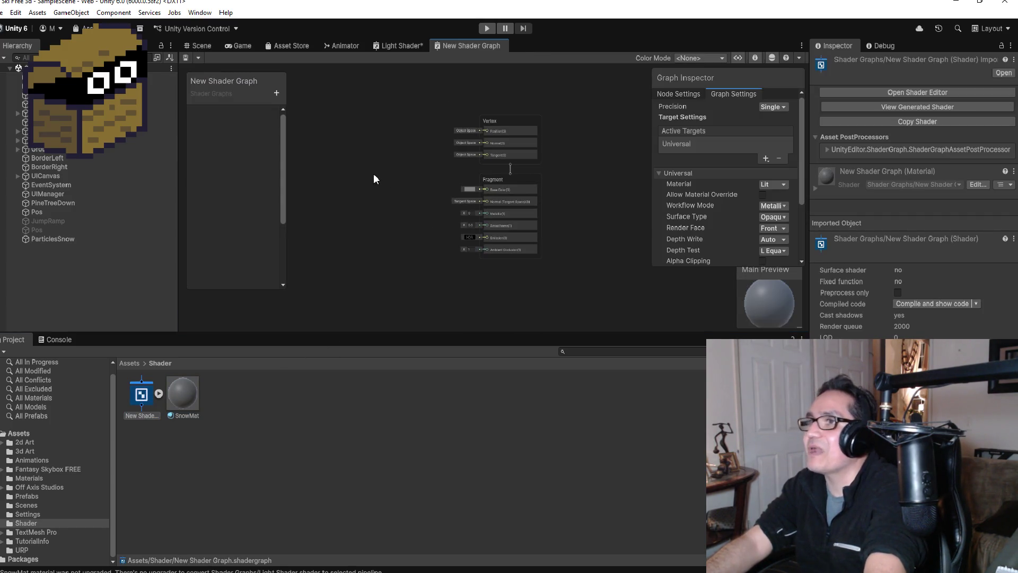
click(398, 49)
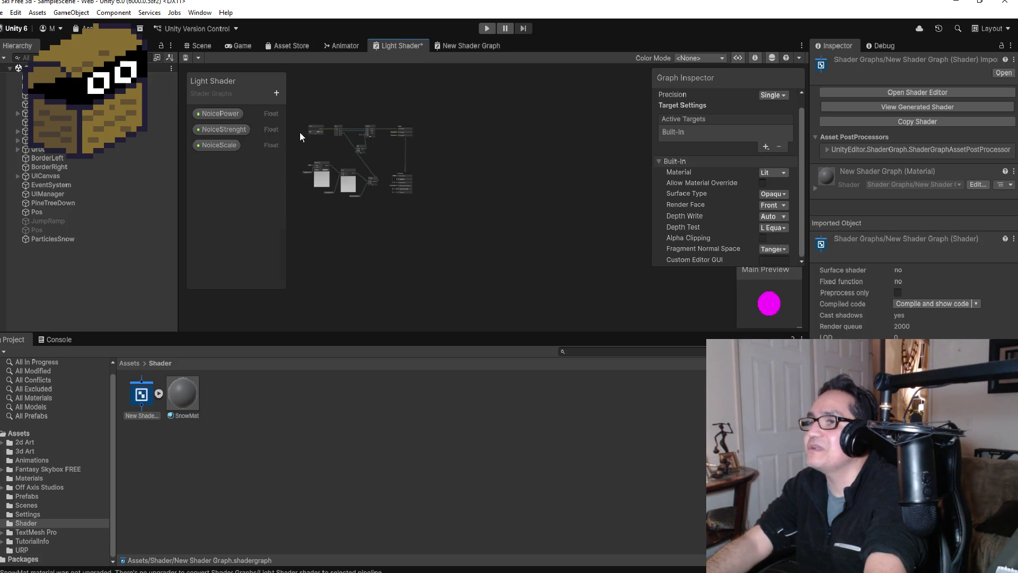
scroll(321, 137, up, 2)
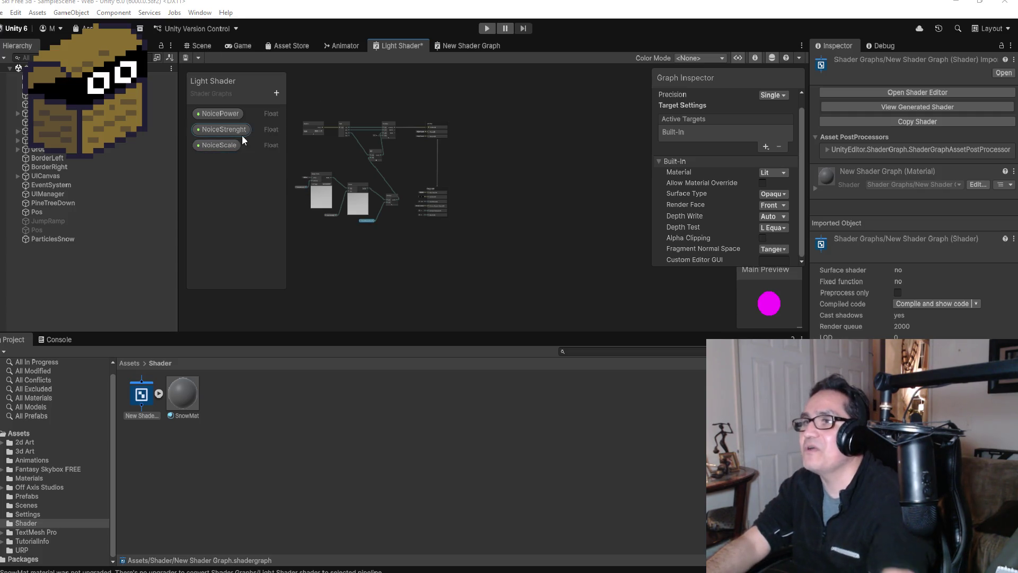
double_click(150, 402)
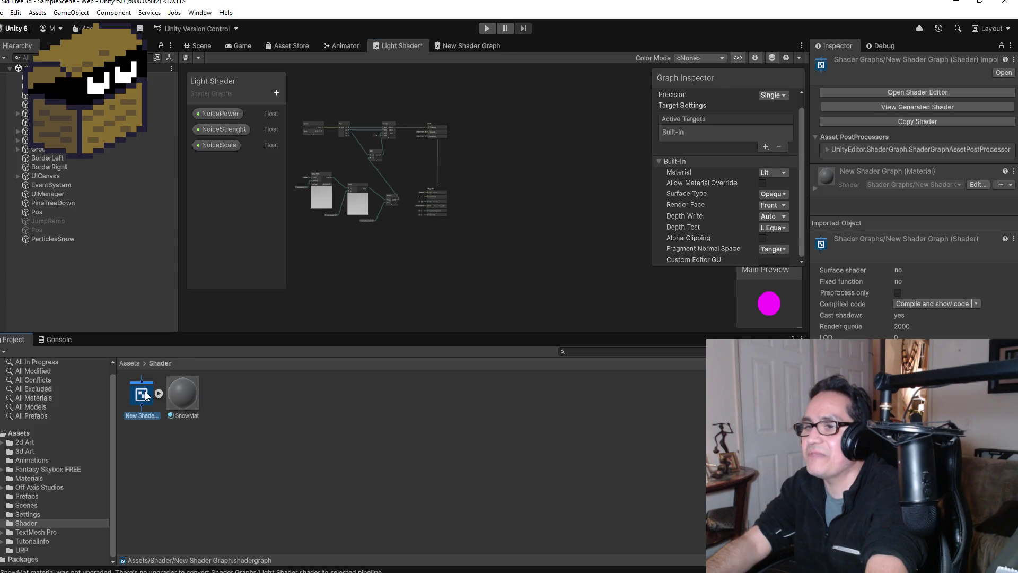
click(276, 94)
click(312, 123)
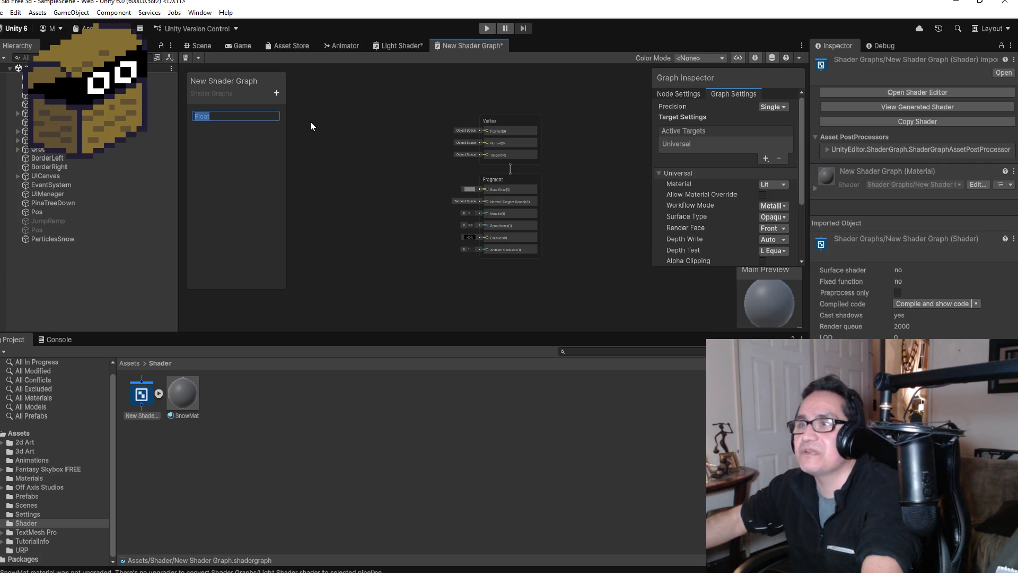
Name the first Float NoicePower and add a second Float named NoiceStrengh.
text(NoicePower)
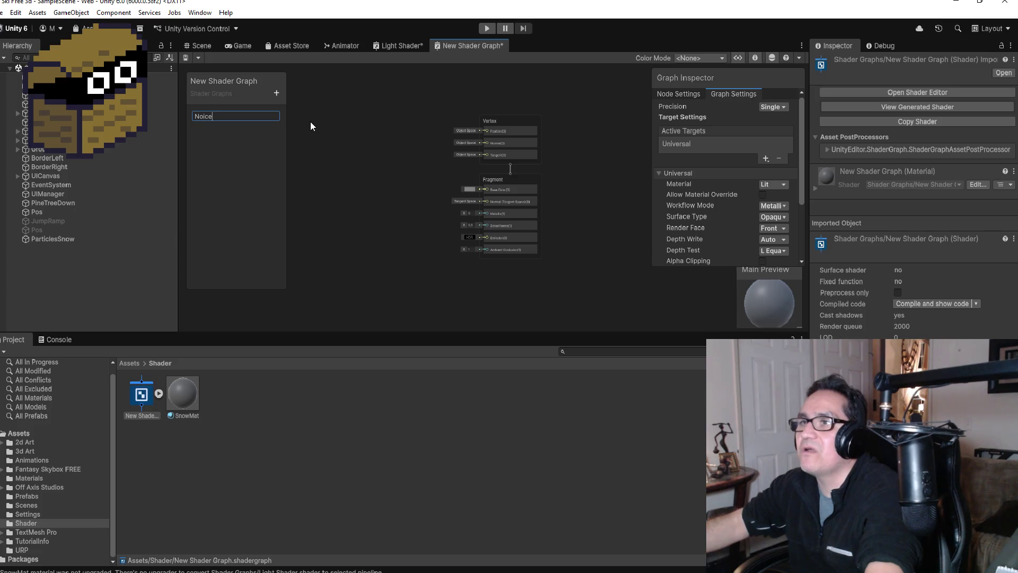
key(Return)
click(277, 93)
click(311, 116)
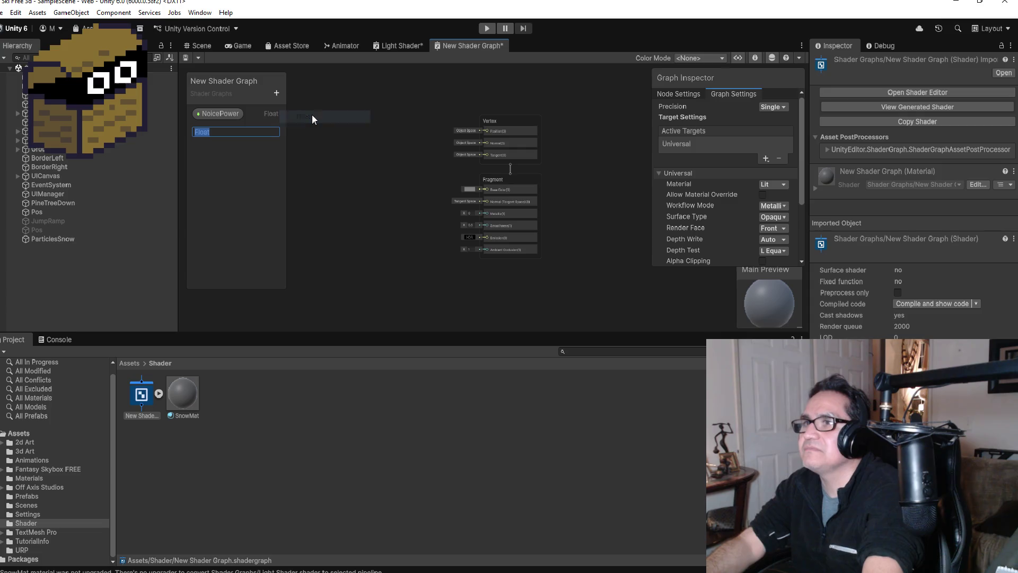
text(NoiceSt)
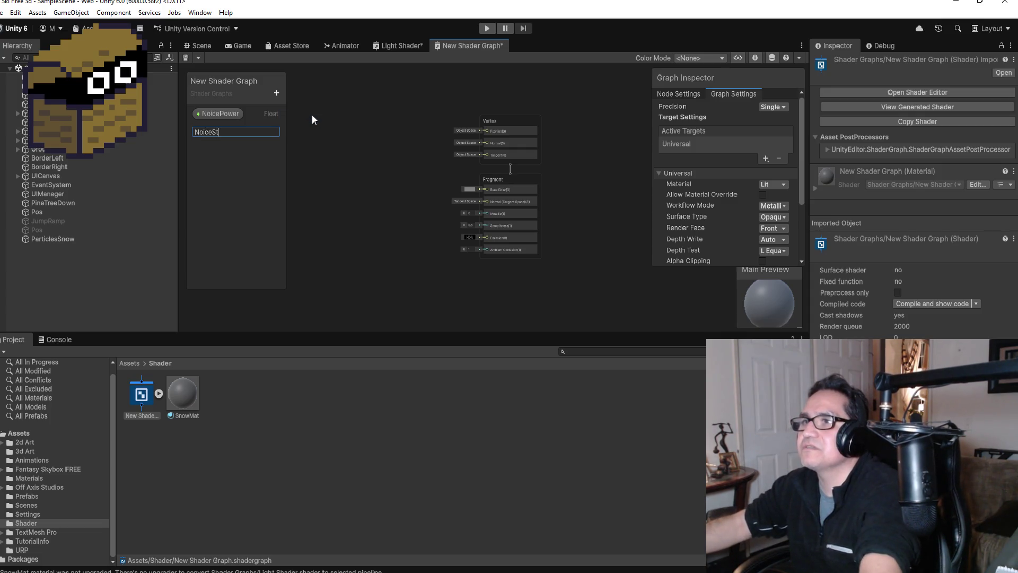
text(ren)
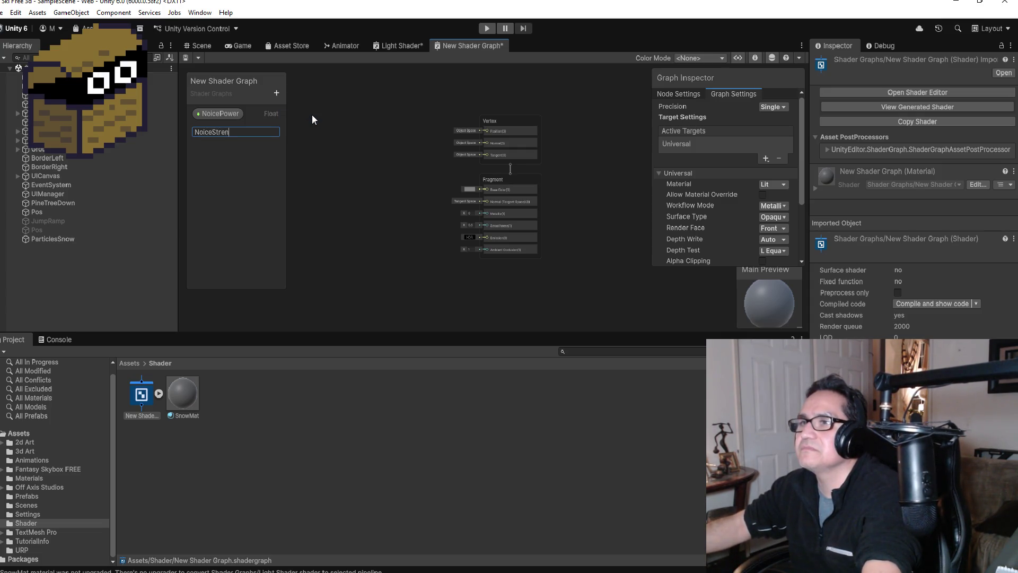
text(ght)
key(Return)
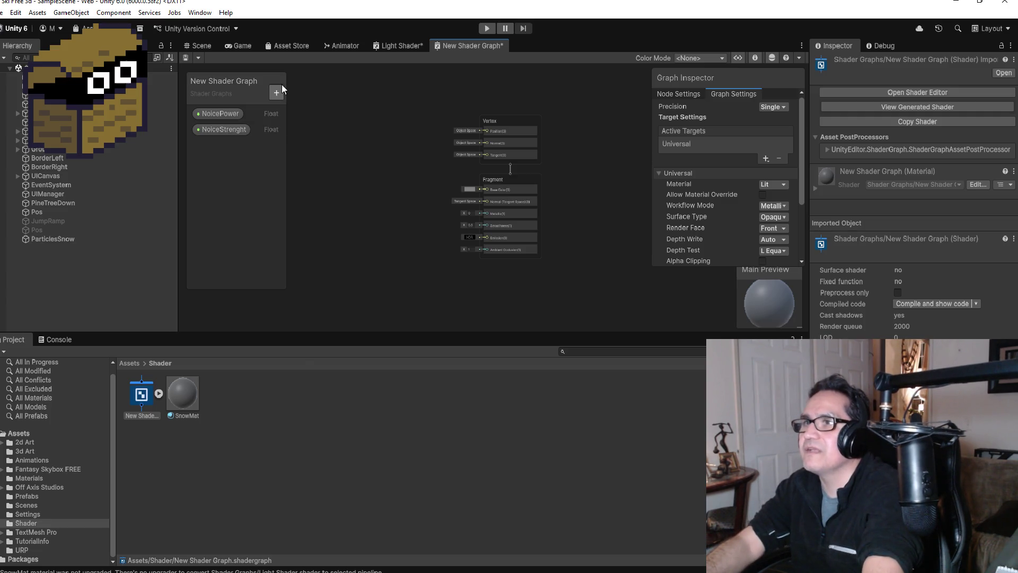
double_click(237, 129)
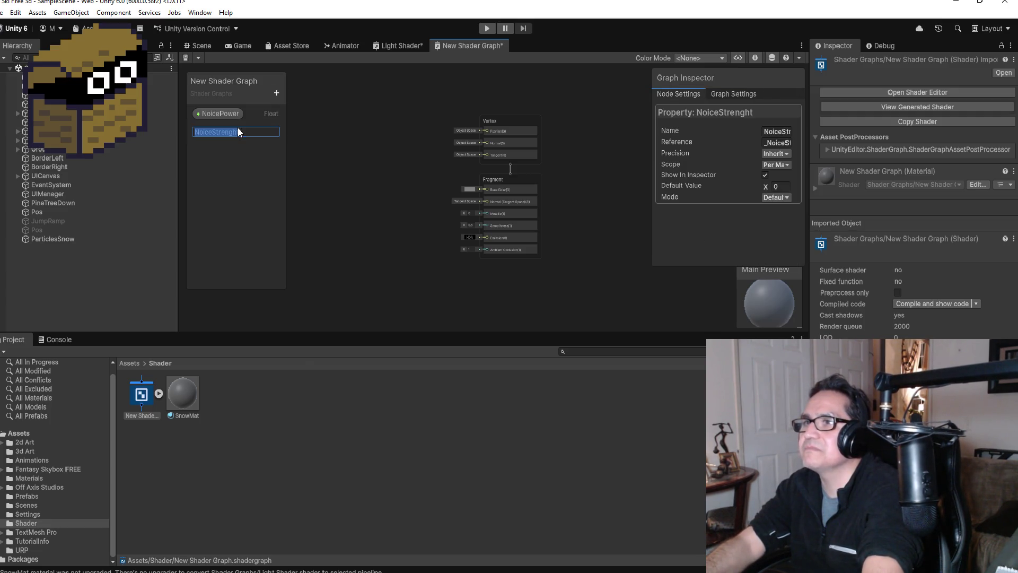
click(270, 132)
key(BackSpace)
key(BackSpace)
key(BackSpace)
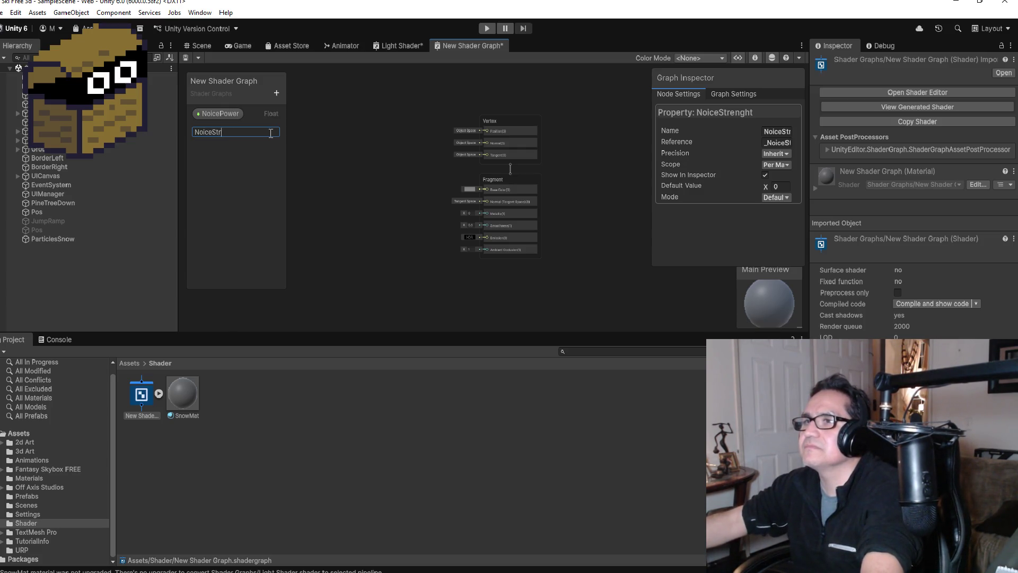
text(ght)
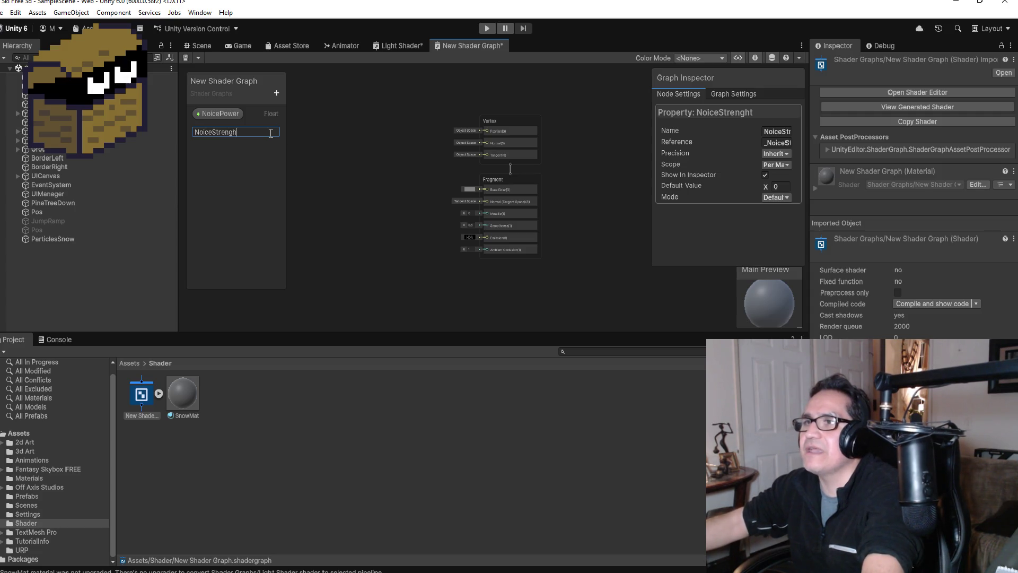
key(Return)
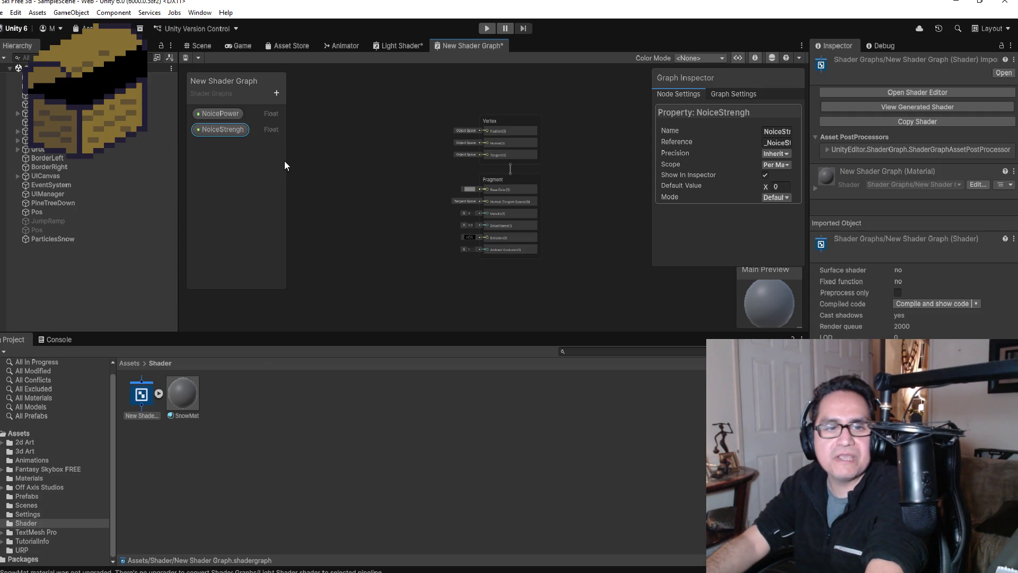
Add a third Float property and rename it NoiceScale.
click(276, 92)
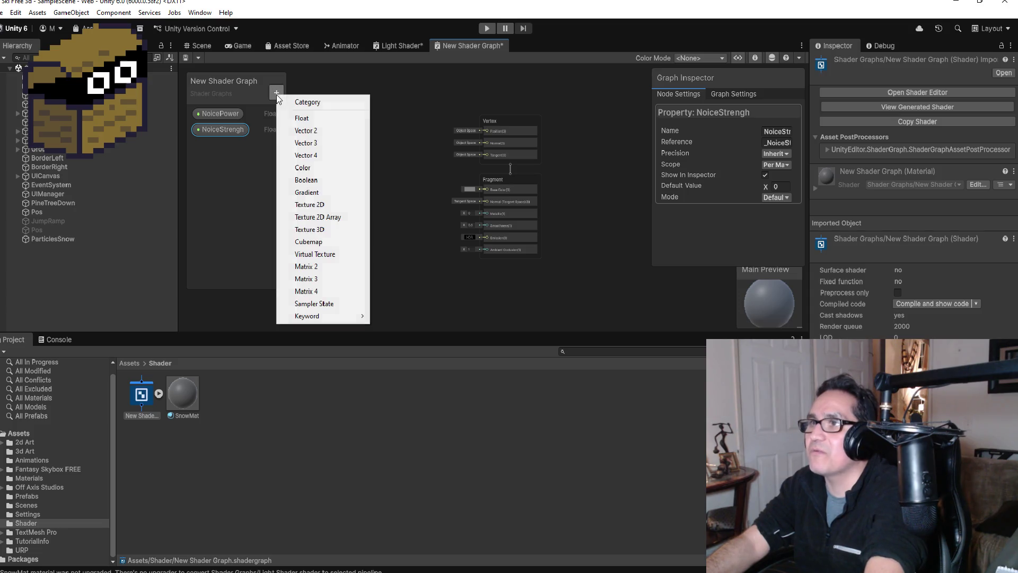
click(297, 118)
text(NoicePo)
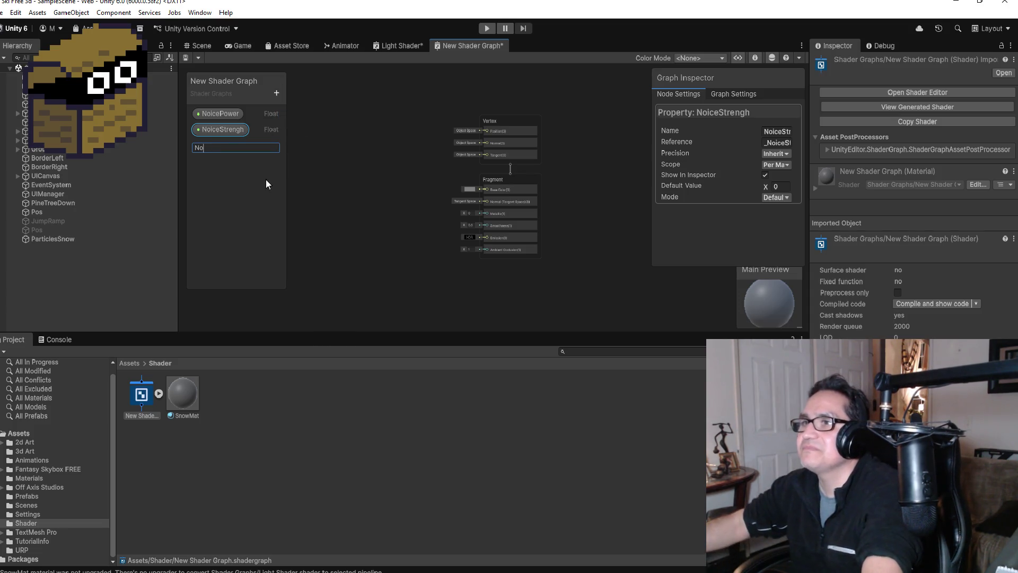
text(wer)
key(Return)
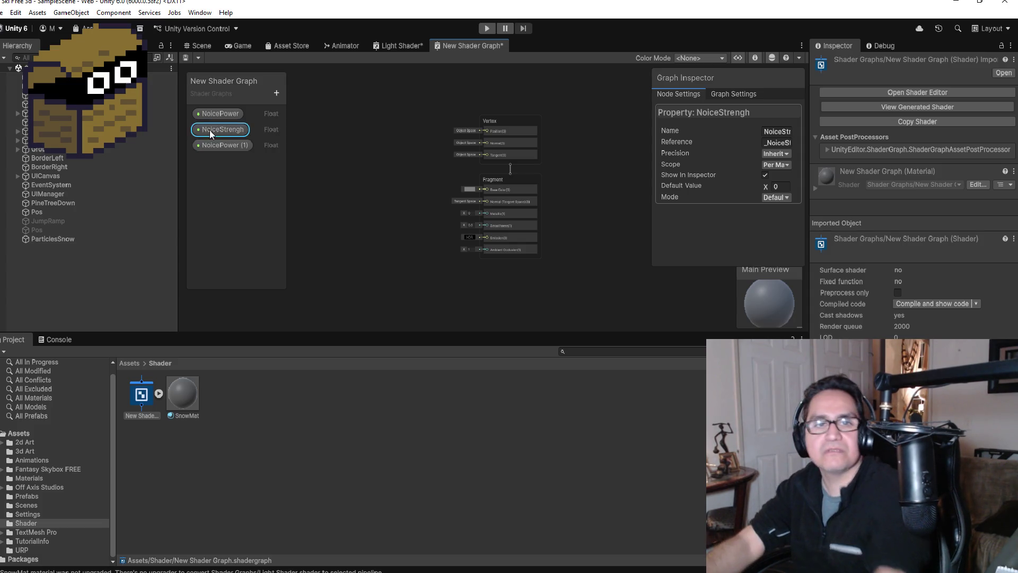
click(225, 146)
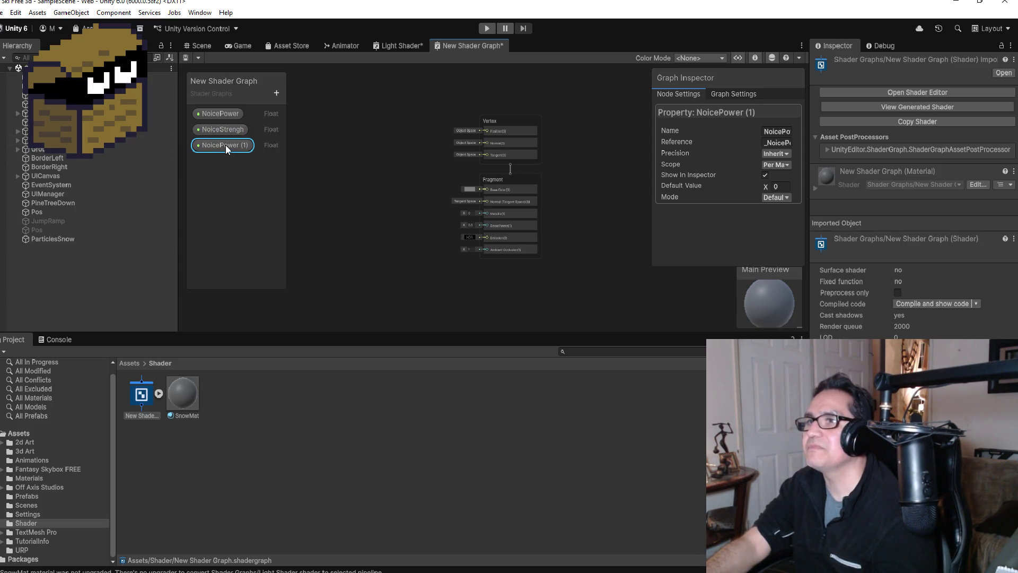
double_click(224, 145)
key(End)
key(BackSpace)
key(BackSpace)
key(BackSpace)
text(Scale)
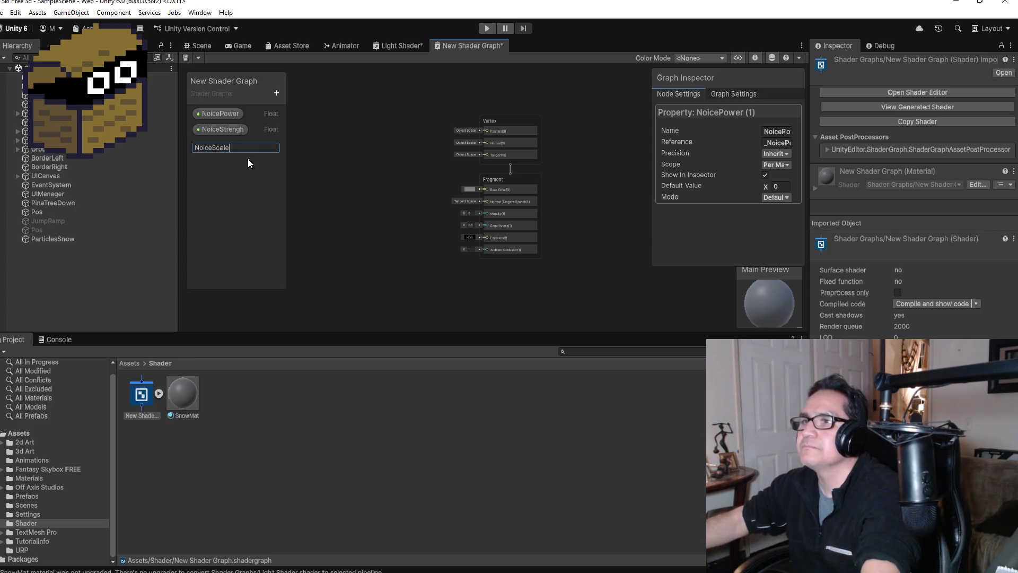
key(Return)
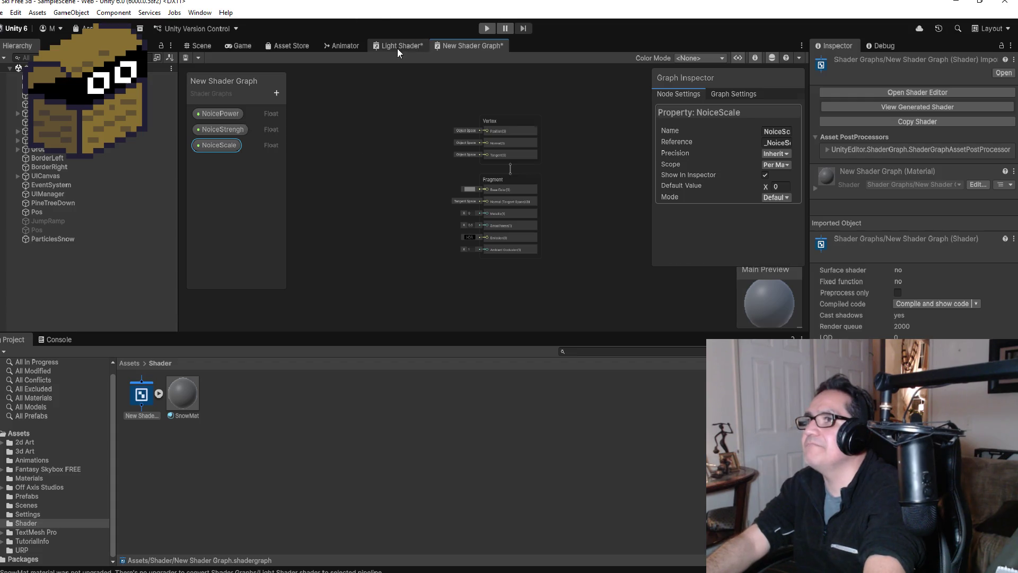
Switch to the Light Shader graph for comparison.
click(398, 48)
scroll(325, 147, up, 5)
scroll(329, 164, down, 6)
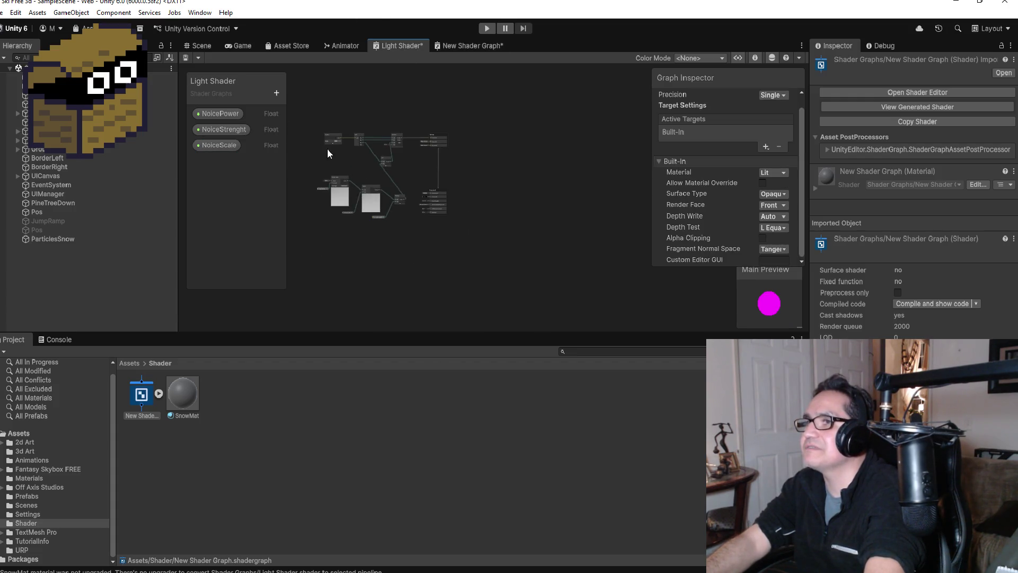
Copy all nodes from the Light Shader graph.
drag(475, 242, 476, 241)
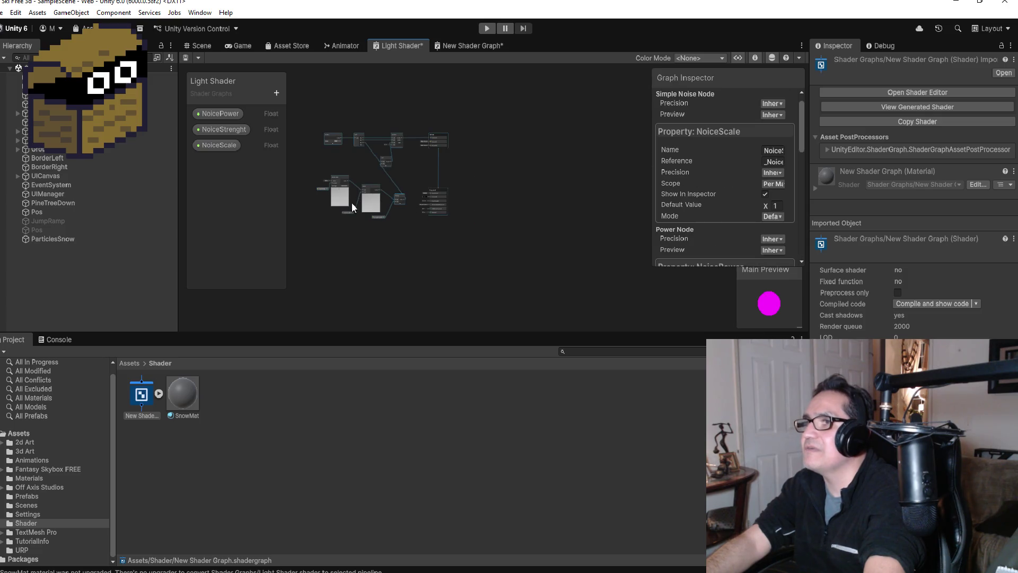
right_click(393, 142)
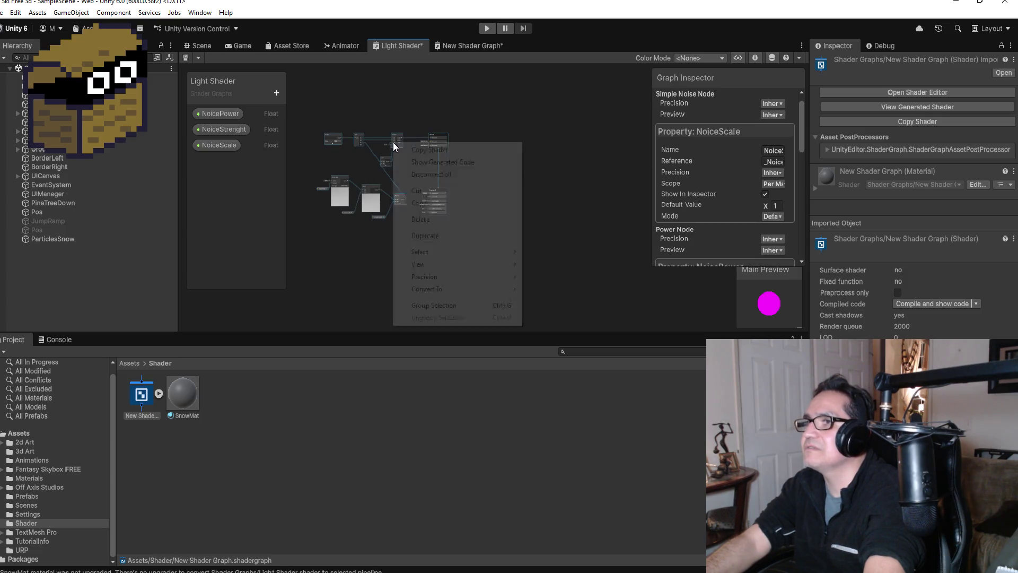
click(430, 206)
Rearrange New Shader Graph's Vertex/Fragment blocks and paste the copied noise nodes beside them.
click(448, 46)
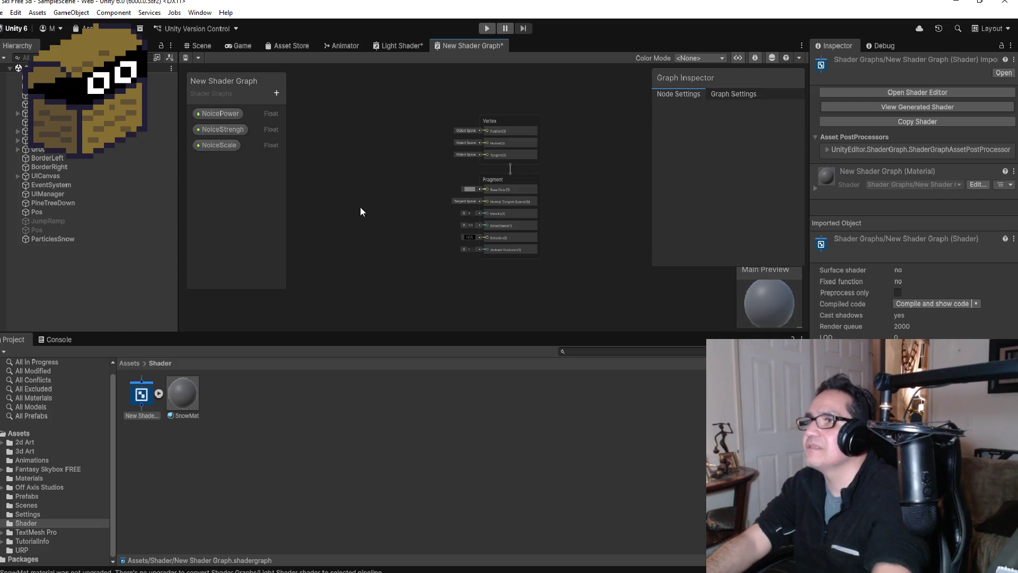
scroll(459, 208, down, 4)
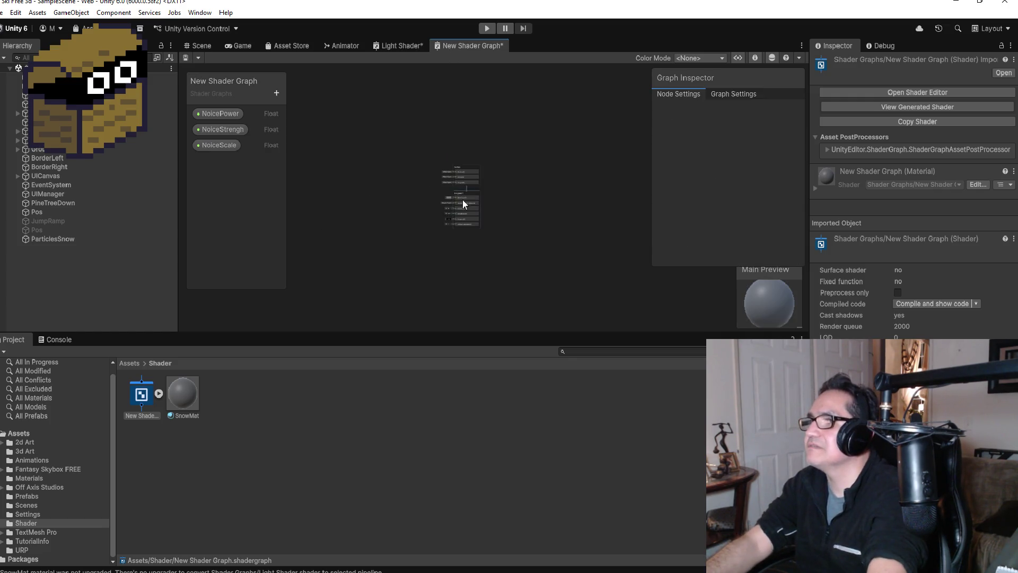
mouse_move(463, 171)
mouse_down()
mouse_move(542, 171)
mouse_move(524, 155)
mouse_up()
mouse_move(459, 192)
mouse_down()
mouse_move(536, 190)
mouse_move(523, 191)
mouse_up()
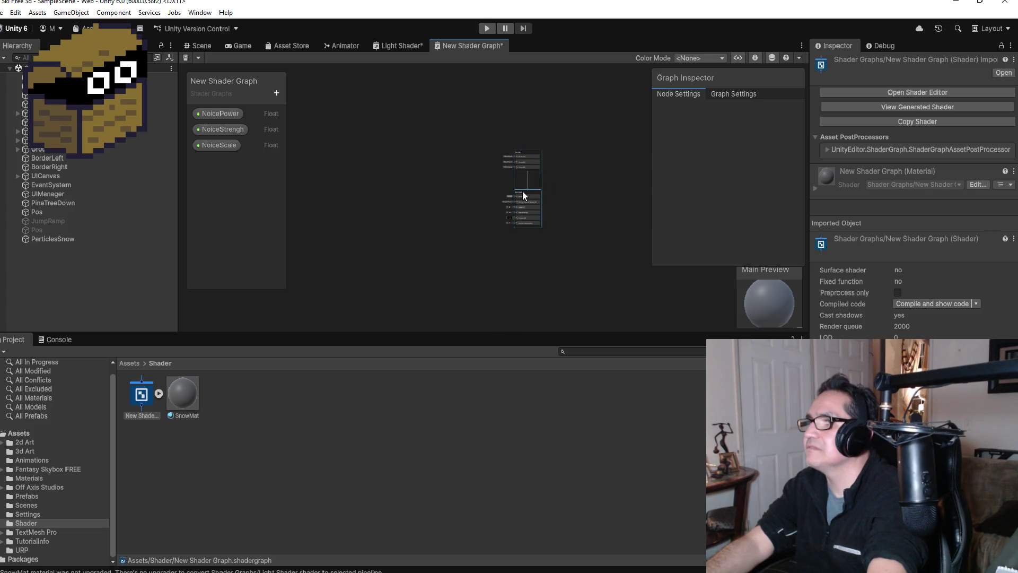
right_click(329, 170)
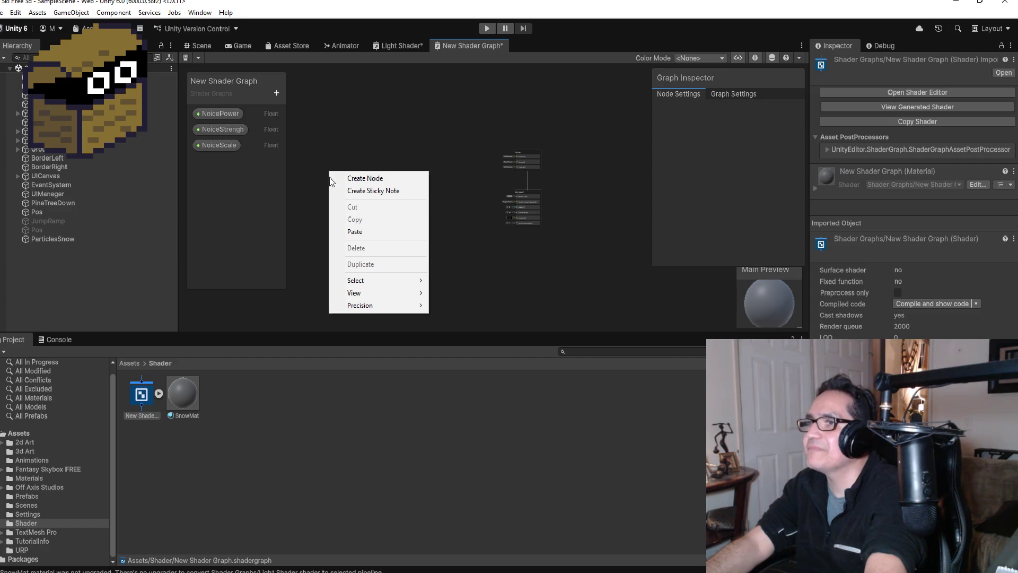
click(360, 233)
scroll(359, 151, down, 3)
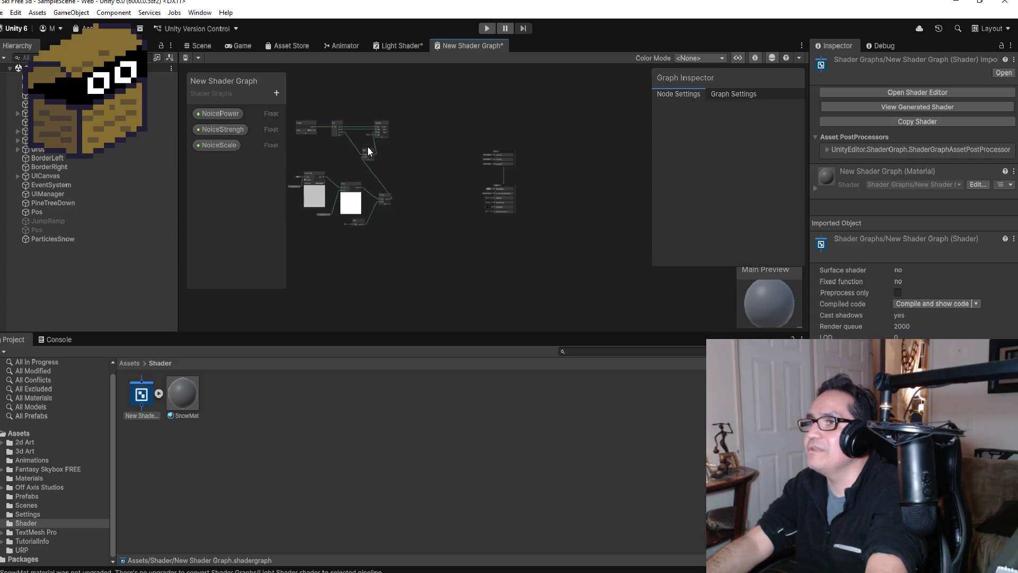
scroll(324, 164, up, 5)
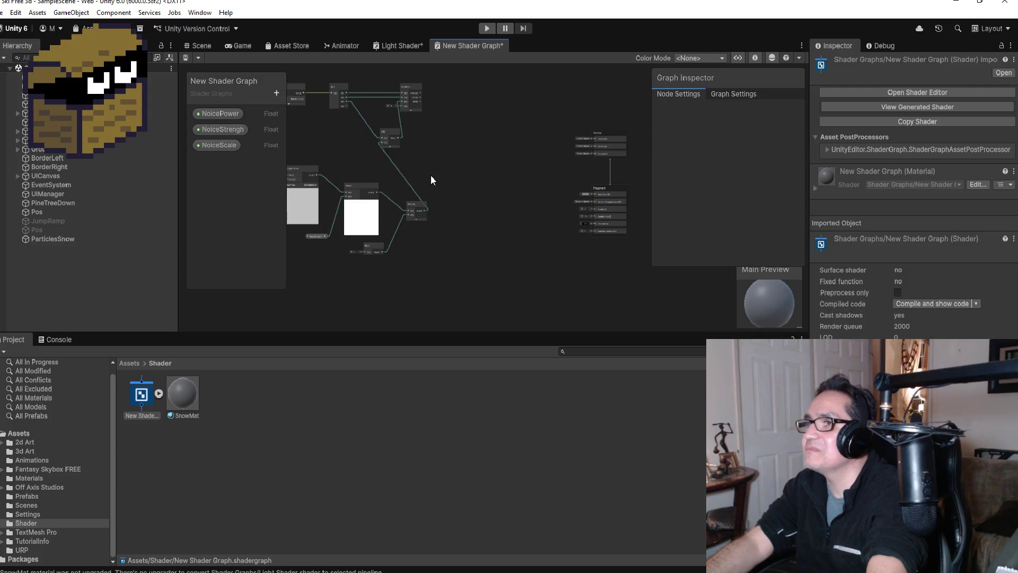
scroll(501, 191, down, 1)
scroll(556, 161, down, 2)
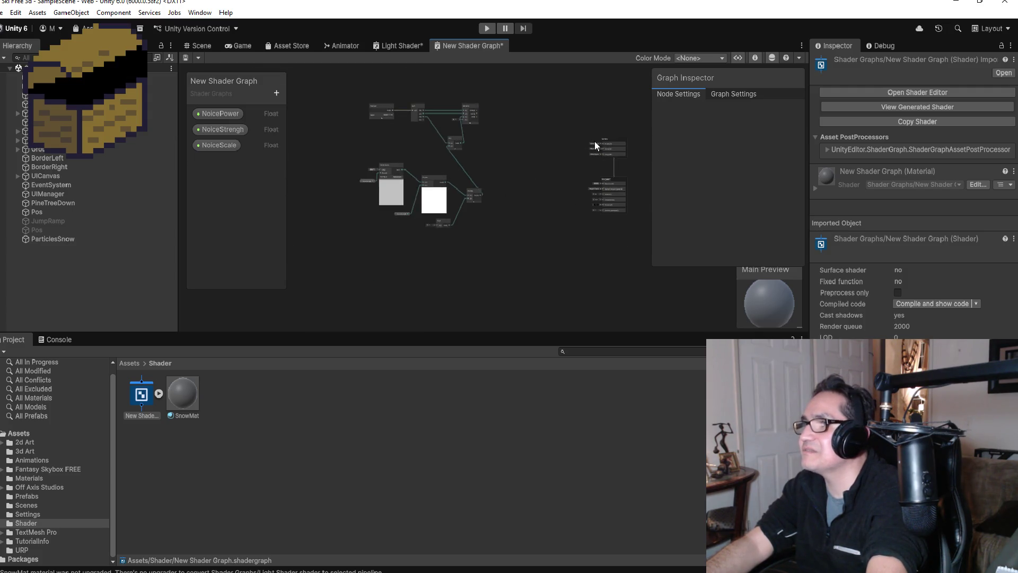
mouse_move(605, 142)
mouse_down()
mouse_move(535, 112)
mouse_move(523, 158)
mouse_up()
drag(604, 230, 514, 229)
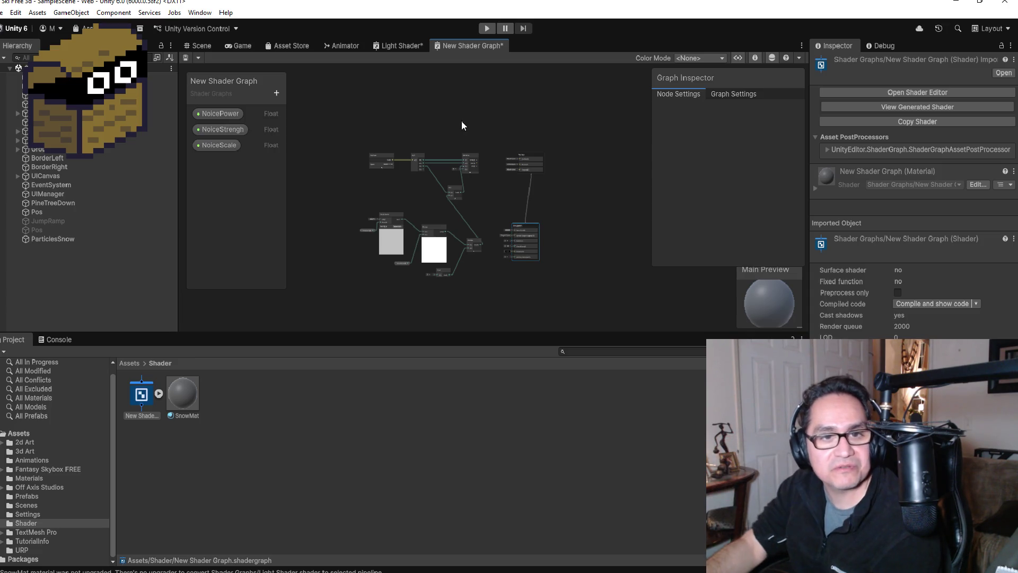
Wire Multiply into Base Color and Combine RGBA into Vertex Position.
scroll(471, 216, up, 5)
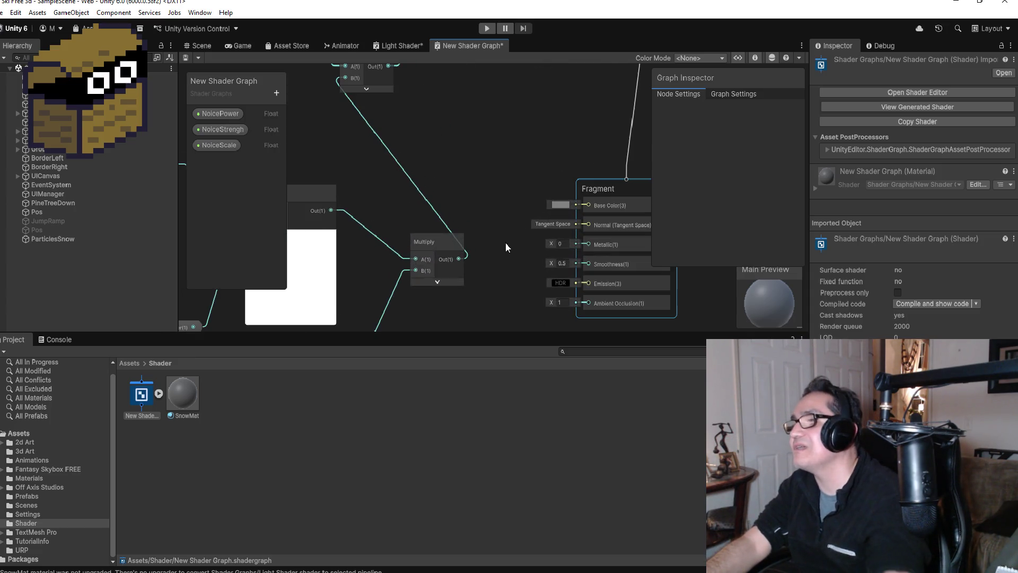
drag(459, 258, 582, 204)
scroll(507, 205, down, 5)
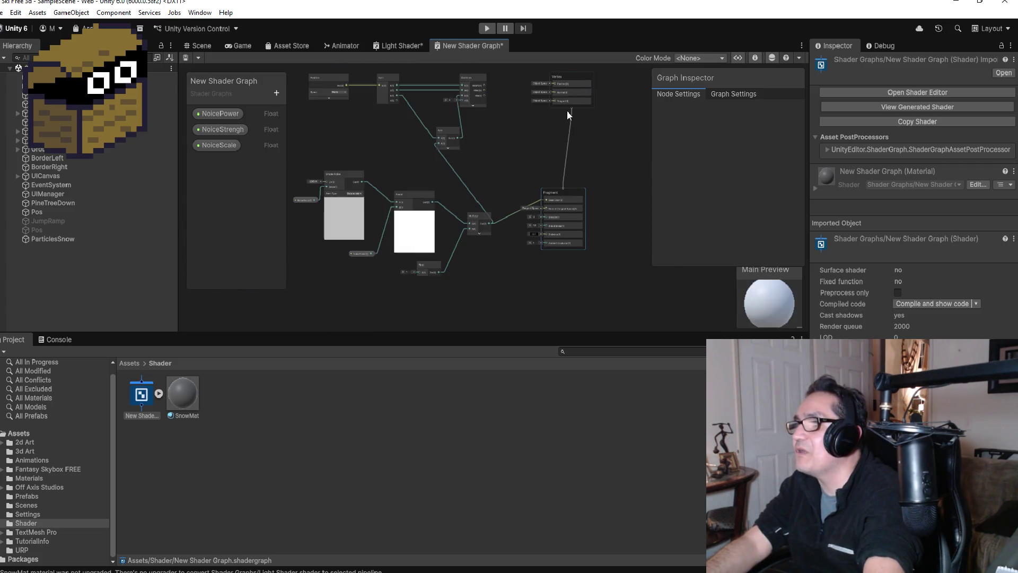
scroll(527, 97, up, 4)
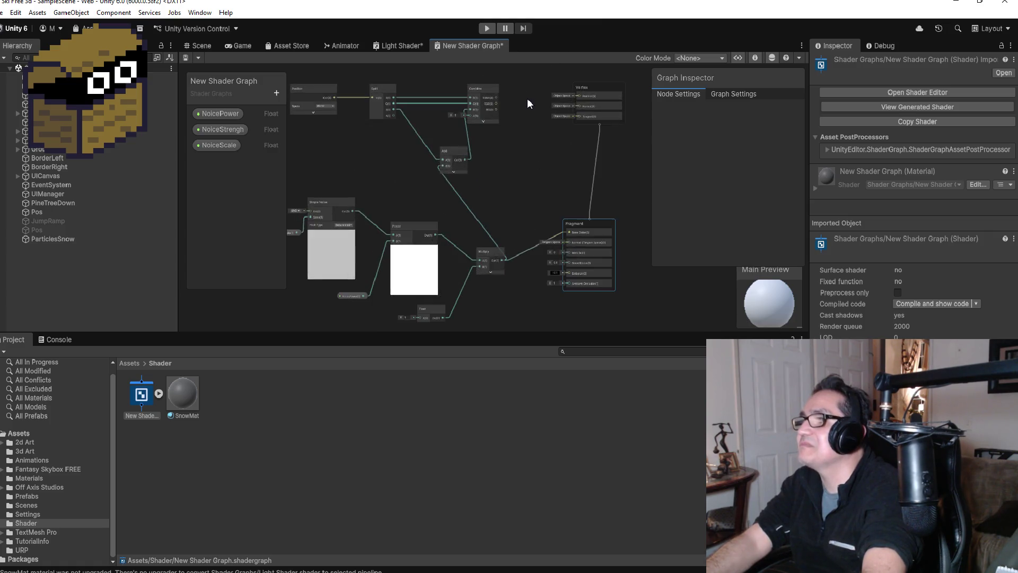
mouse_move(475, 94)
mouse_down()
mouse_move(600, 134)
mouse_move(605, 167)
mouse_up()
scroll(554, 253, down, 5)
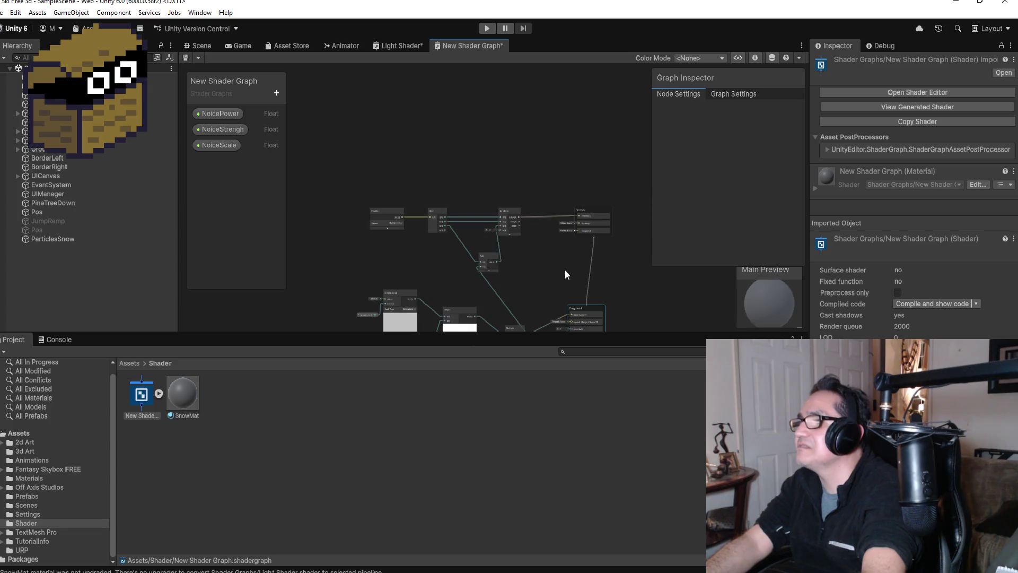
scroll(561, 298, up, 2)
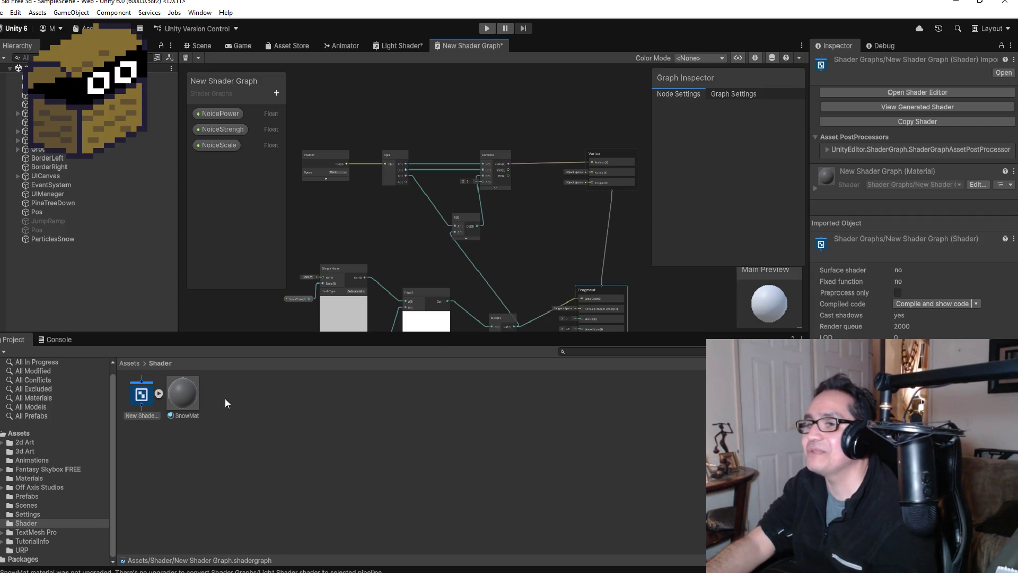
Close the Light Shader graph tab, saving its changes.
click(133, 363)
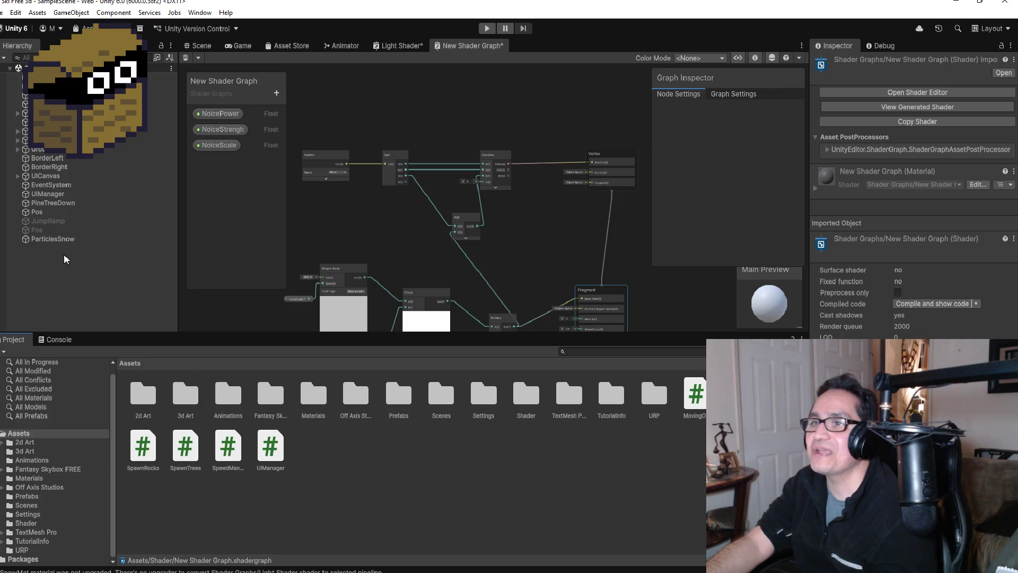
click(406, 47)
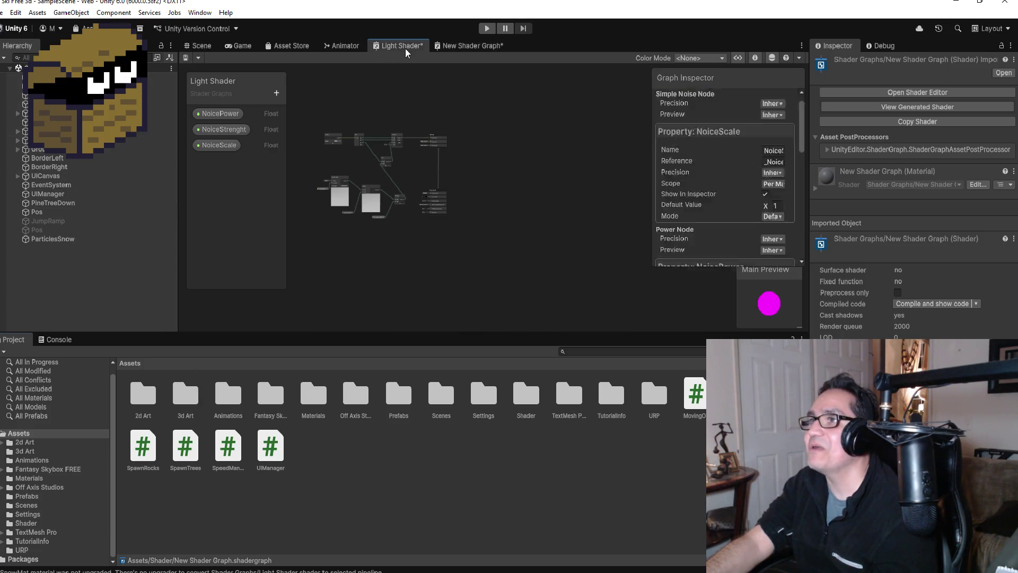
right_click(412, 51)
click(445, 69)
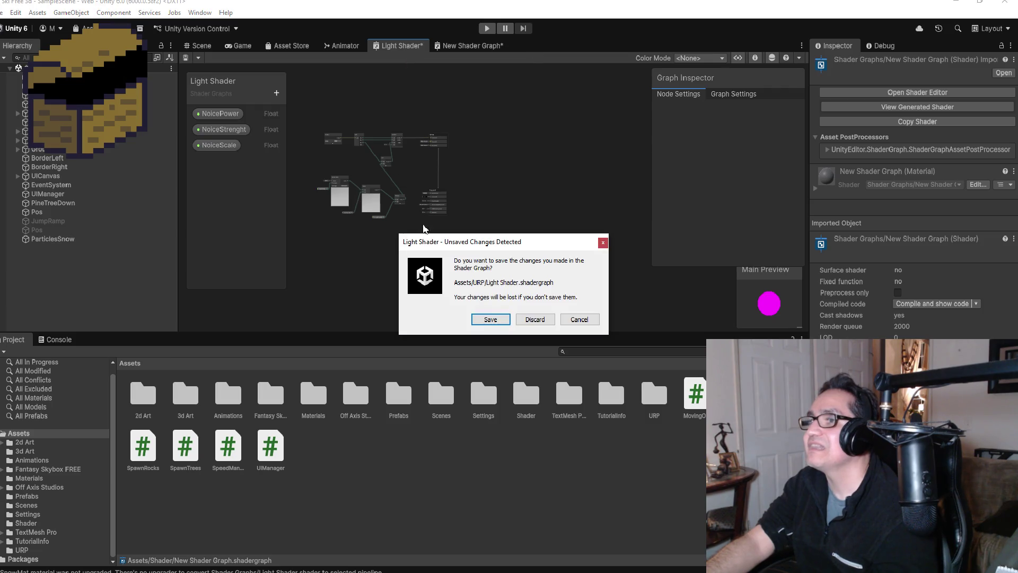
click(490, 320)
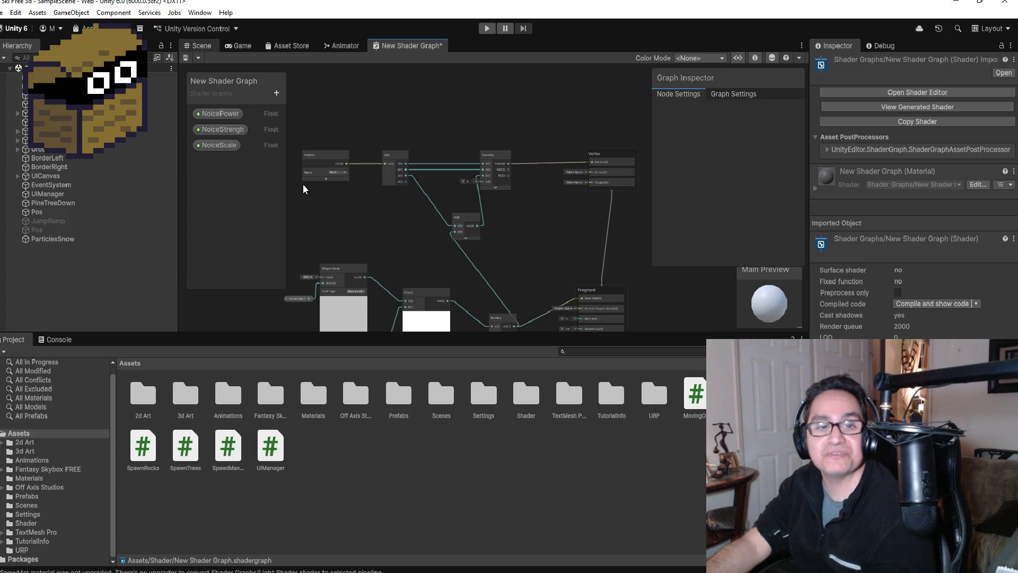
Apply SnowMat from the Shader folder to the ground plane in the scene.
key(ctrl+1)
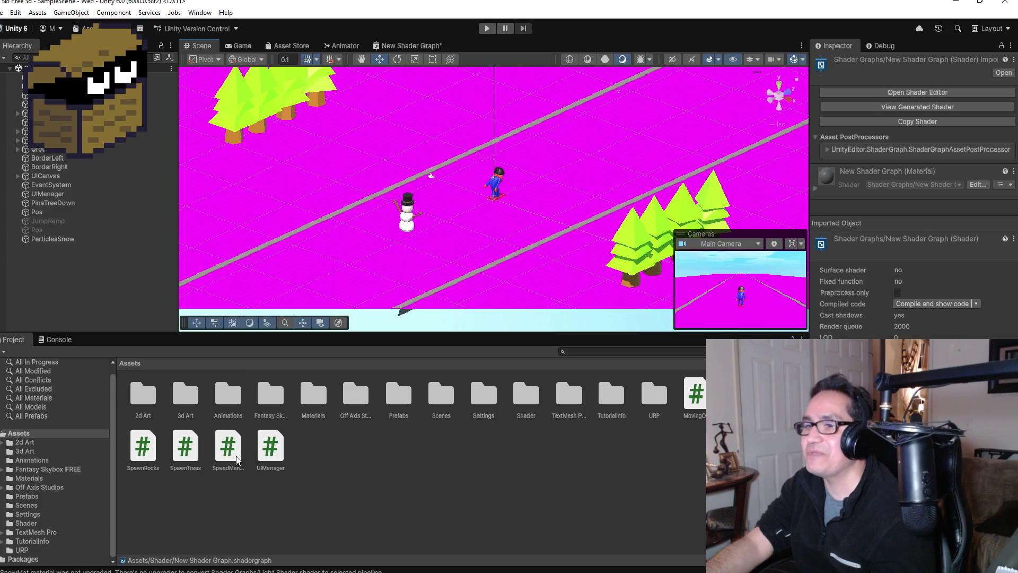
double_click(531, 402)
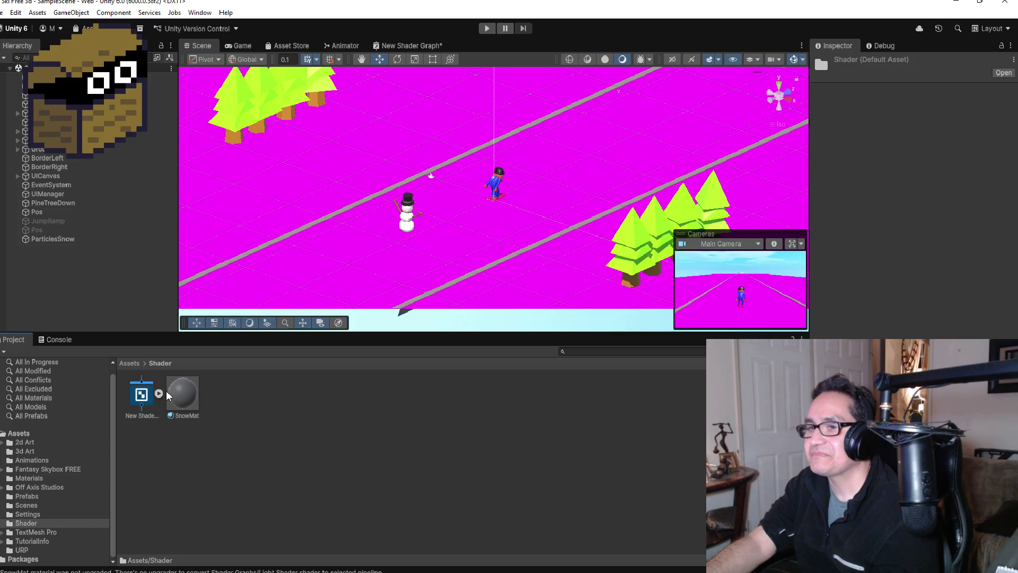
mouse_move(183, 391)
mouse_down()
mouse_move(283, 262)
mouse_move(314, 260)
mouse_move(274, 412)
mouse_up()
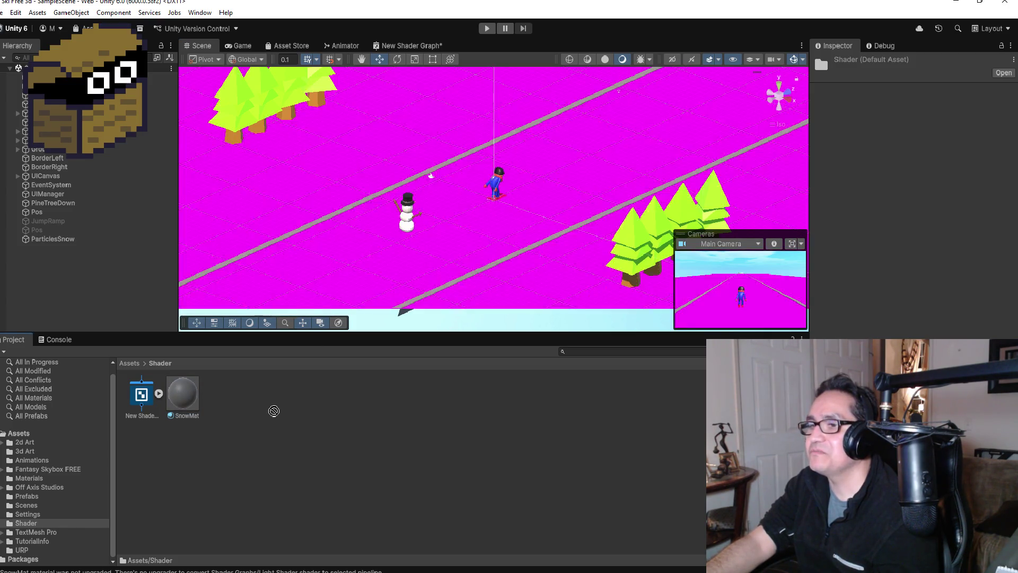
mouse_move(158, 392)
mouse_down()
mouse_move(142, 395)
mouse_move(315, 273)
mouse_up()
drag(182, 394, 308, 277)
Reopen New Shader Graph for editing.
scroll(461, 225, down, 10)
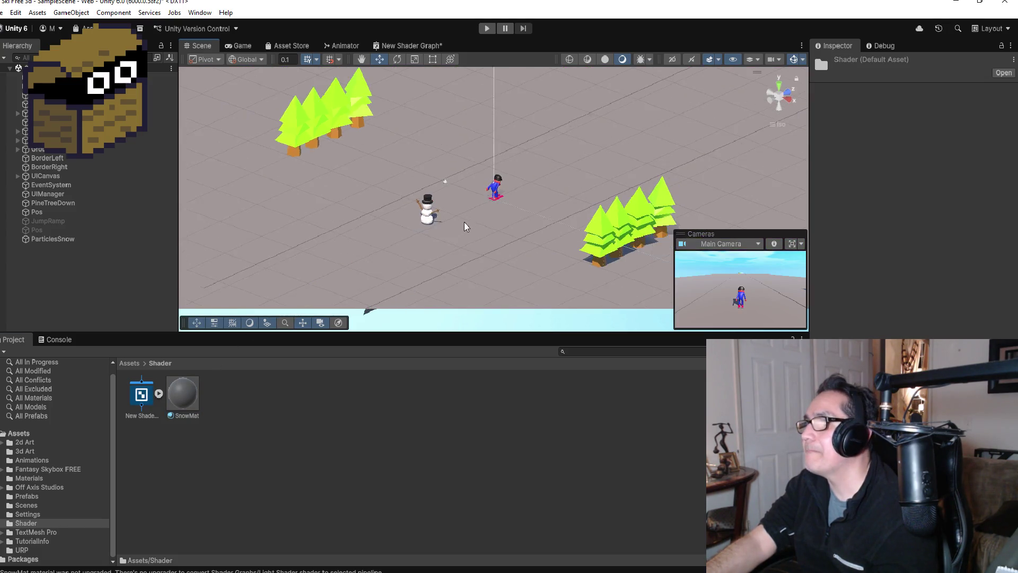
scroll(538, 206, down, 2)
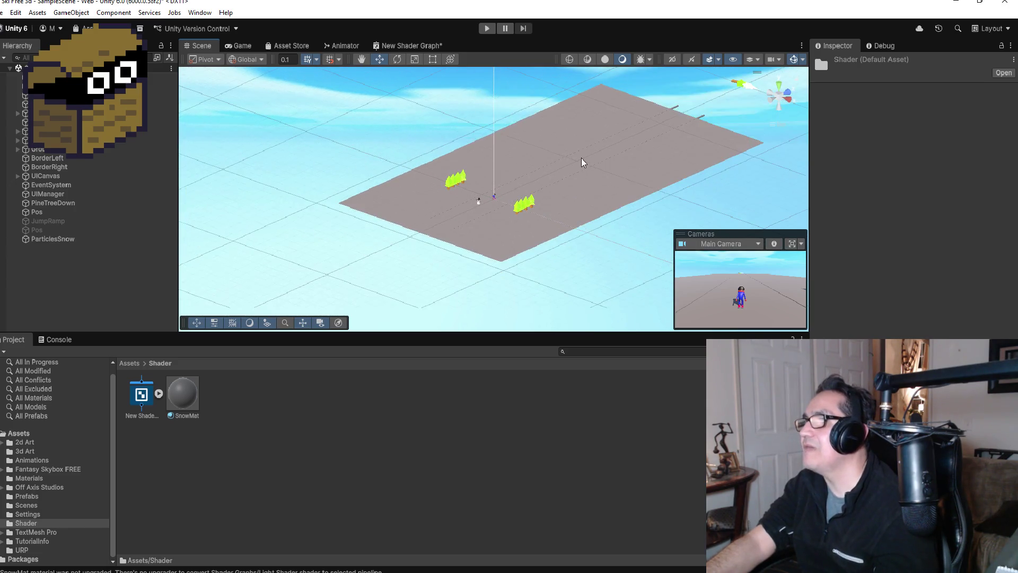
scroll(583, 159, up, 5)
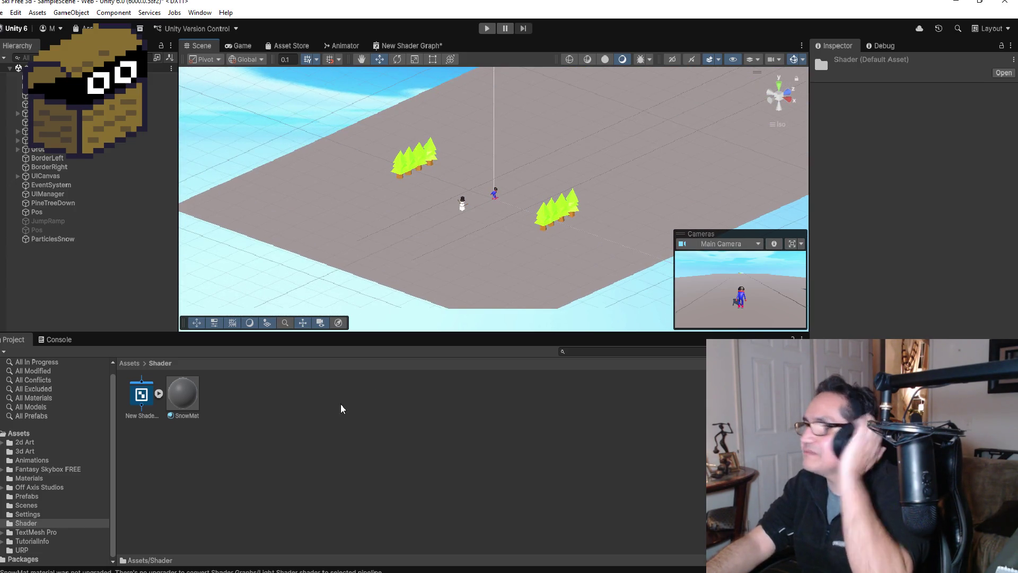
double_click(141, 395)
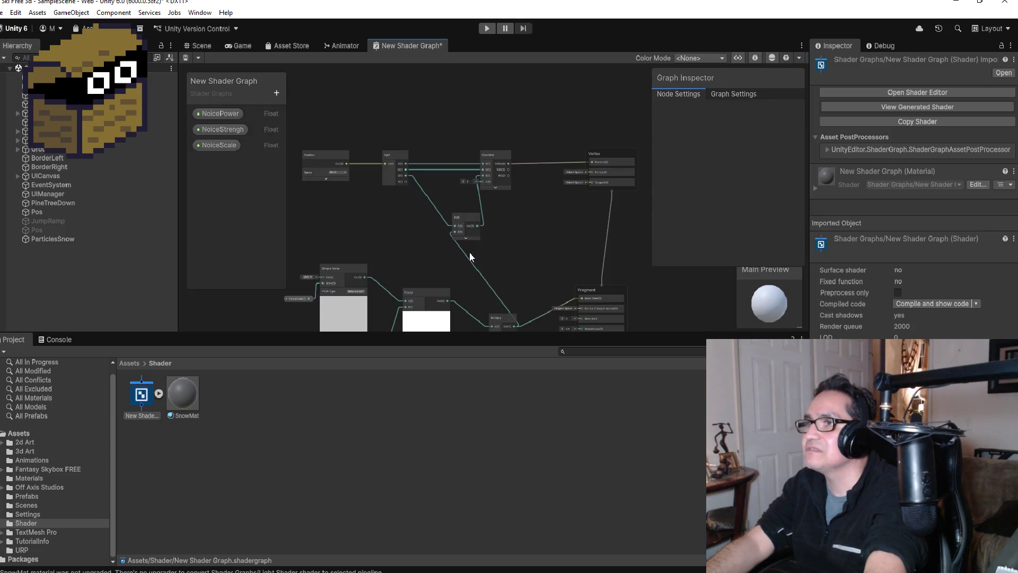
Set the NoiceScale and NoicePower default values to 1.
scroll(323, 164, up, 3)
click(228, 113)
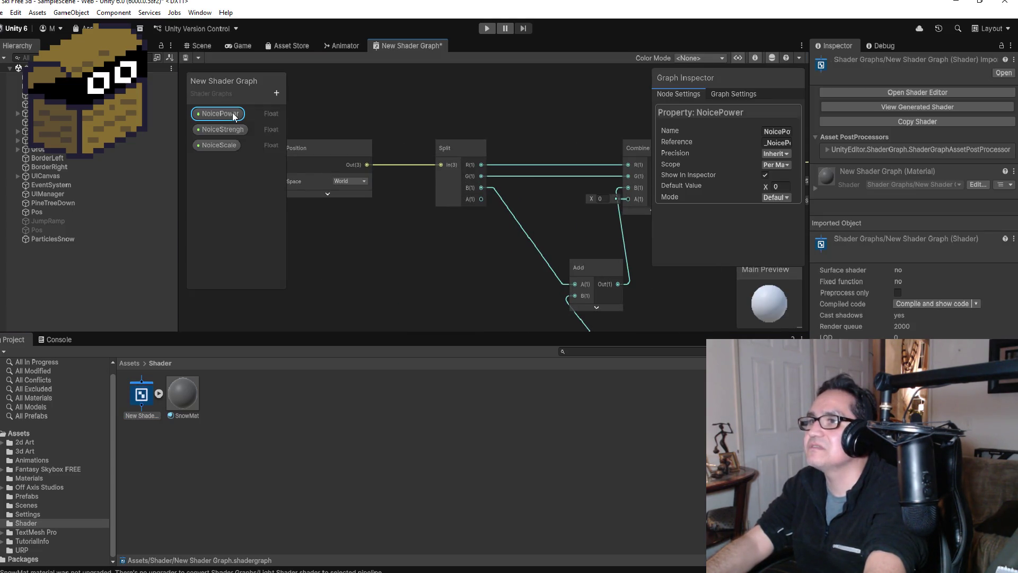
scroll(400, 220, down, 5)
scroll(387, 276, up, 5)
scroll(455, 209, up, 3)
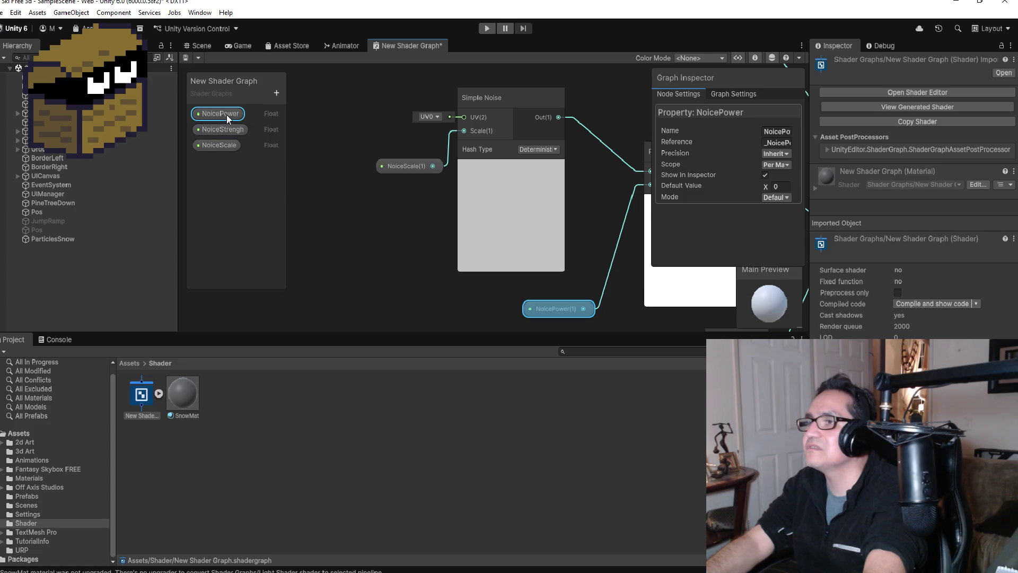
click(420, 167)
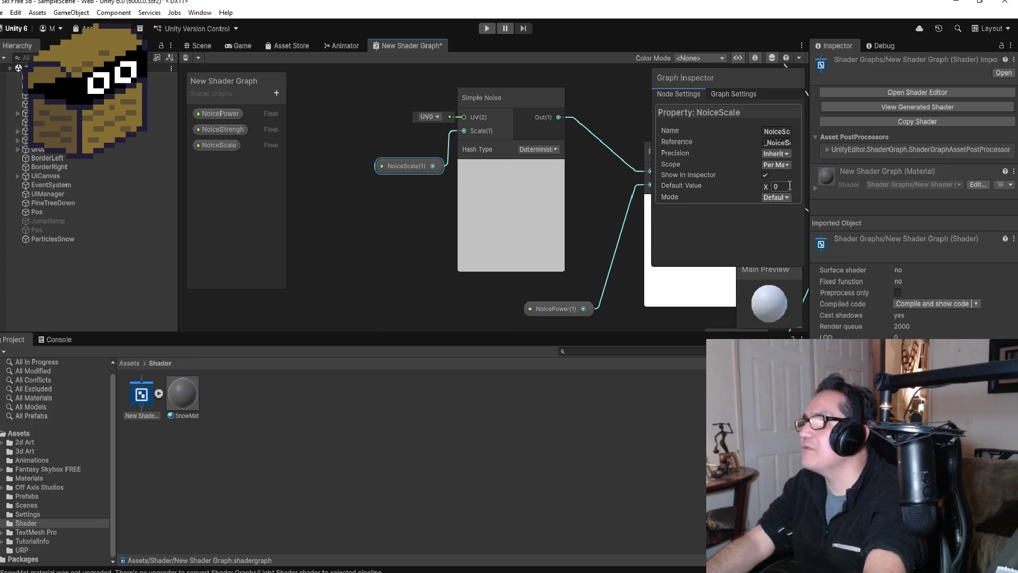
click(781, 187)
text(1)
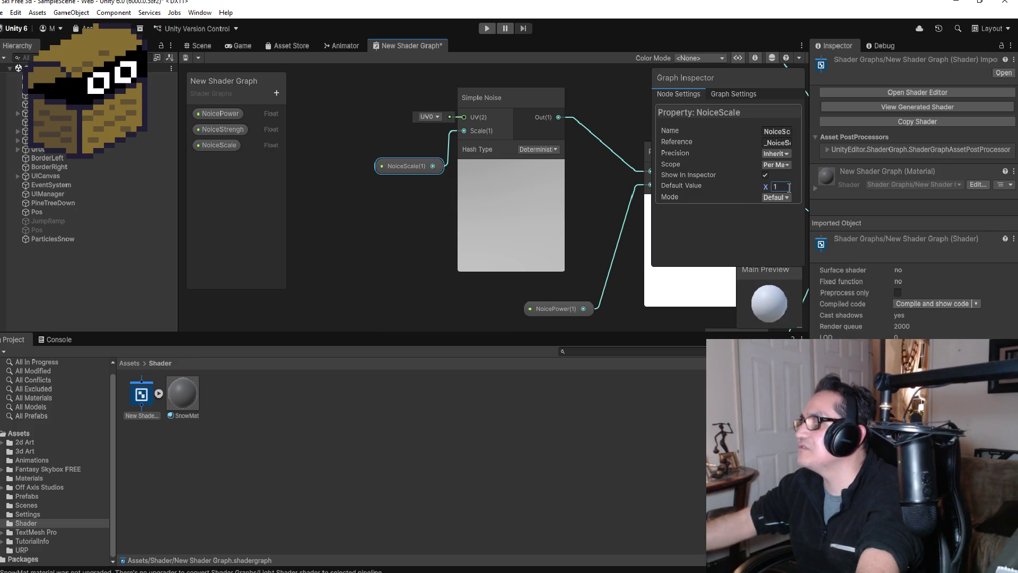
click(557, 309)
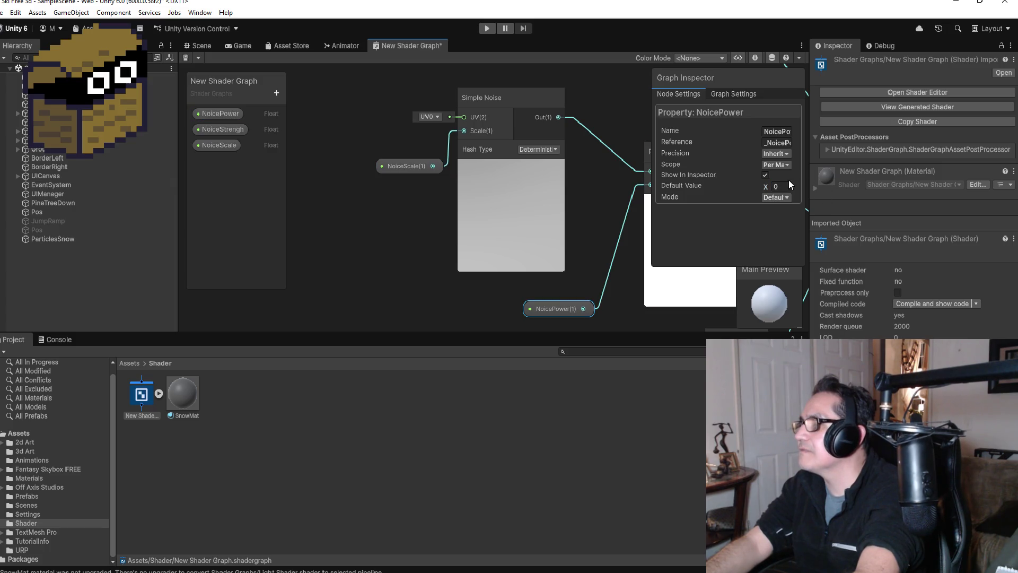
text(1)
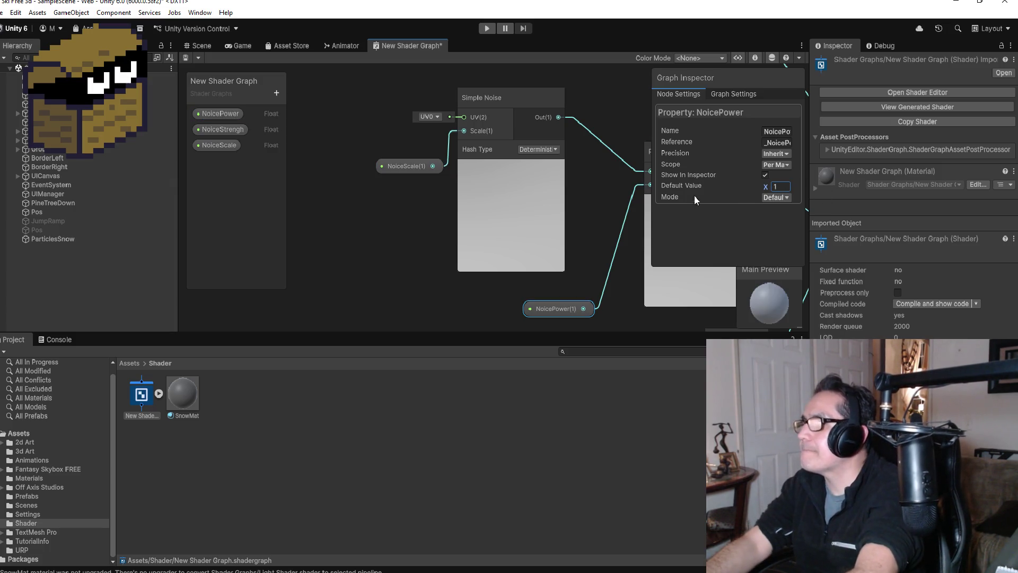
Delete the constant Float node feeding Multiply.
scroll(648, 259, down, 2)
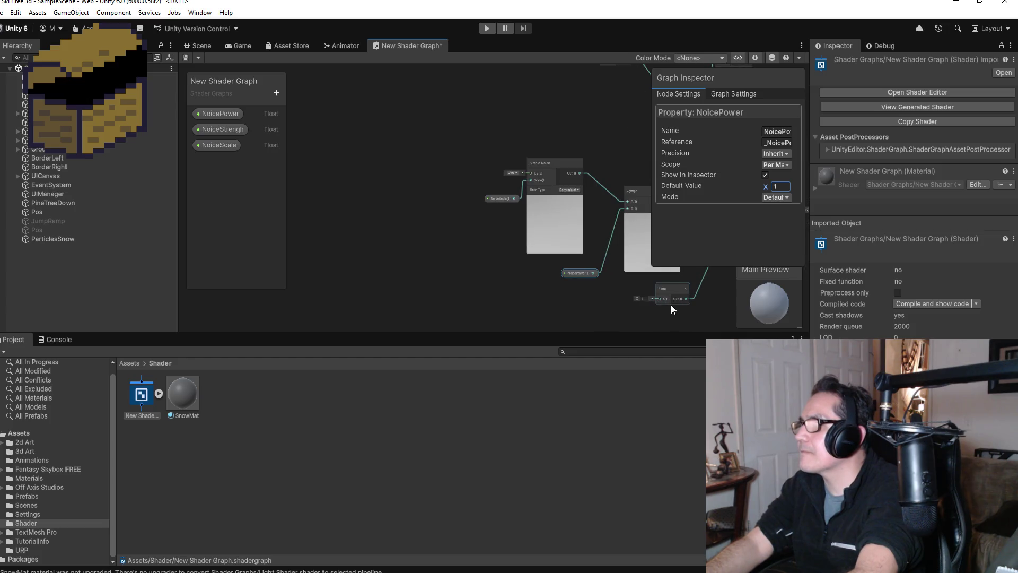
scroll(648, 302, down, 3)
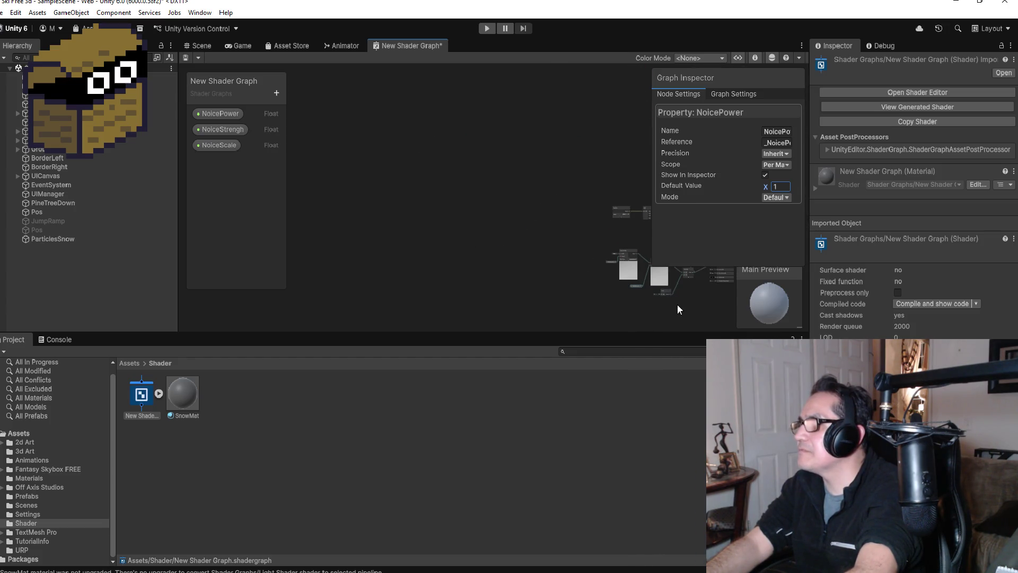
scroll(661, 258, up, 4)
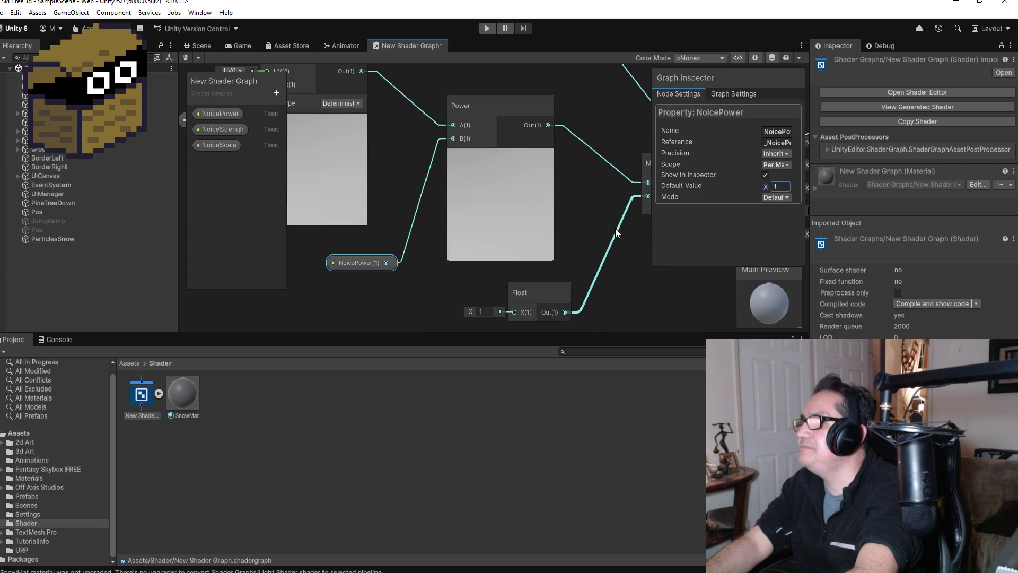
click(542, 293)
scroll(546, 290, down, 3)
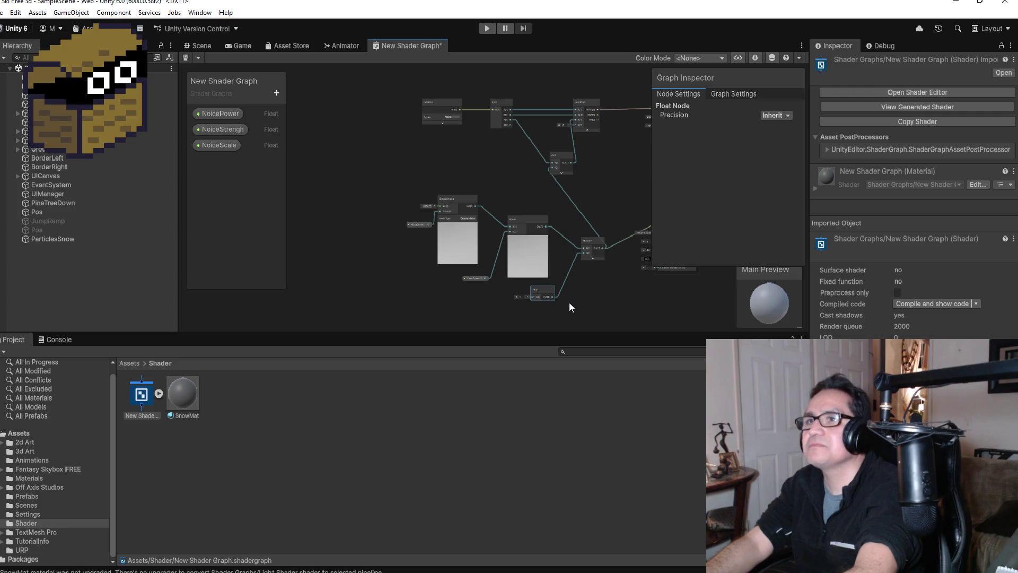
scroll(569, 302, up, 2)
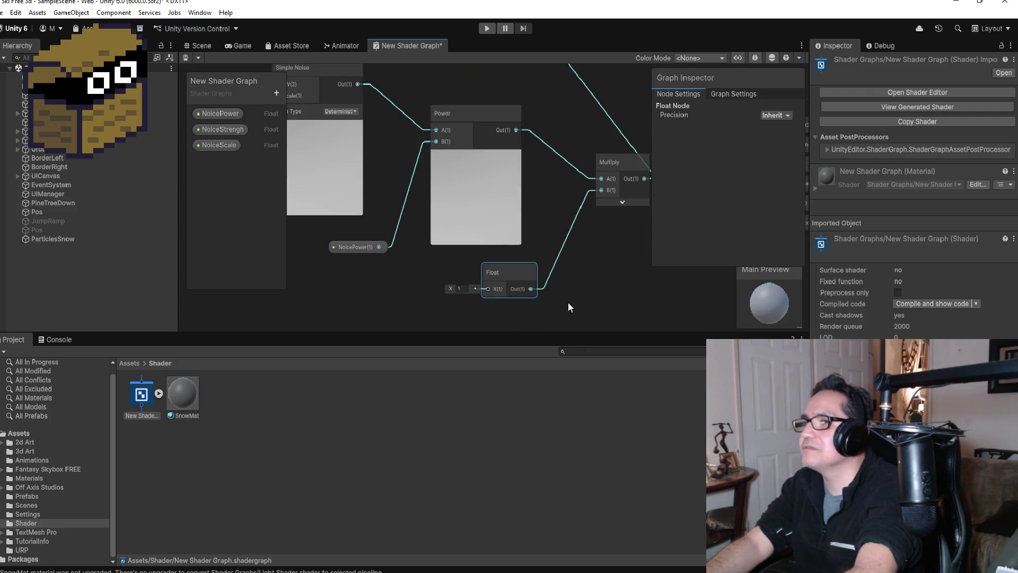
scroll(562, 306, down, 3)
scroll(475, 279, up, 2)
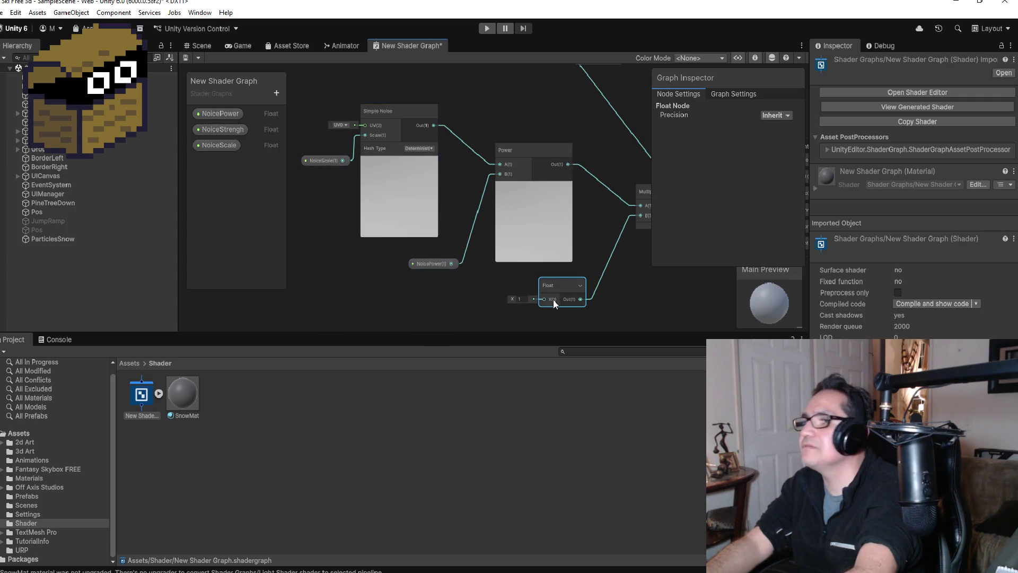
key(Delete)
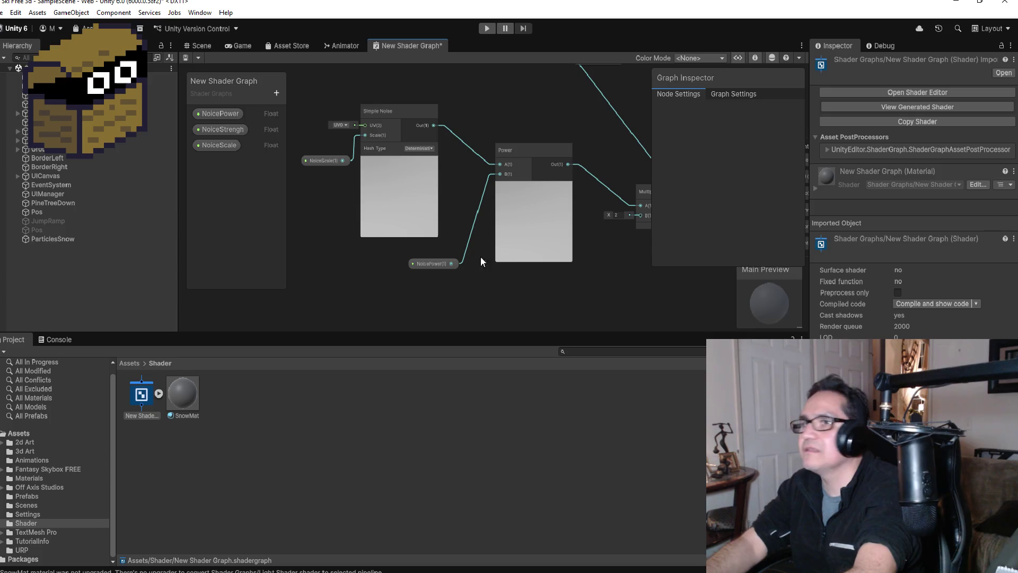
Wire NoiceStrengh into Multiply's B input and set its default value to 1.
click(221, 130)
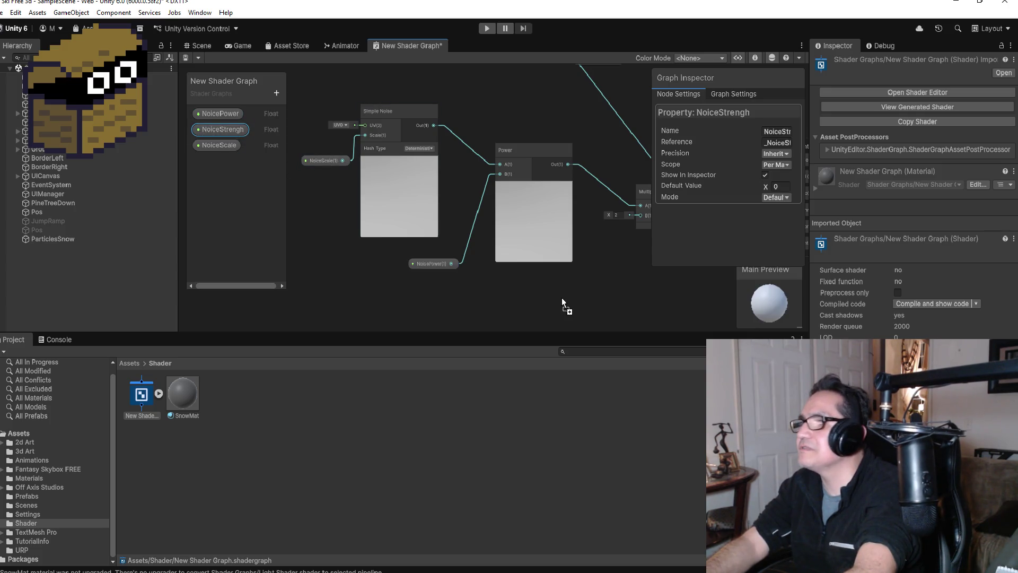
mouse_move(561, 293)
mouse_down()
mouse_move(610, 295)
mouse_move(624, 210)
mouse_move(638, 209)
mouse_up()
click(594, 291)
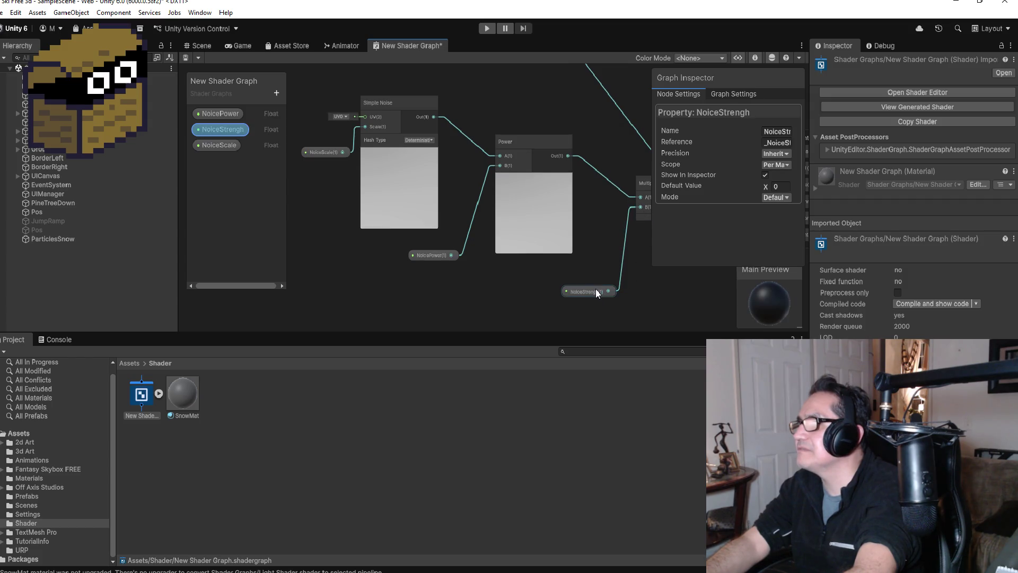
click(783, 186)
text(1)
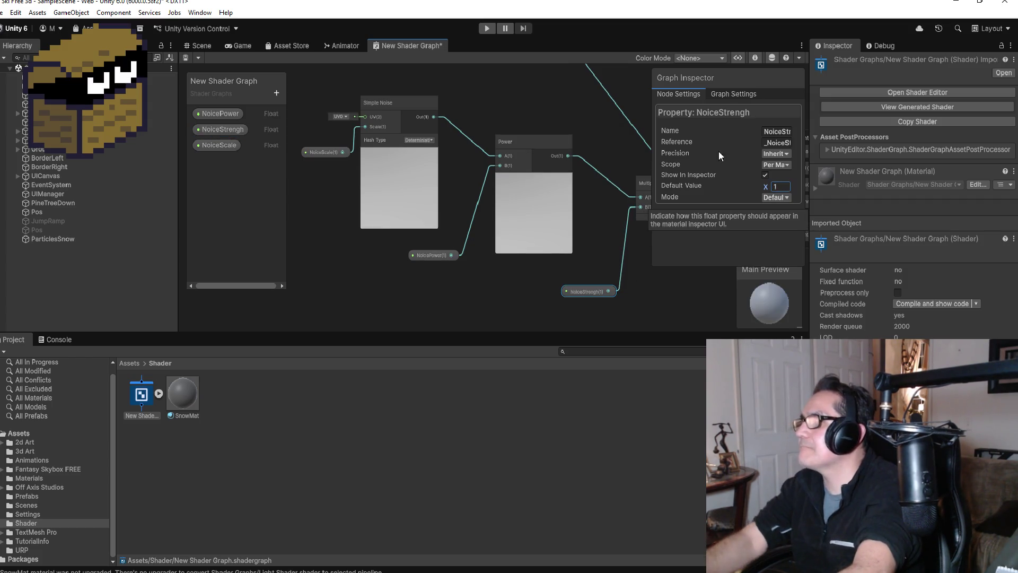
click(202, 45)
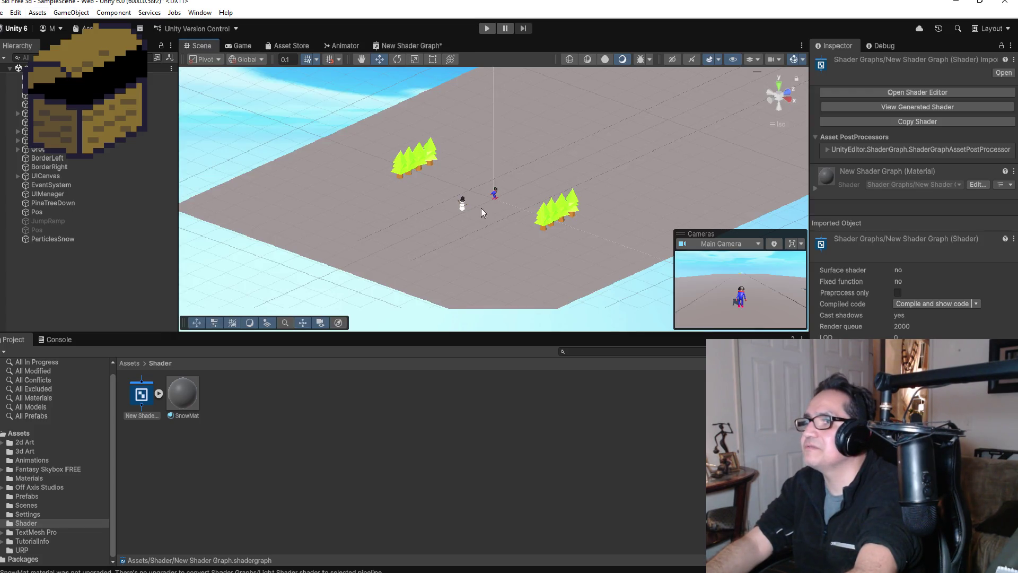
Orbit the scene and select Plane_Snow to check its SnowMat Mesh Renderer material.
scroll(543, 206, up, 3)
mouse_move(488, 243)
mouse_down()
mouse_move(636, 184)
mouse_move(511, 198)
mouse_up()
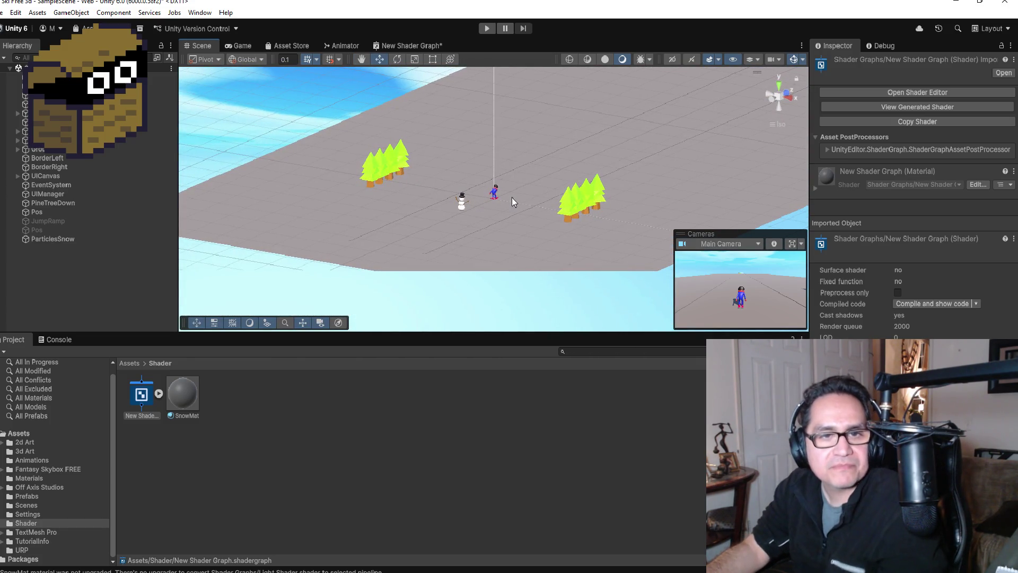
scroll(599, 127, up, 2)
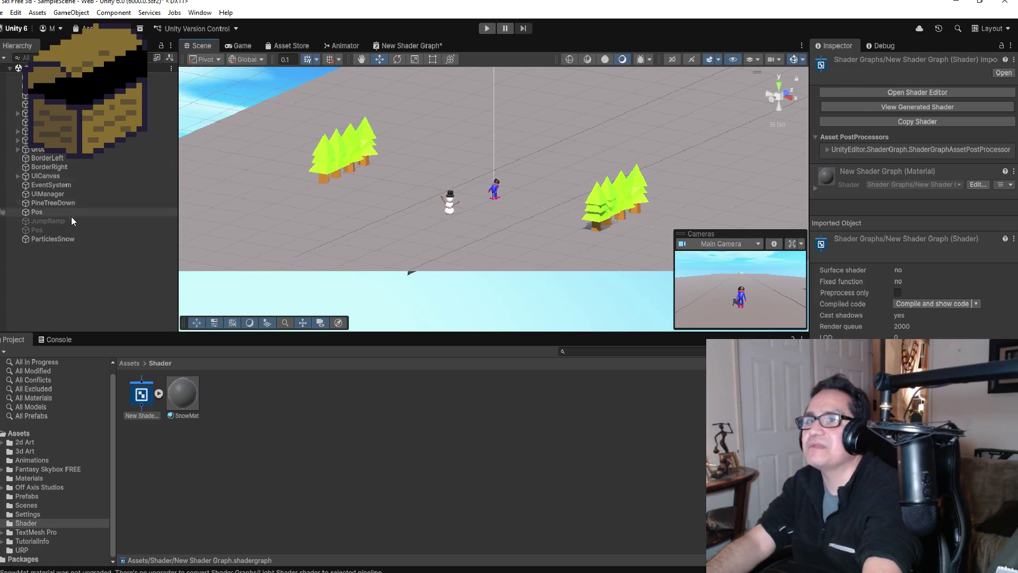
click(159, 131)
click(498, 139)
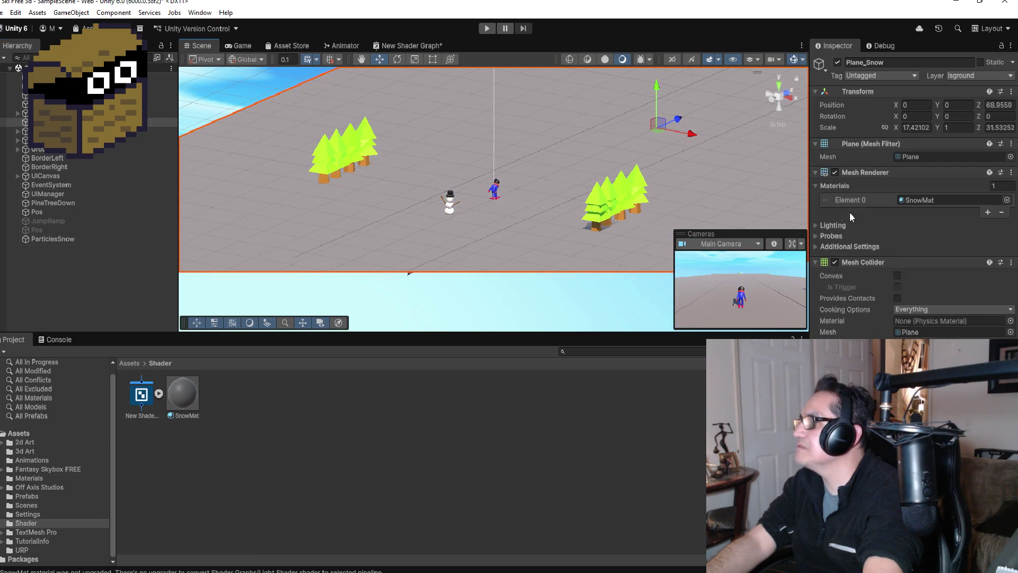
Drag the shader graph's embedded New Shader Graph material onto Plane_Snow.
click(159, 395)
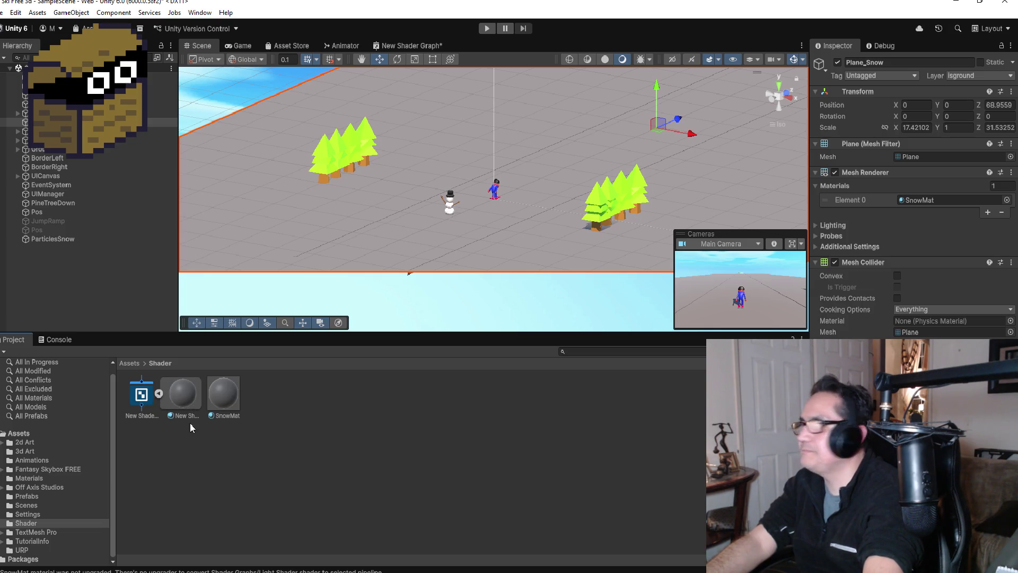
mouse_move(183, 407)
mouse_down()
mouse_move(520, 252)
mouse_move(530, 278)
mouse_move(531, 265)
mouse_up()
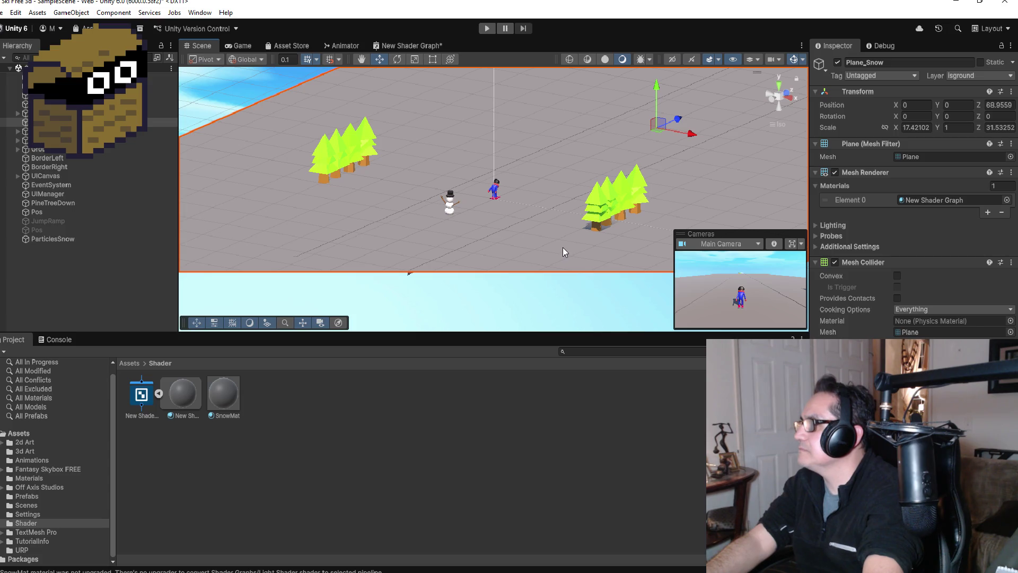
scroll(560, 246, down, 2)
scroll(573, 193, down, 3)
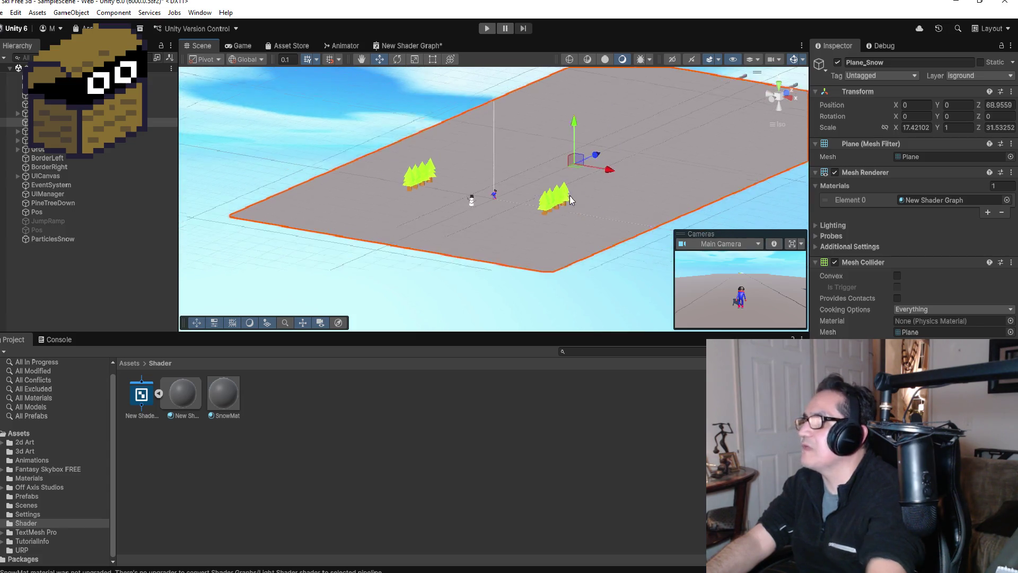
scroll(567, 197, up, 3)
mouse_move(566, 197)
mouse_down()
mouse_move(507, 182)
mouse_move(569, 189)
mouse_up()
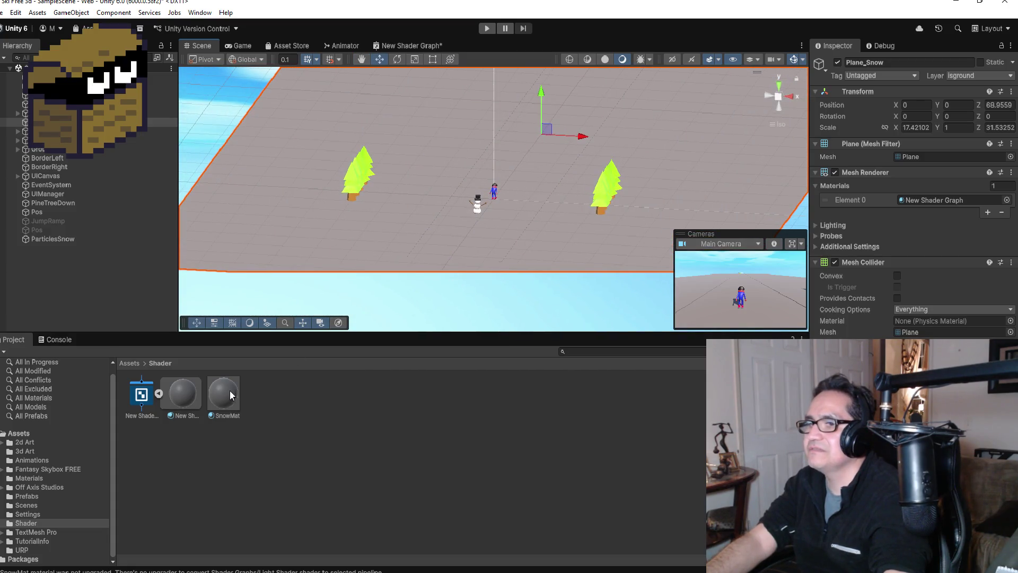
click(189, 398)
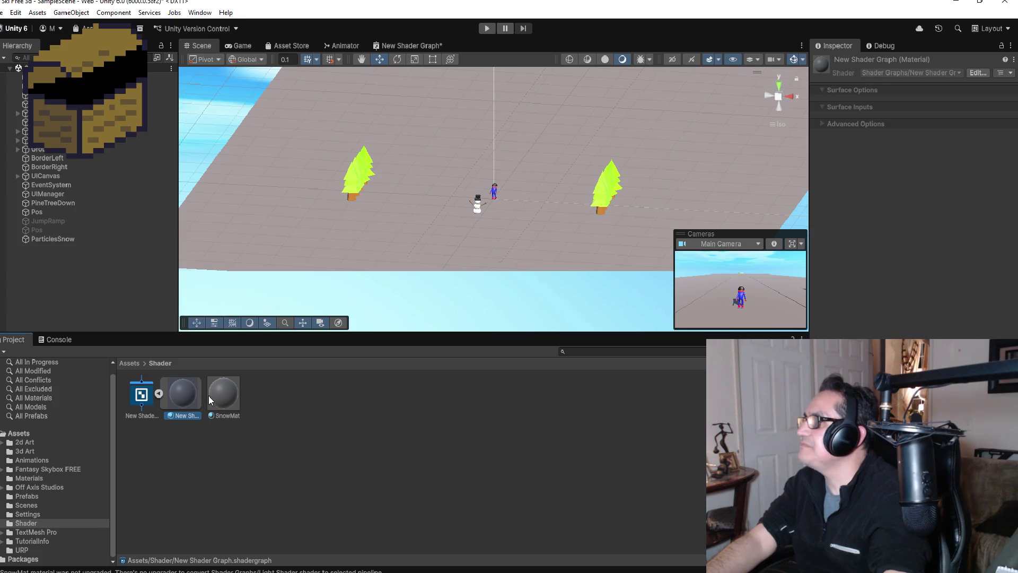
click(143, 398)
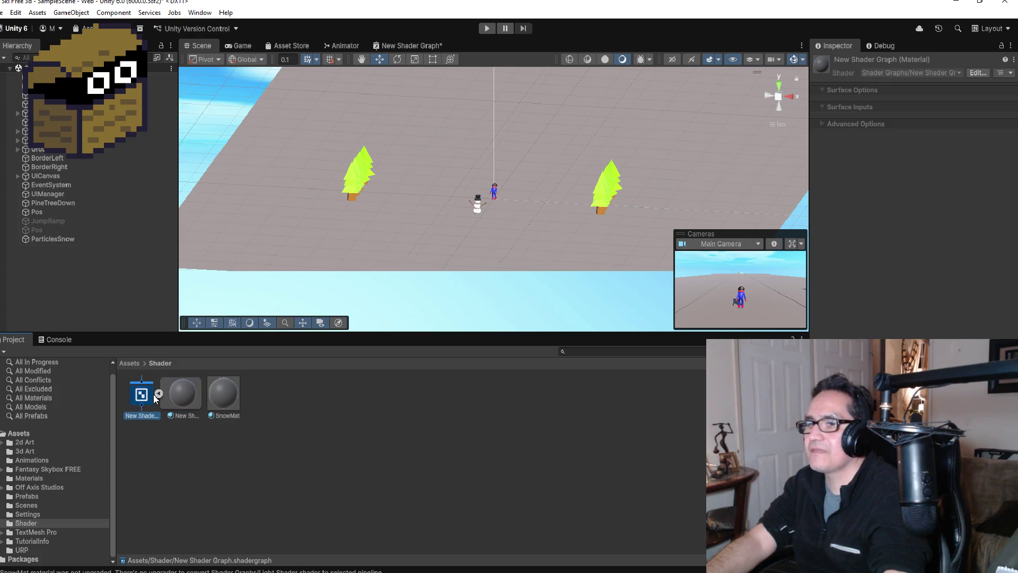
click(159, 394)
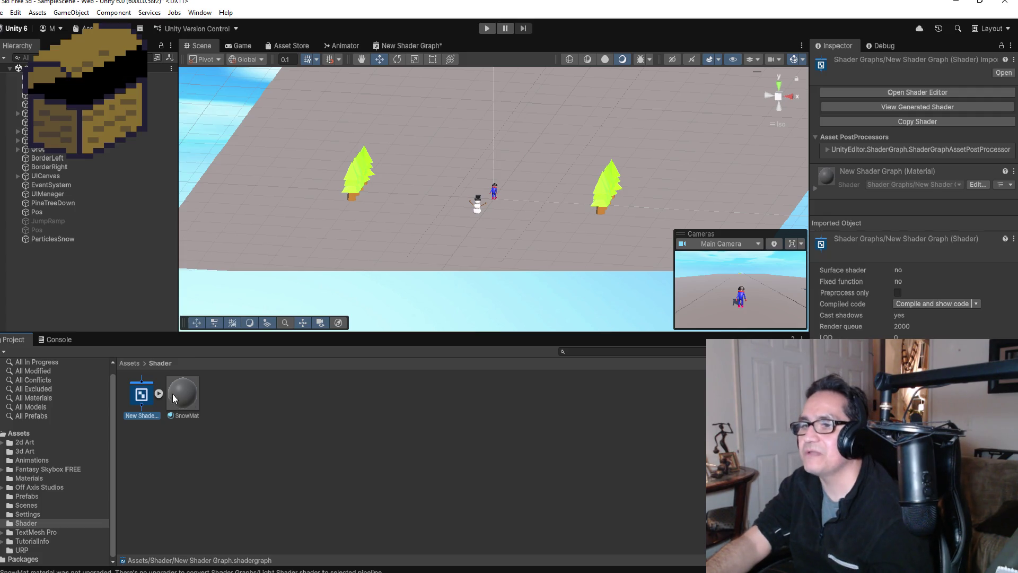
Delete the old SnowMat material.
right_click(195, 398)
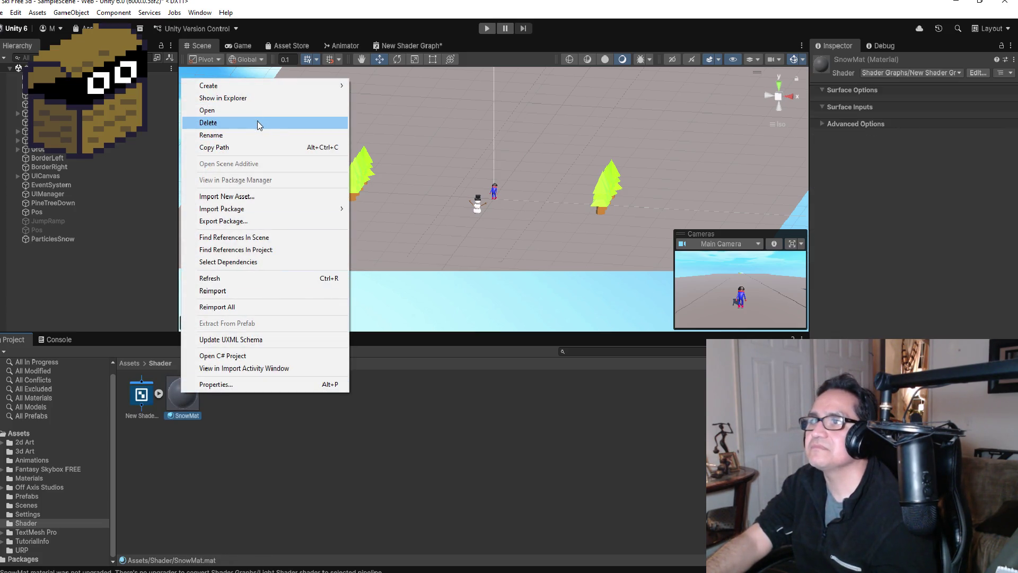
click(260, 122)
click(519, 312)
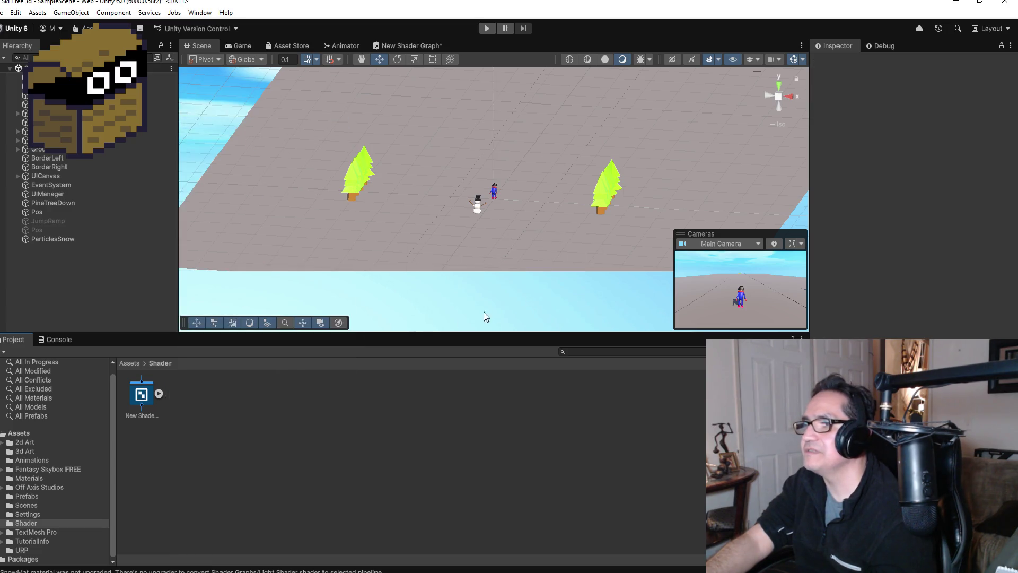
Create a new SnowMat material from New Shader Graph and drag it onto the snow plane.
click(150, 401)
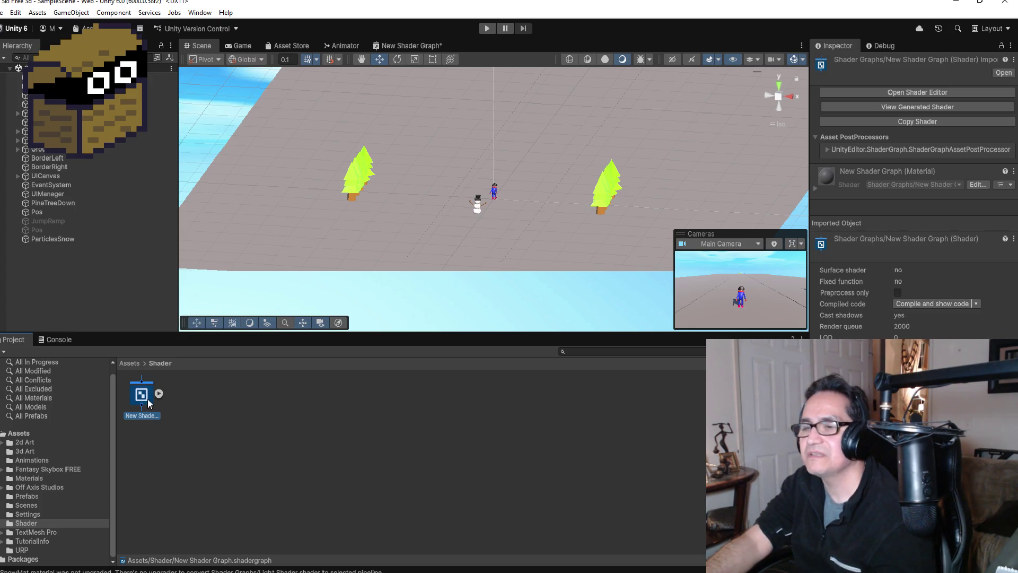
right_click(143, 399)
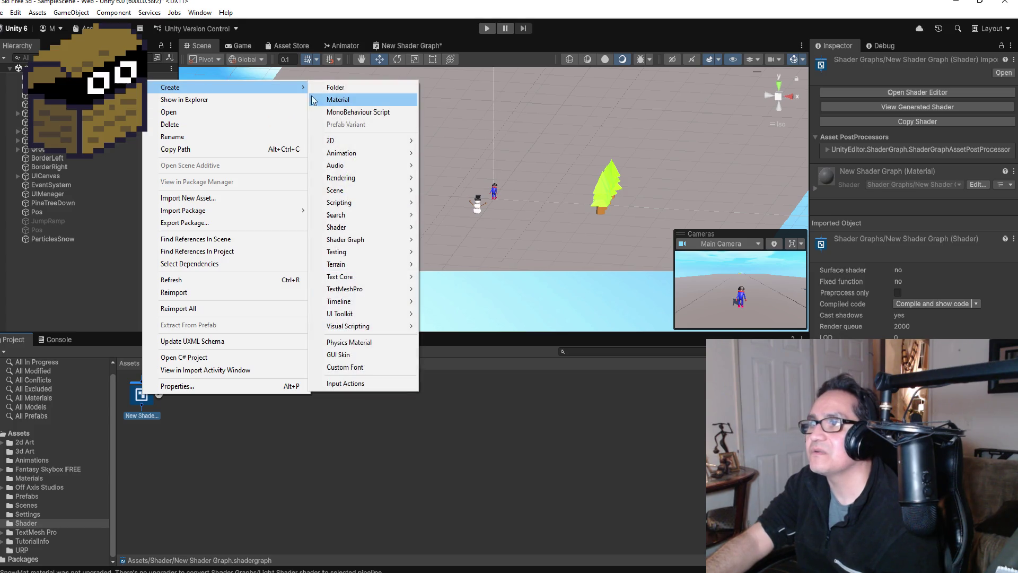
click(350, 106)
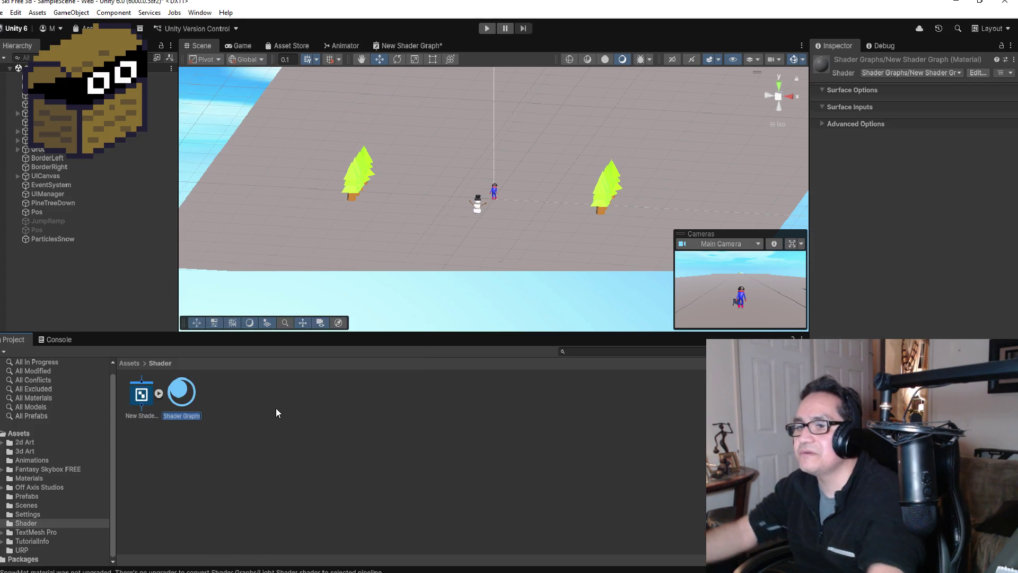
text(SnowMat)
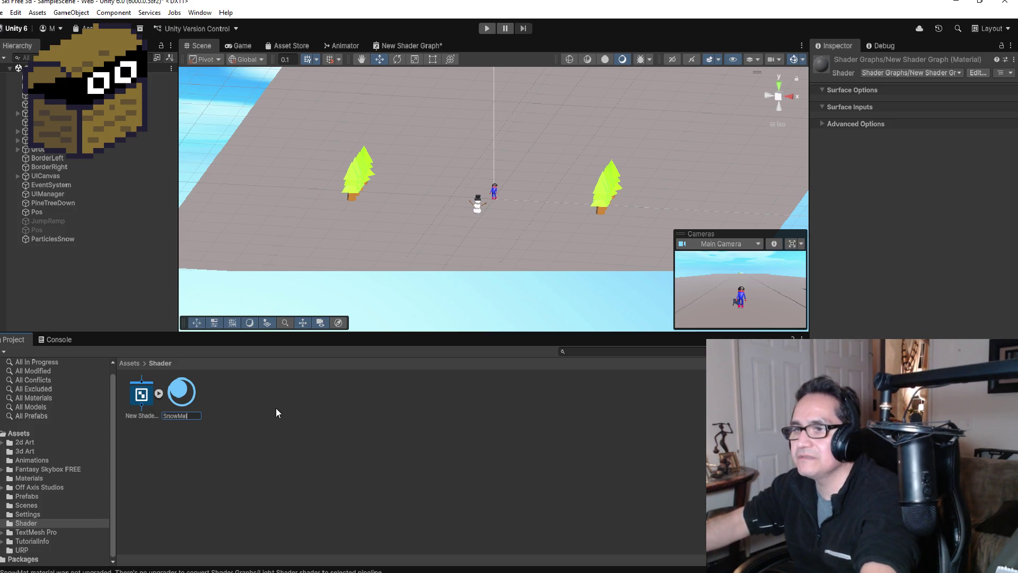
key(Return)
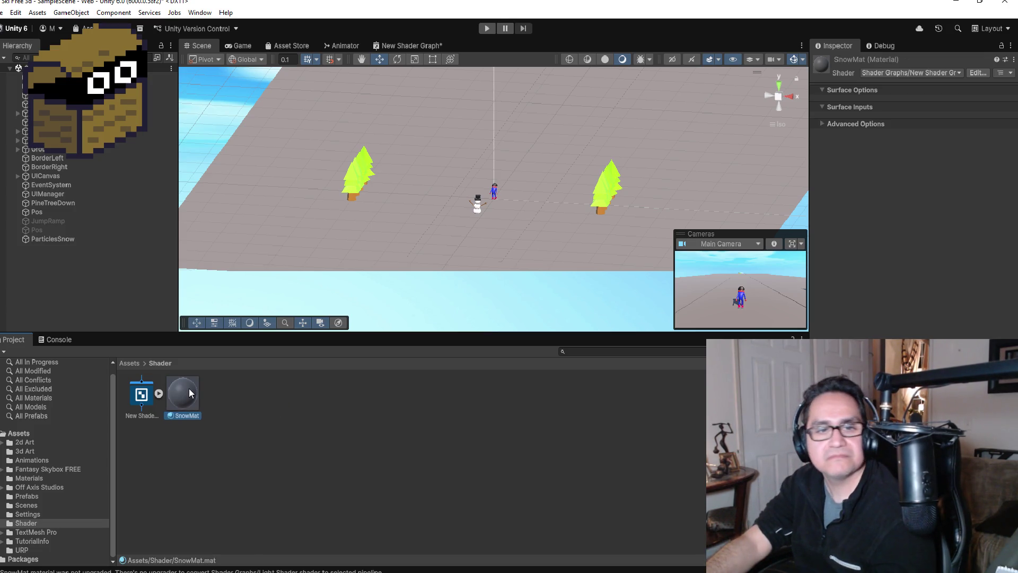
drag(193, 389, 521, 244)
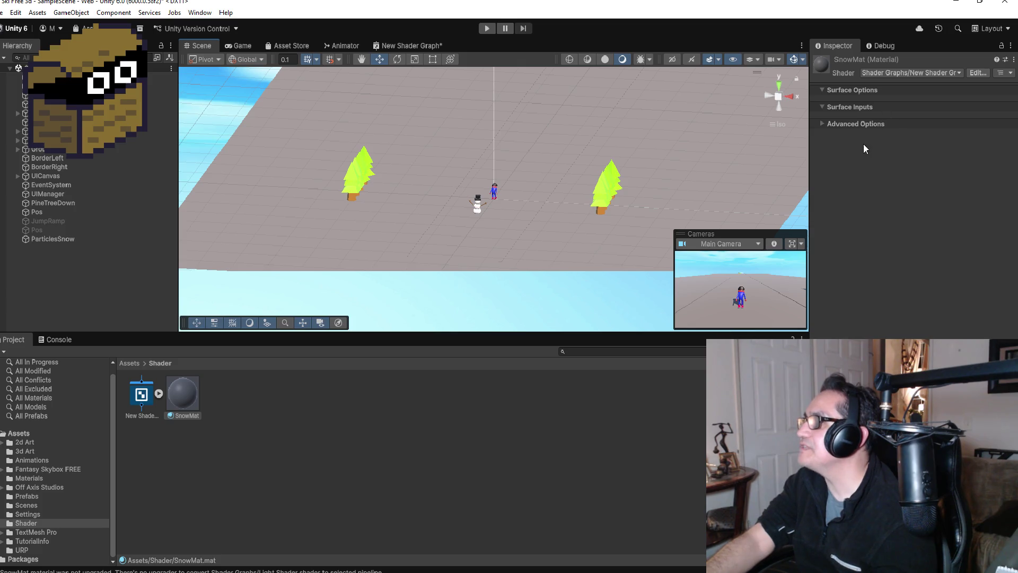
click(823, 91)
click(824, 91)
click(823, 105)
click(822, 105)
click(825, 123)
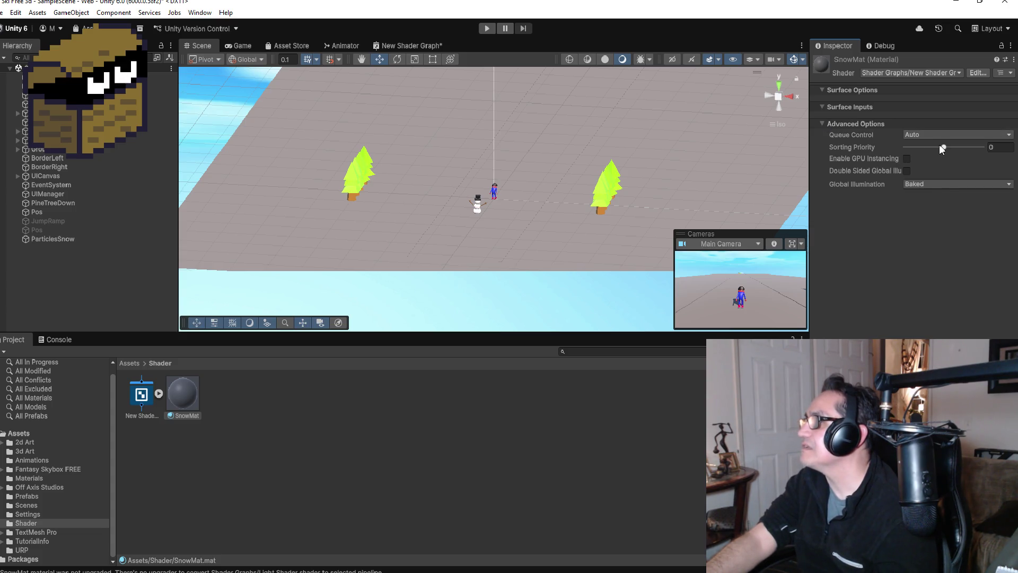
drag(940, 148, 943, 150)
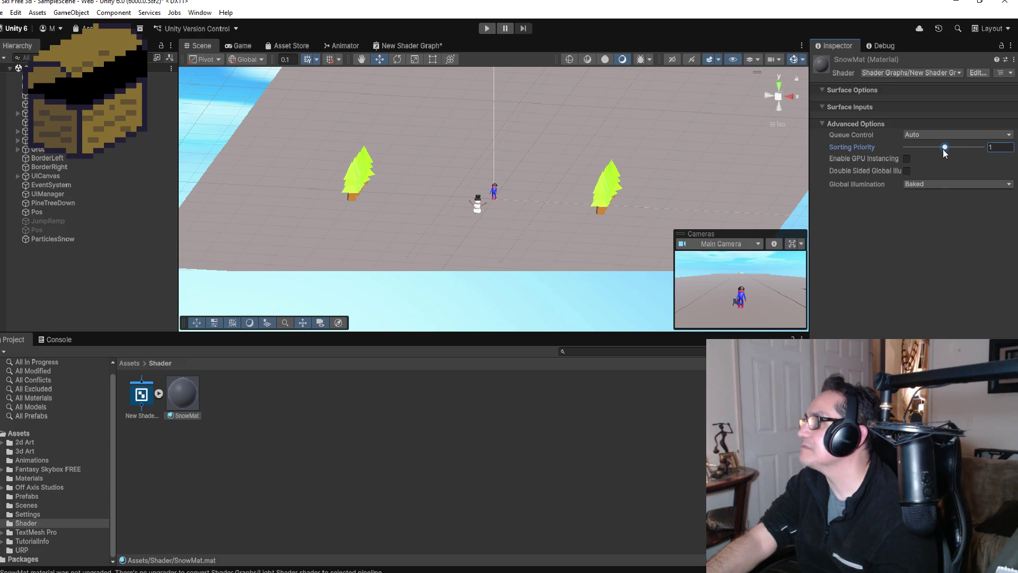
text(0)
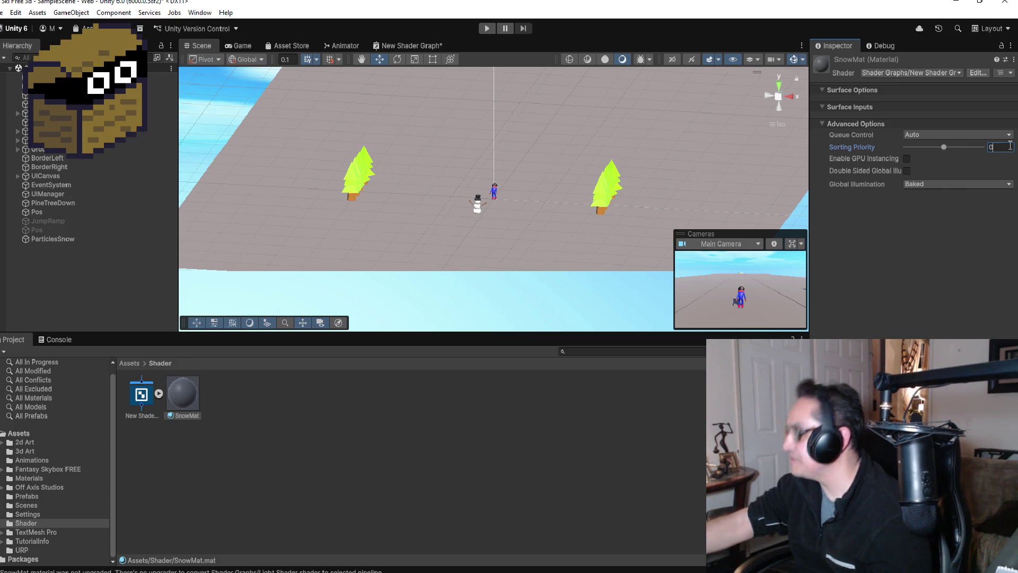
click(943, 185)
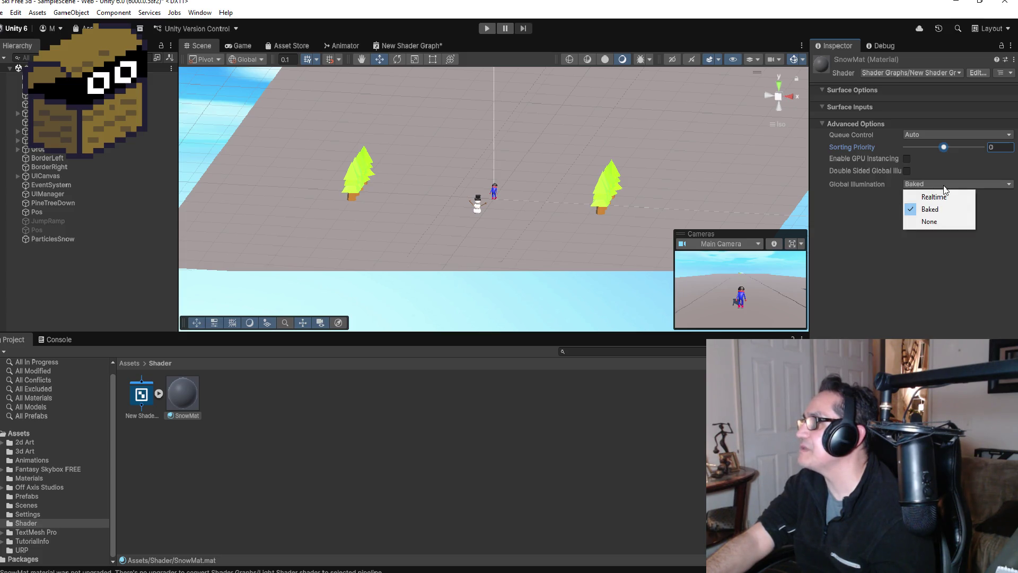
click(940, 183)
click(940, 183)
click(937, 210)
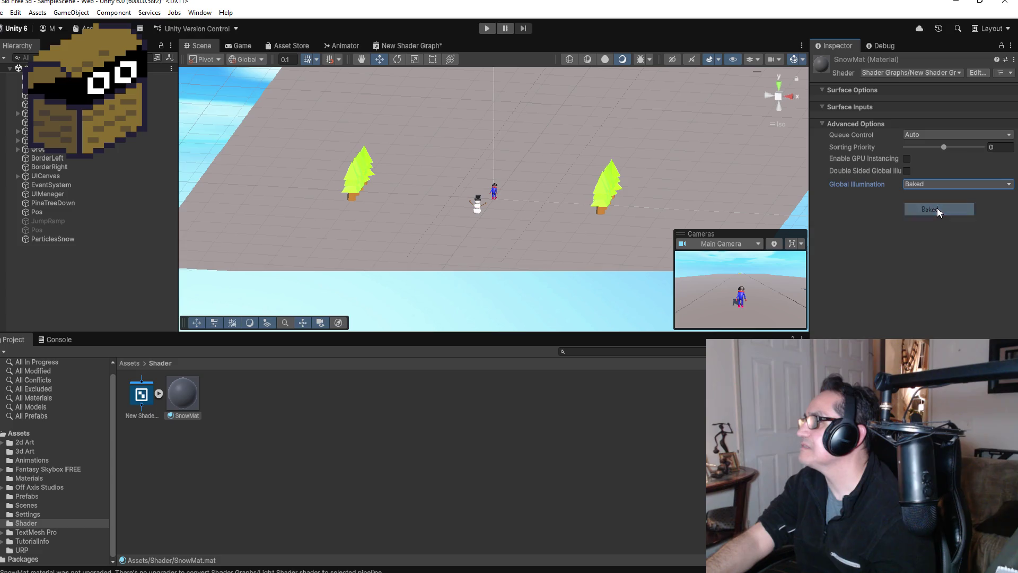
scroll(562, 164, up, 5)
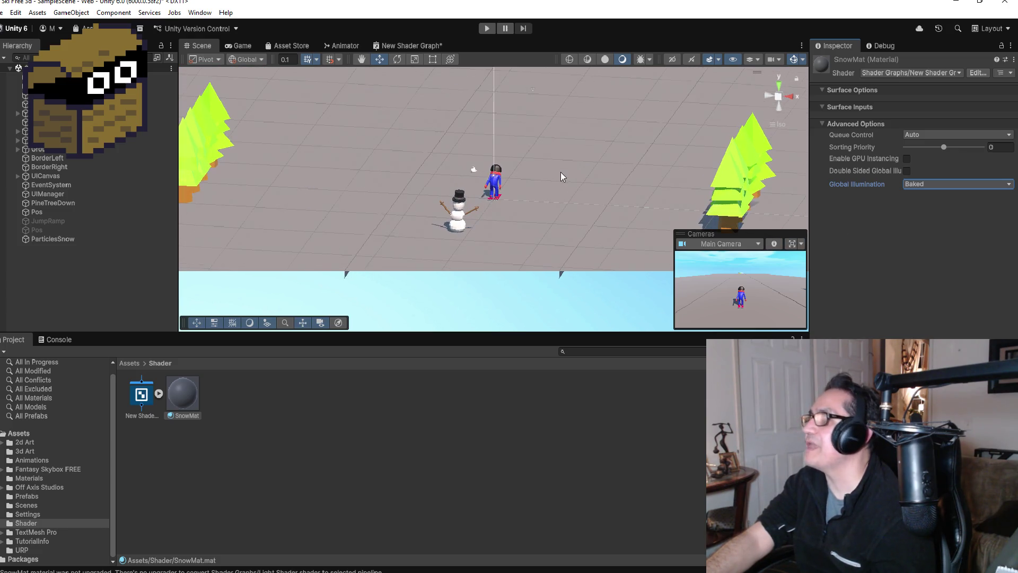
click(191, 399)
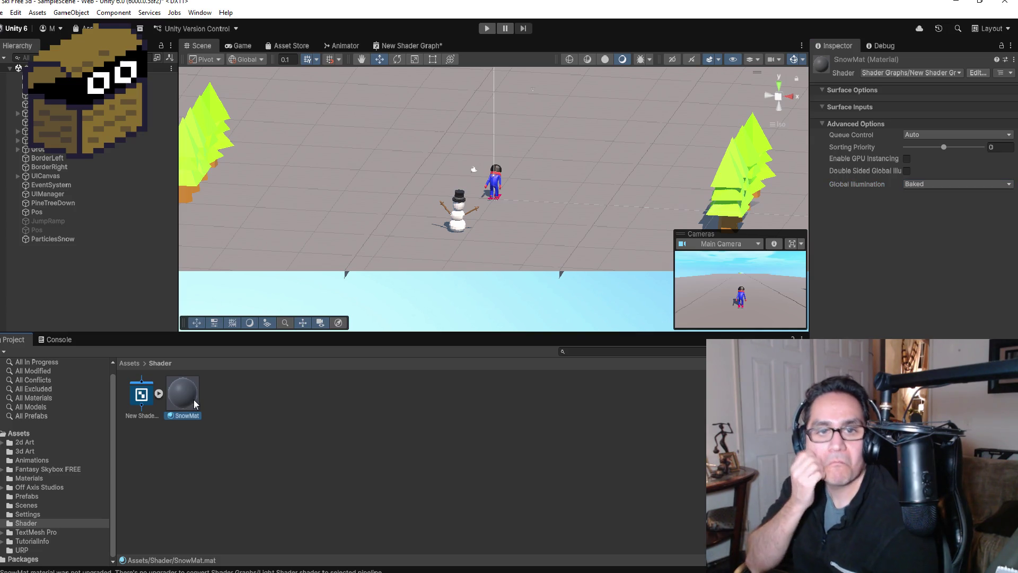
scroll(489, 220, down, 4)
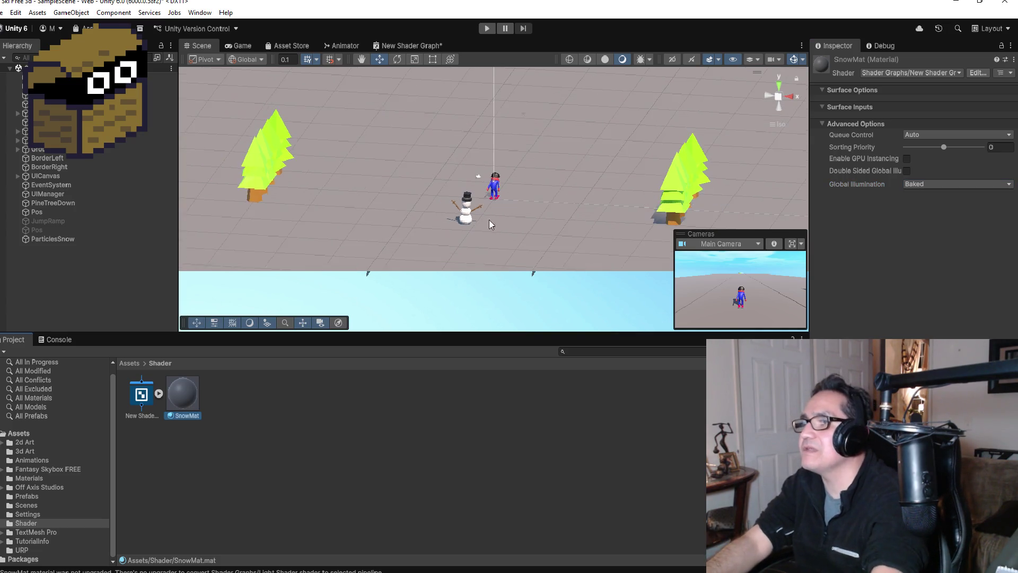
click(555, 165)
scroll(565, 178, down, 5)
drag(627, 143, 499, 151)
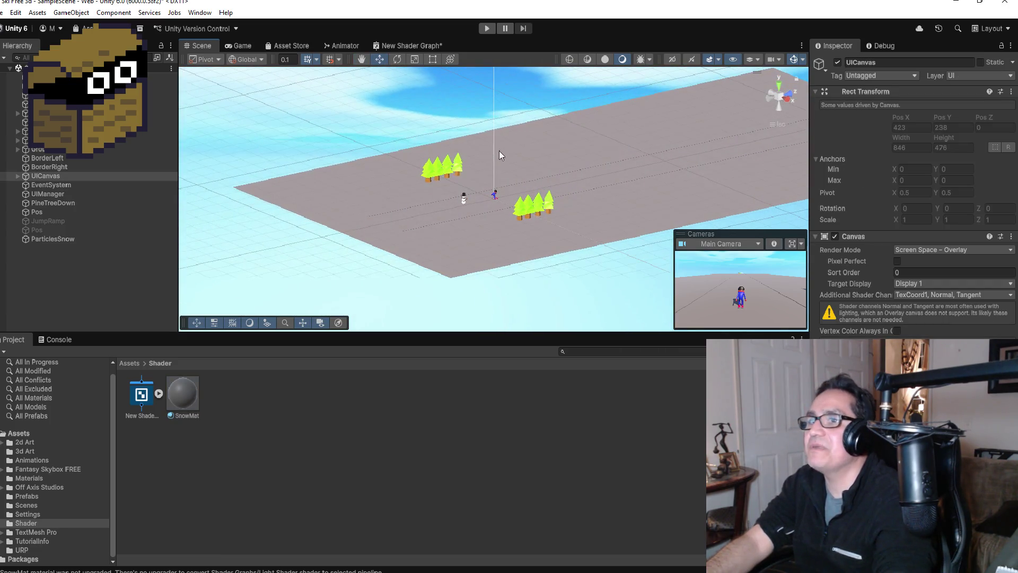
Open New Shader Graph to show its noise nodes and NoiseScale, NoiseStrength, NoisePower properties.
click(142, 406)
click(418, 45)
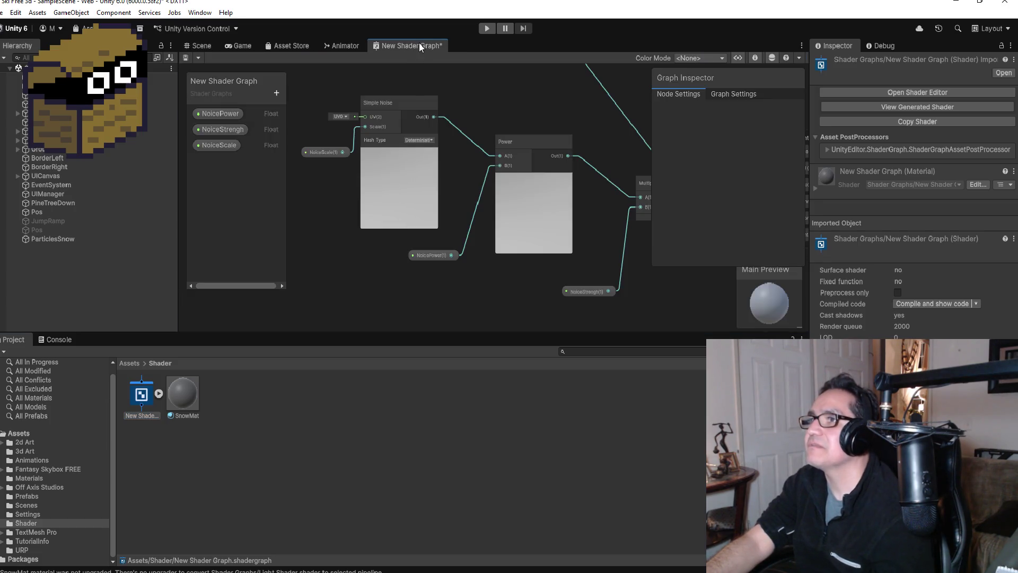
right_click(418, 43)
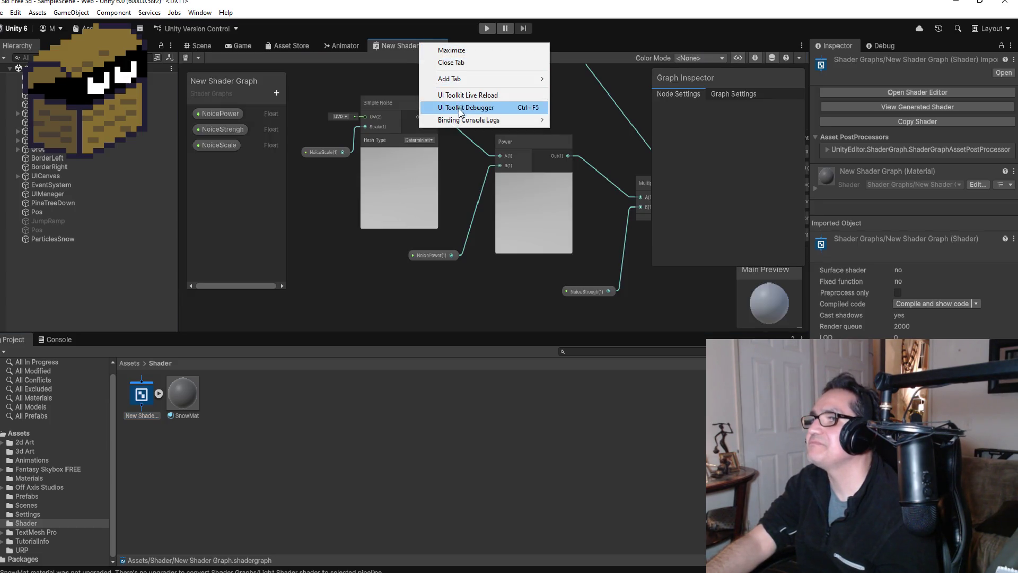
mouse_move(460, 125)
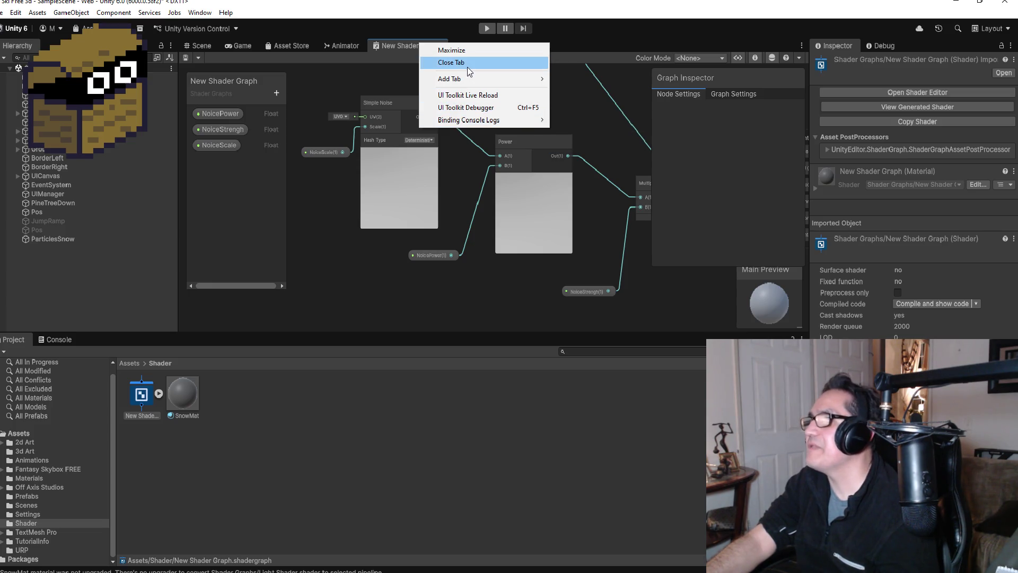
click(705, 159)
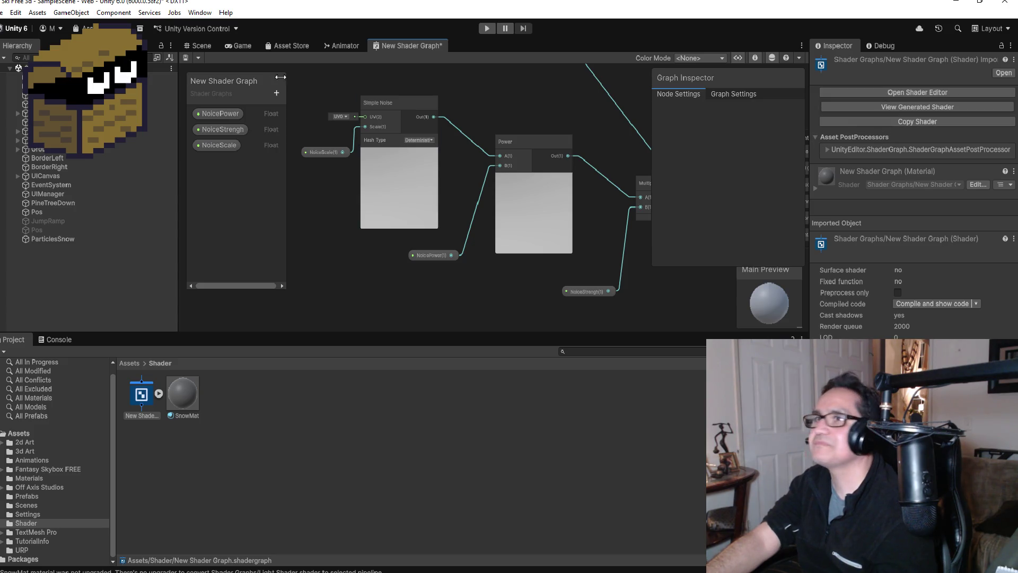
click(3, 12)
key(Escape)
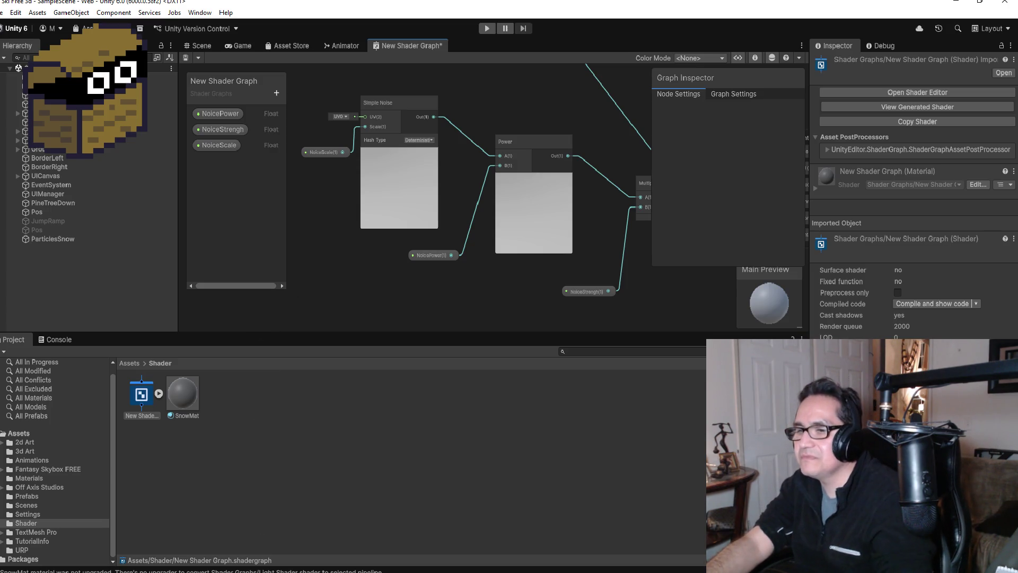
click(313, 530)
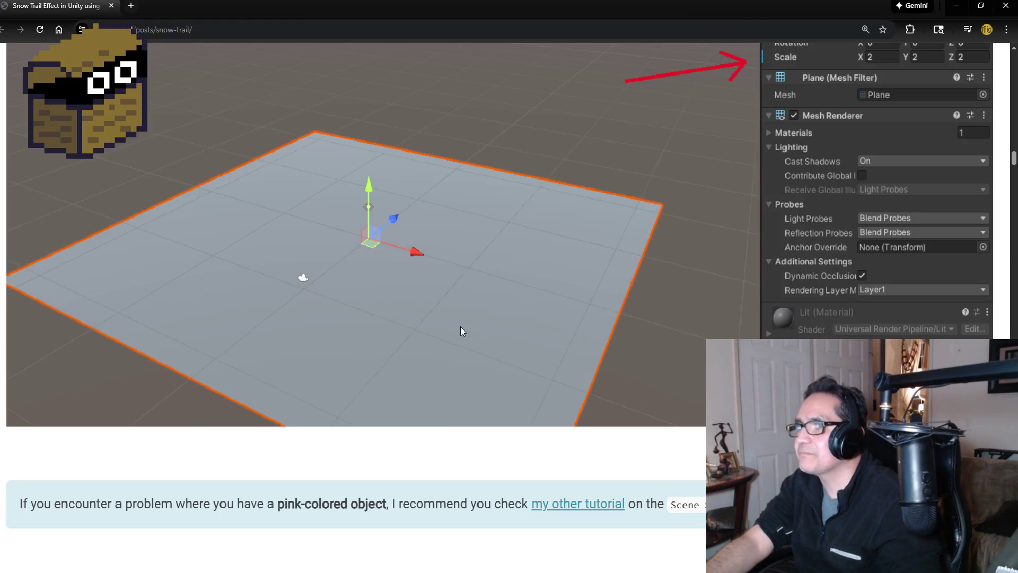
scroll(461, 325, down, 5)
scroll(476, 327, down, 15)
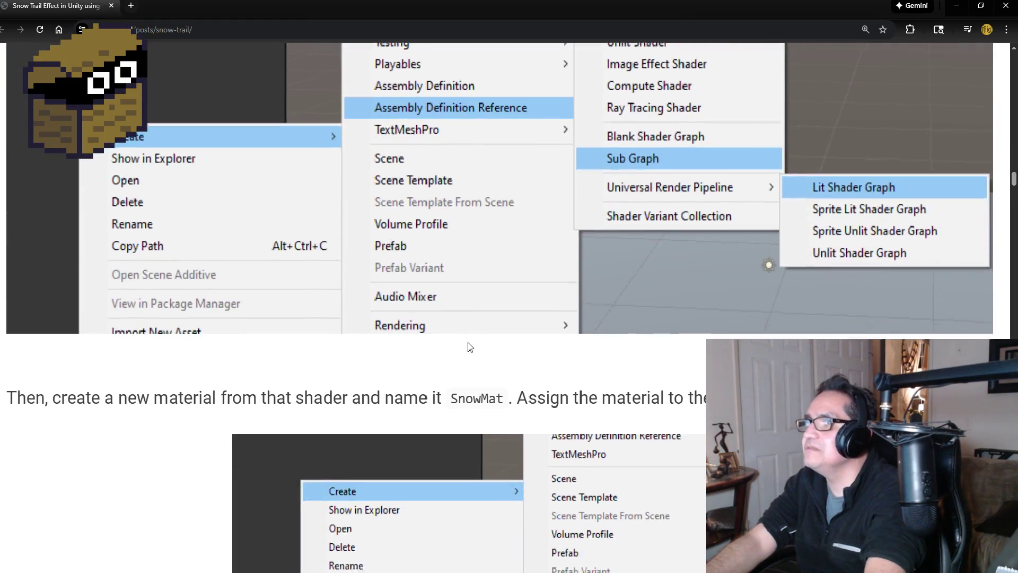
scroll(469, 334, down, 20)
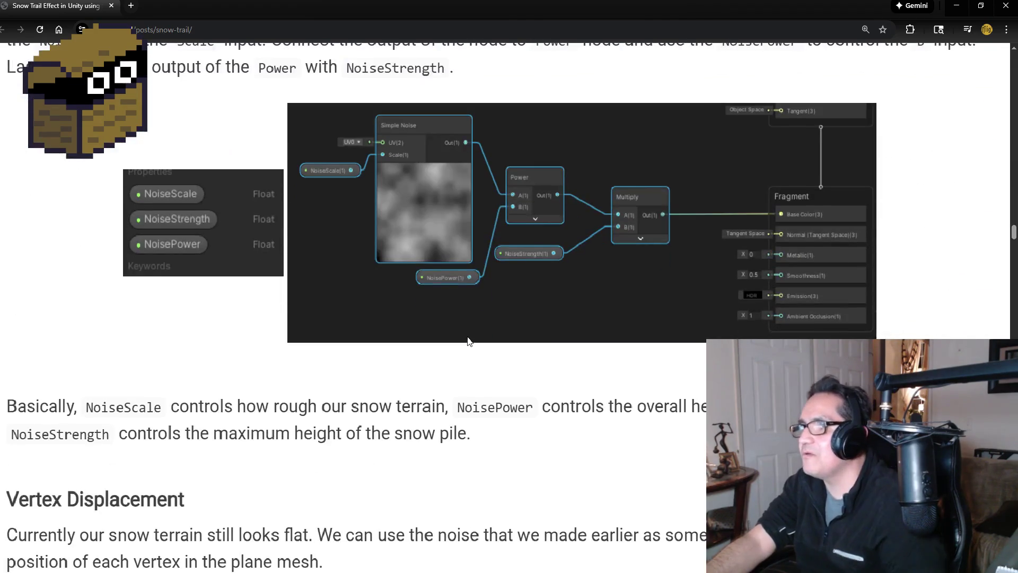
scroll(472, 297, down, 5)
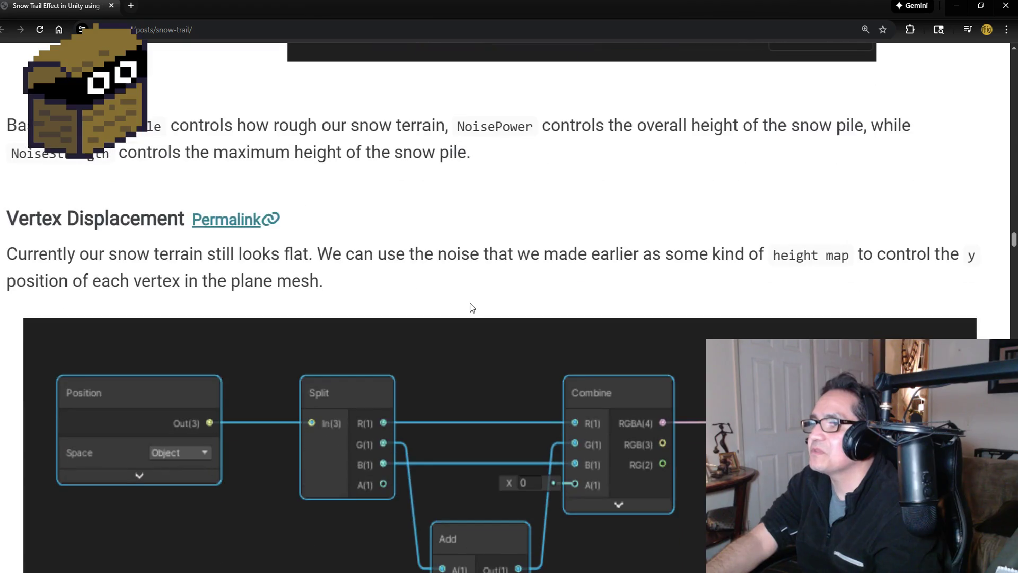
scroll(469, 304, down, 5)
scroll(467, 325, down, 15)
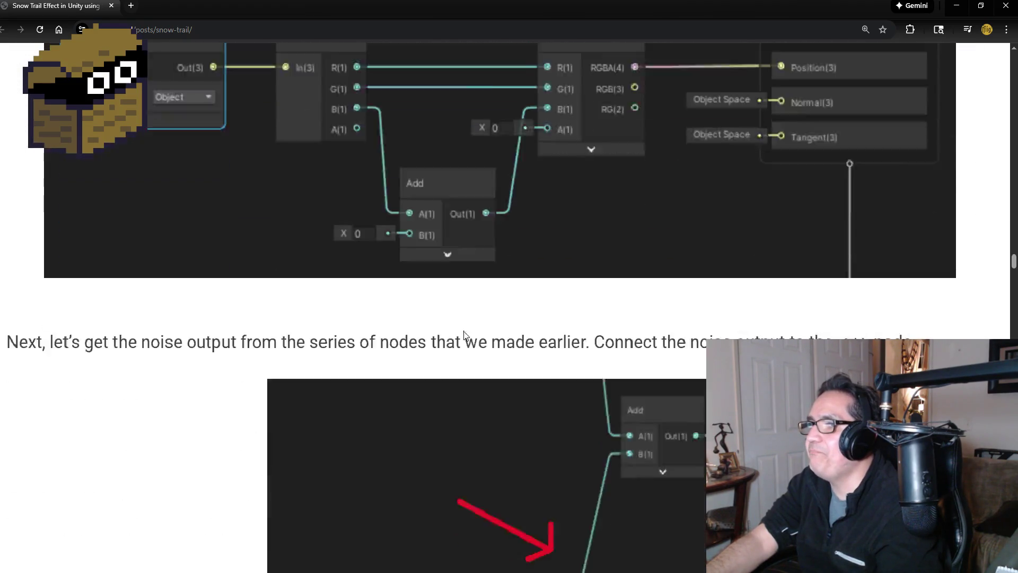
scroll(473, 338, down, 6)
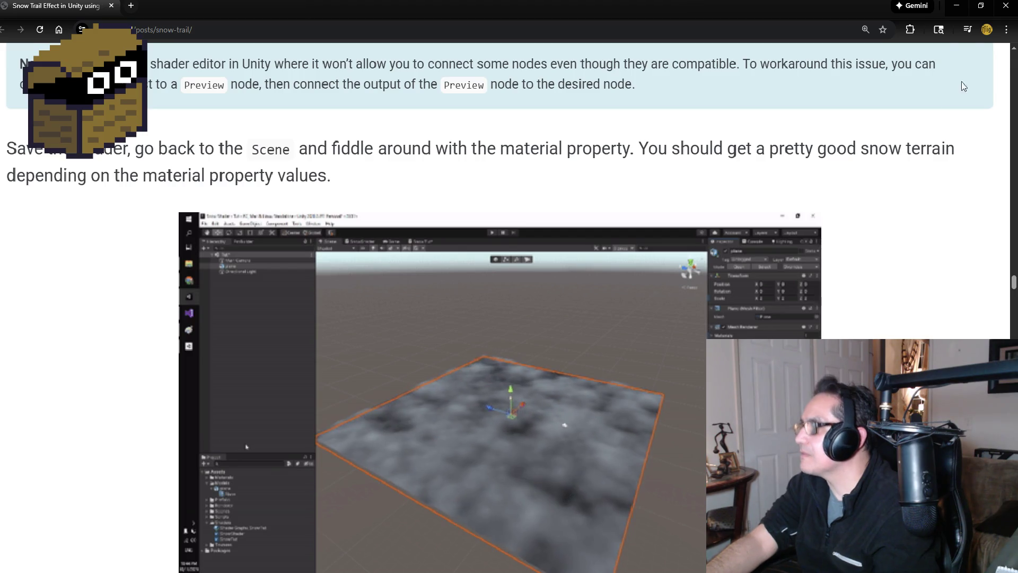
click(958, 11)
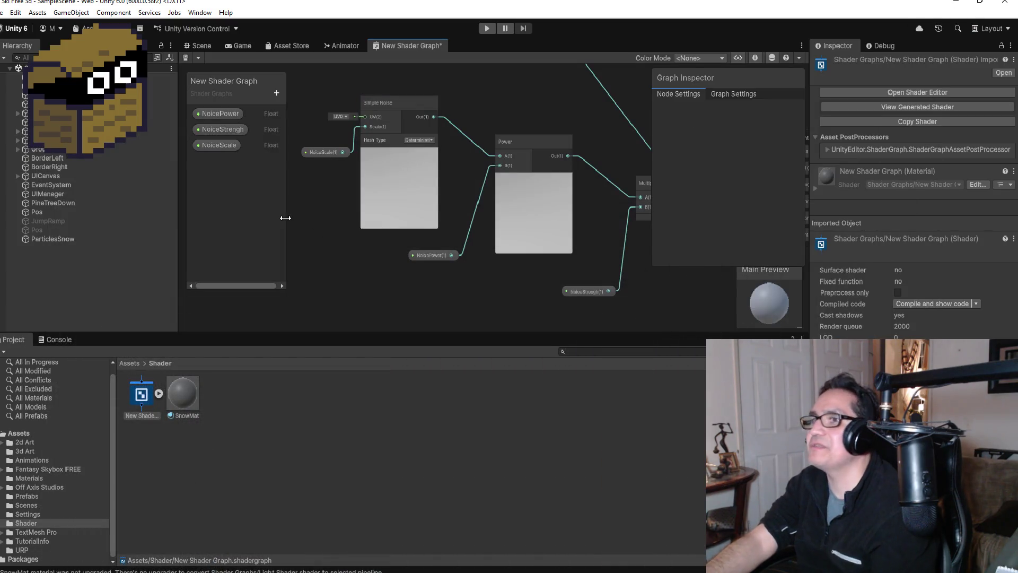
Return to the Scene view and select Plane_Snow to confirm SnowMat is its material.
click(52, 239)
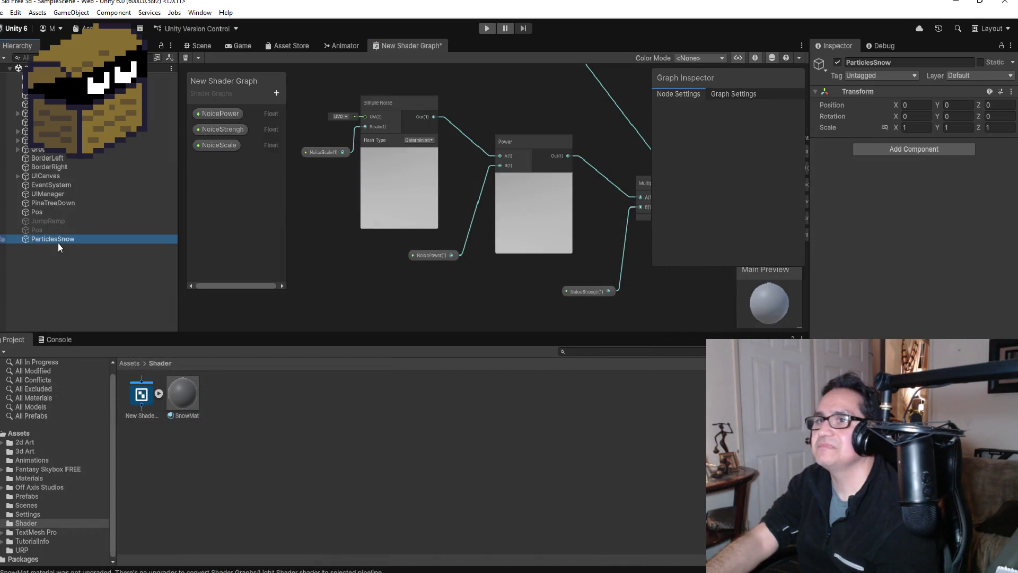
click(199, 45)
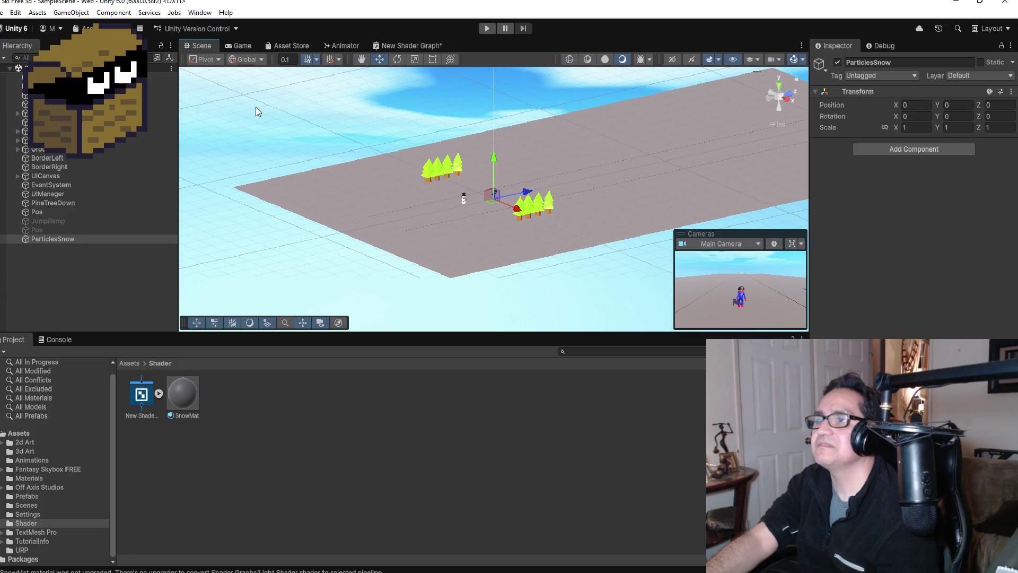
click(390, 242)
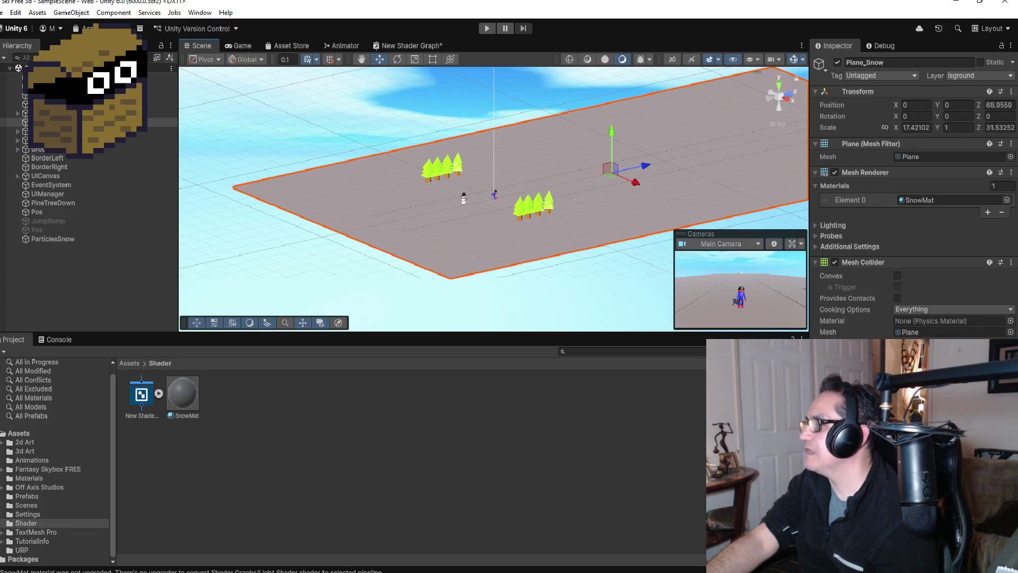
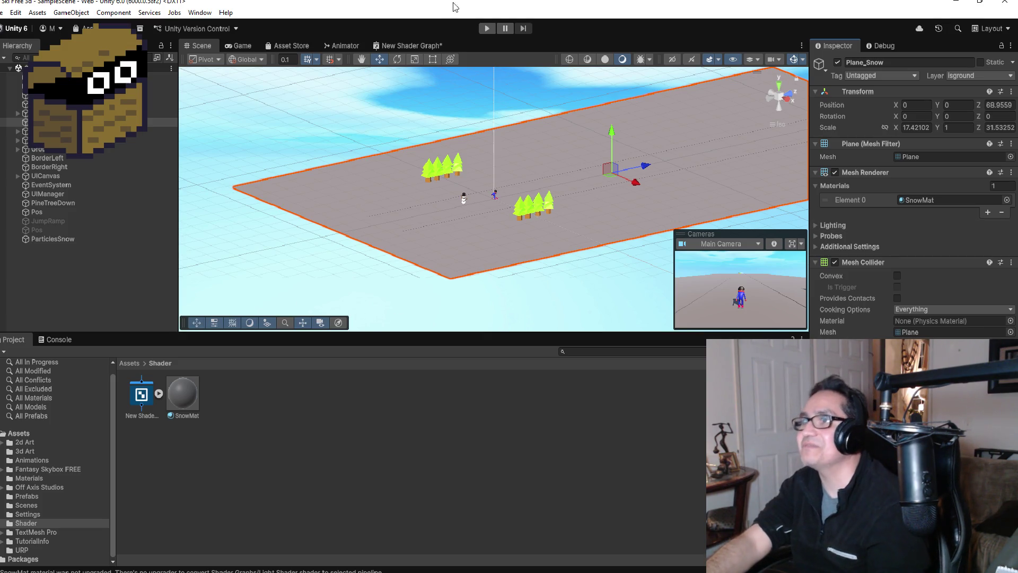
Set the NoiceScale and NoiceStrengh default values to 0 in the Graph Inspector.
click(406, 47)
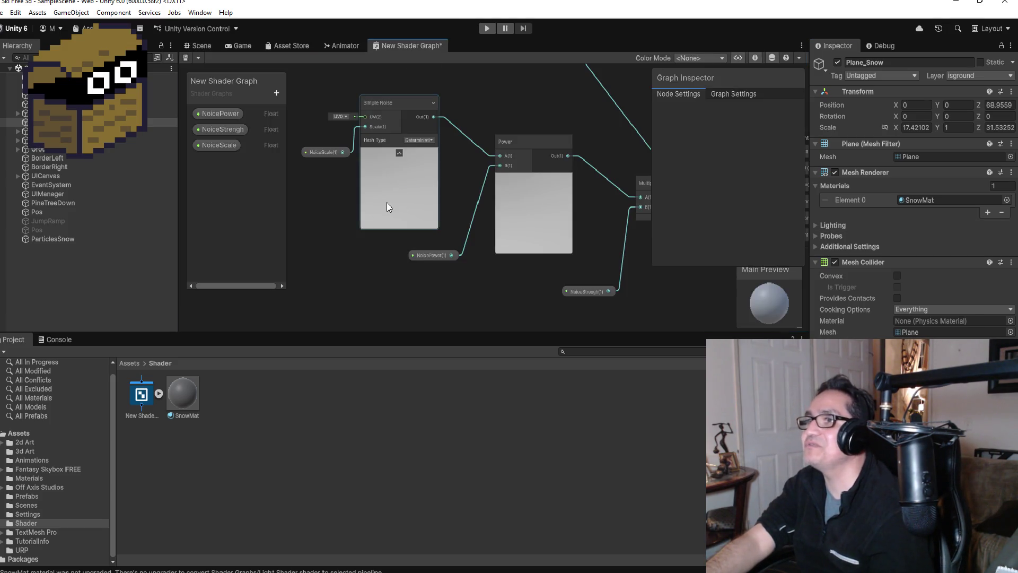
click(331, 154)
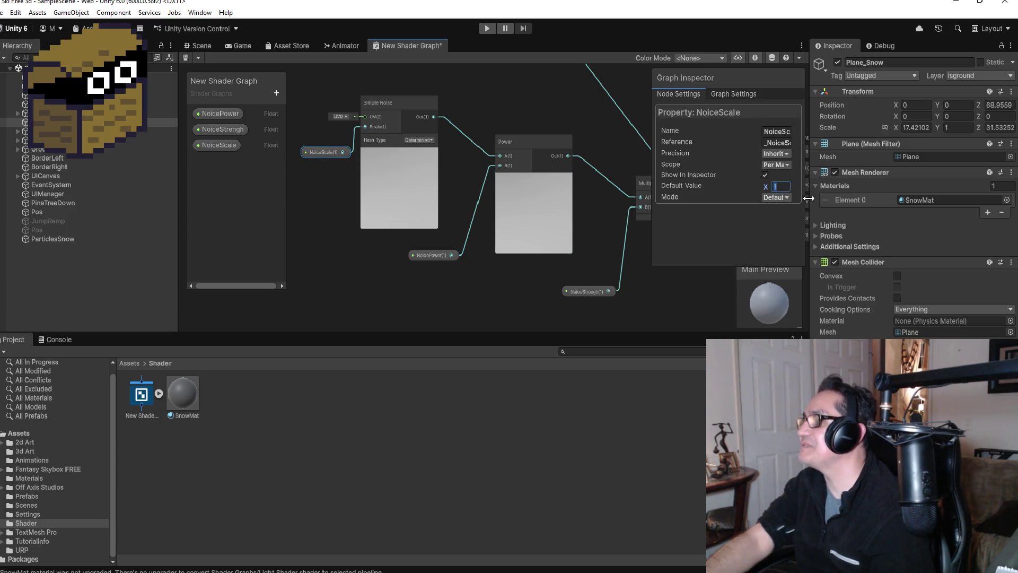
text(0)
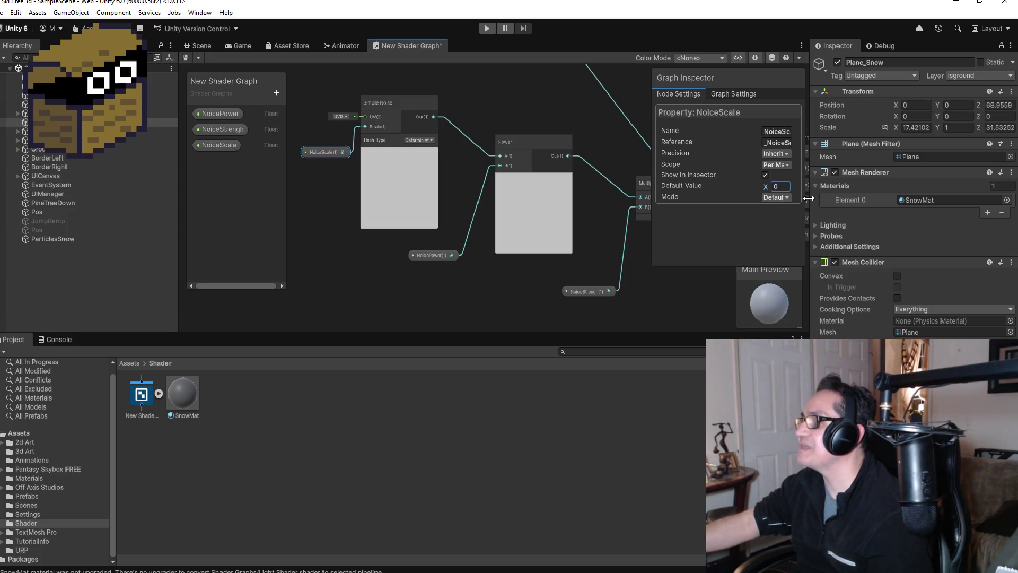
key(Return)
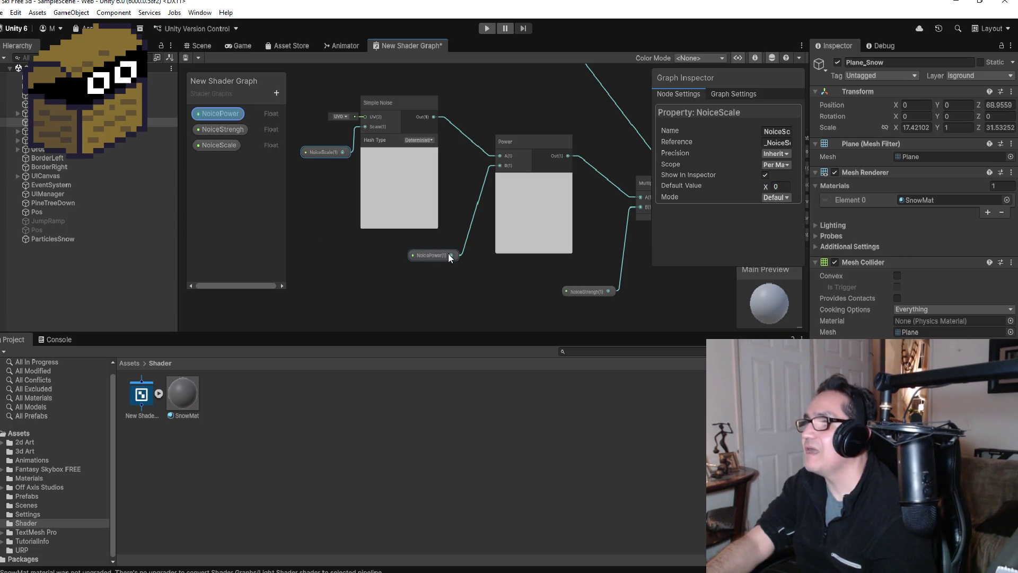
click(601, 291)
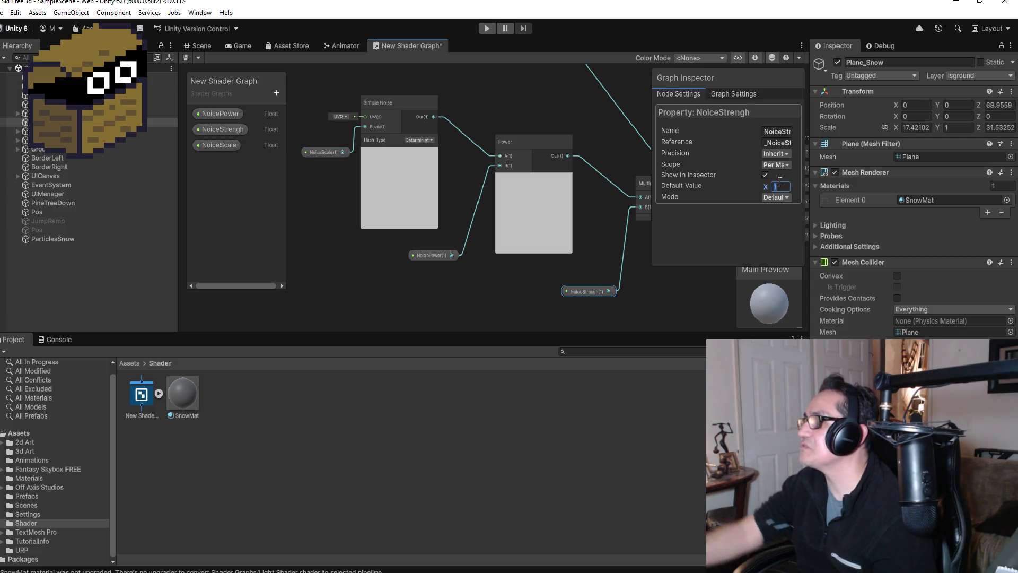
text(0)
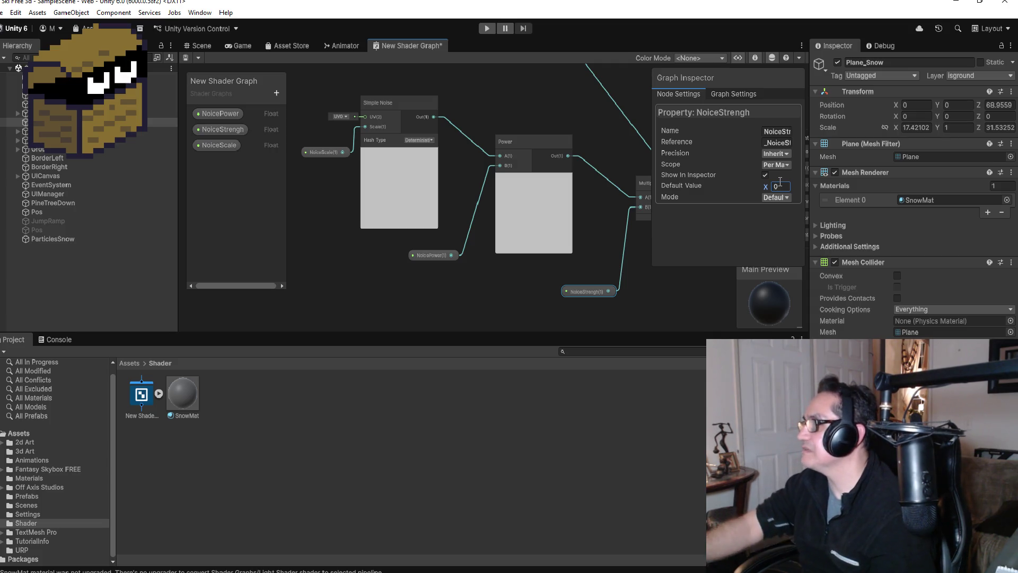
scroll(569, 143, down, 3)
scroll(496, 140, up, 3)
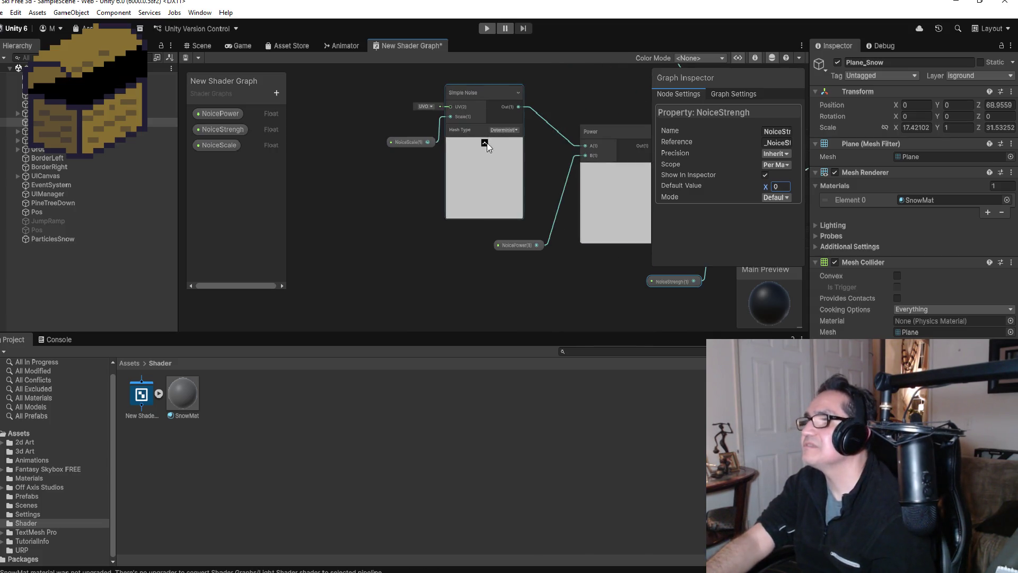
click(492, 171)
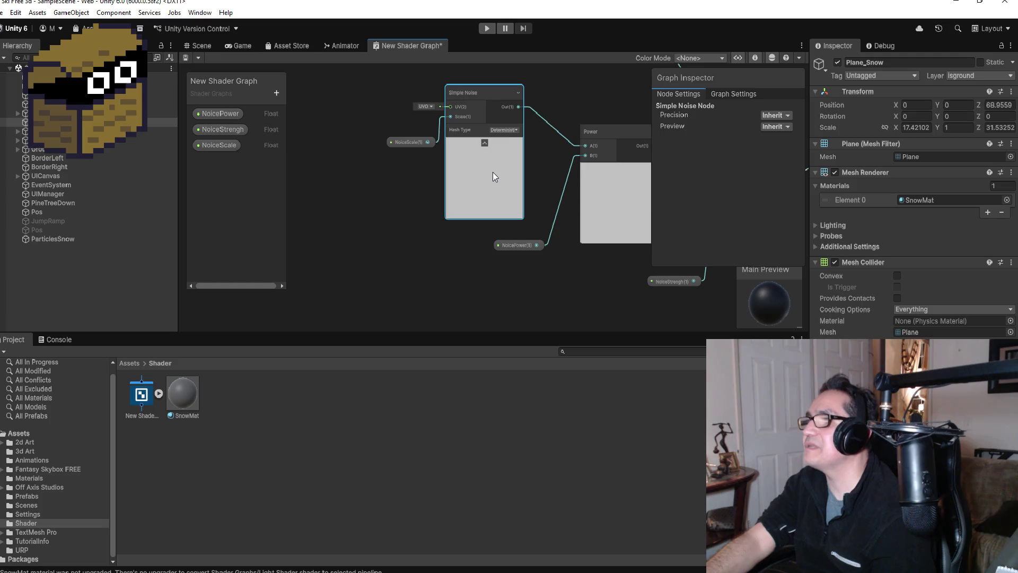
Pick a custom mesh for the Main Preview from the mesh picker.
right_click(781, 286)
click(806, 343)
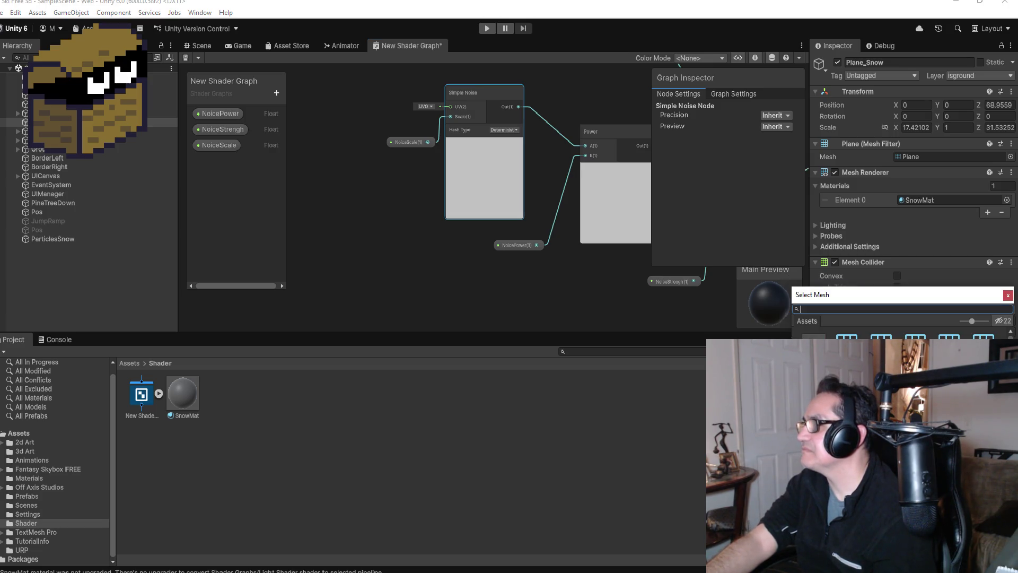
click(847, 344)
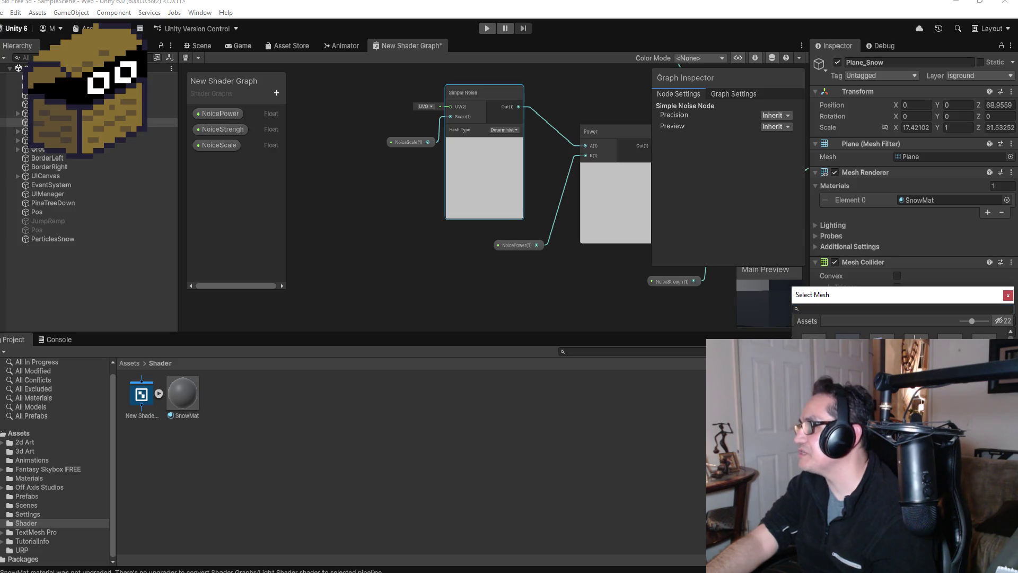
click(752, 303)
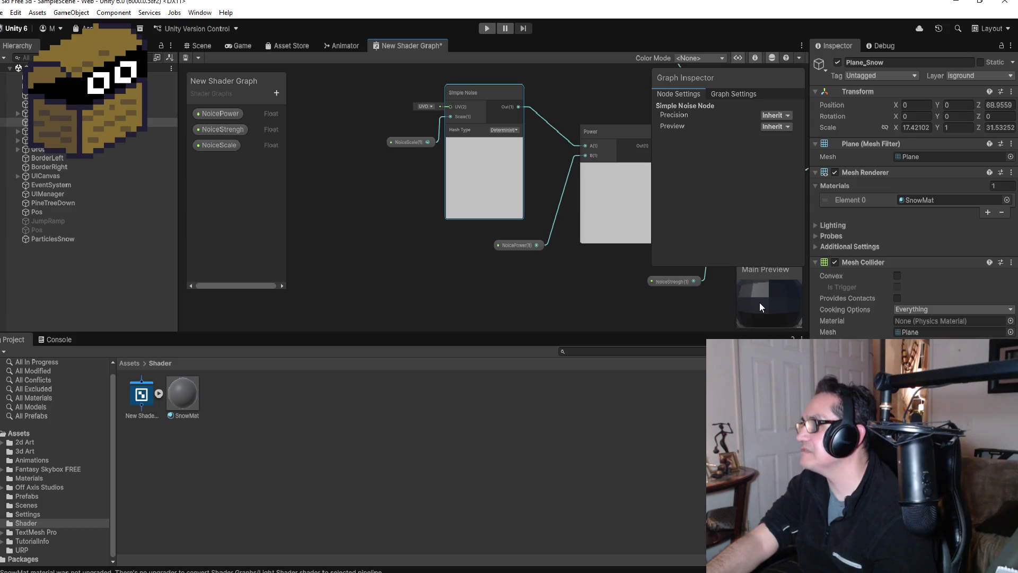
scroll(764, 307, up, 5)
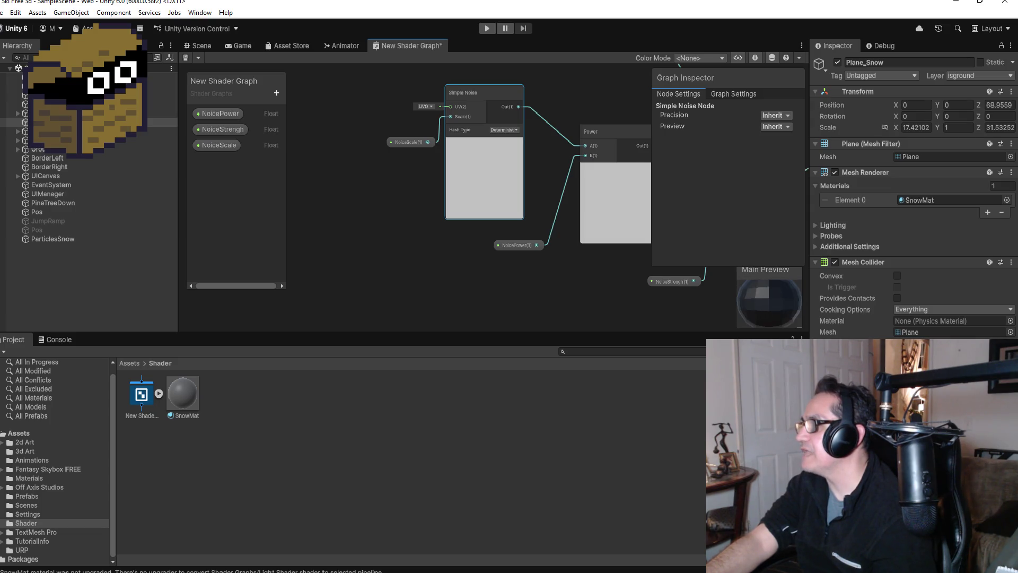
Reset the Main Preview to Sphere, then switch it to another built-in mesh.
right_click(772, 312)
click(805, 321)
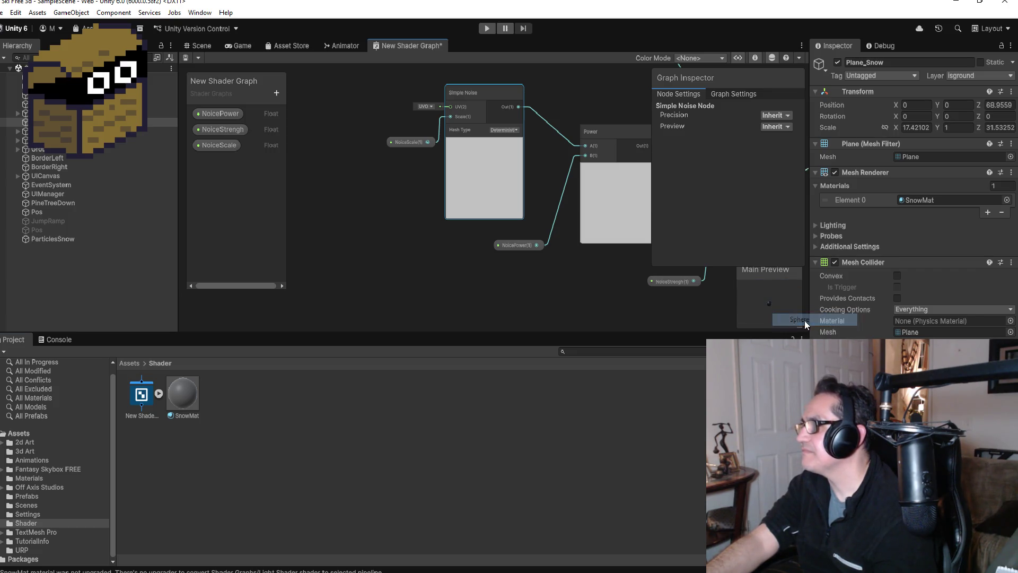
right_click(768, 306)
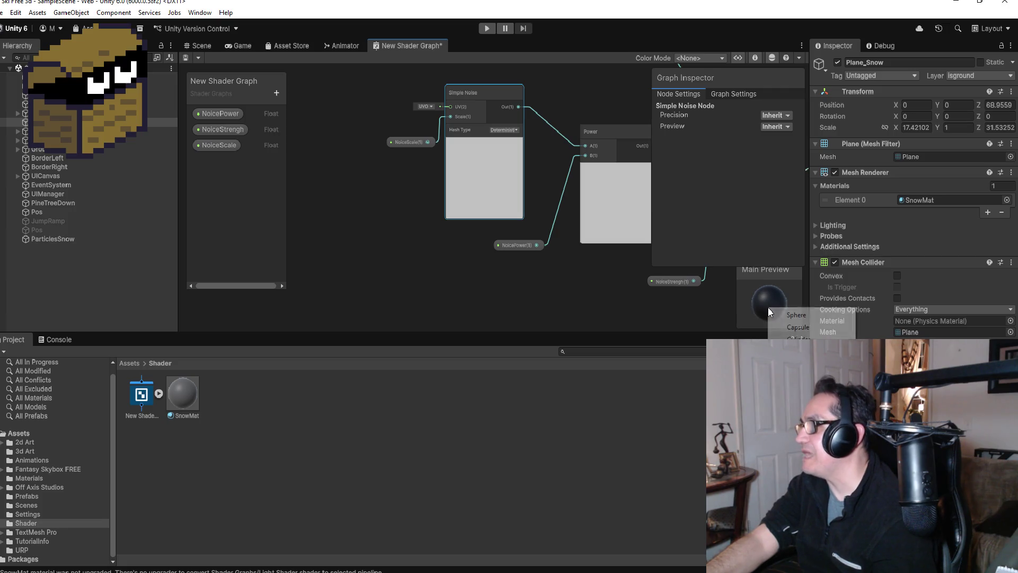
click(805, 327)
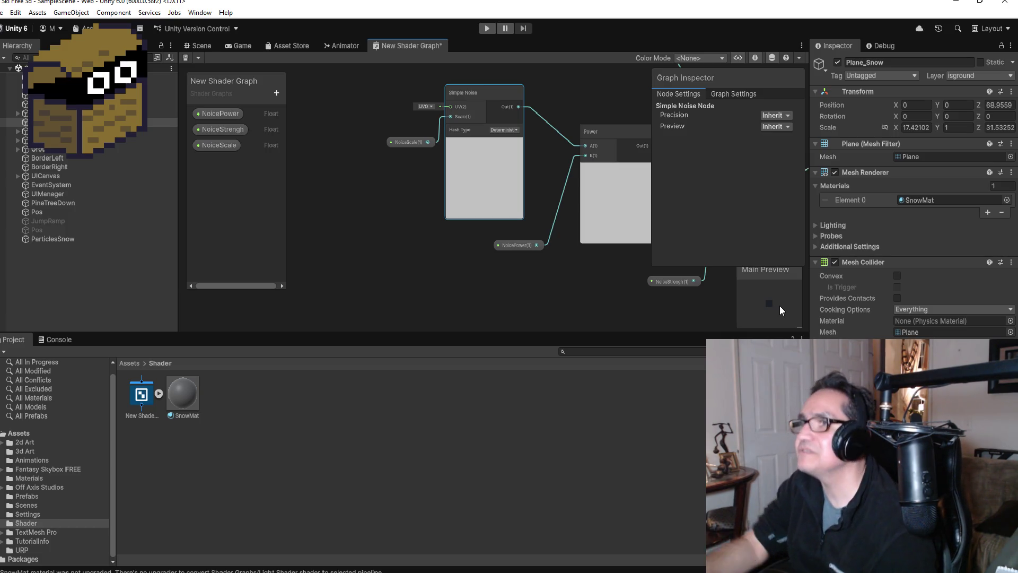
Inspect the Simple Noise, Multiply and Fragment nodes, then bring the Snow Trail tutorial forward in Chrome.
scroll(474, 94, up, 4)
scroll(482, 109, up, 2)
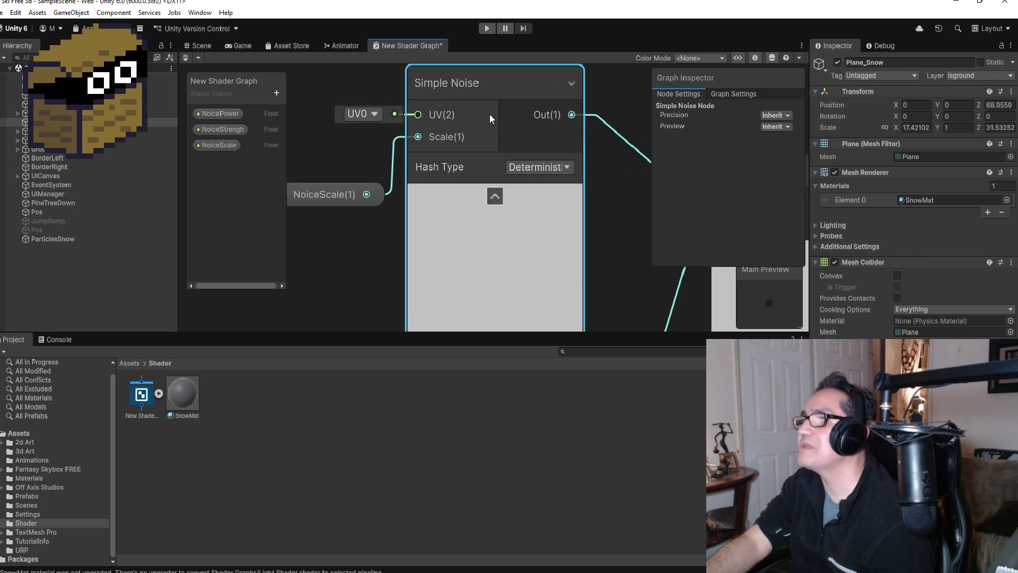
scroll(502, 166, down, 5)
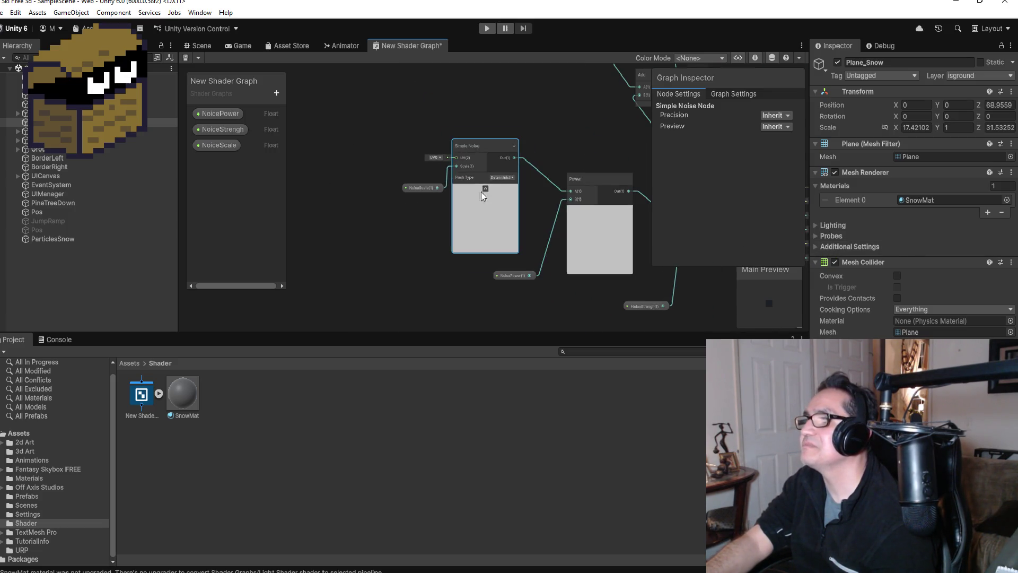
scroll(446, 178, up, 2)
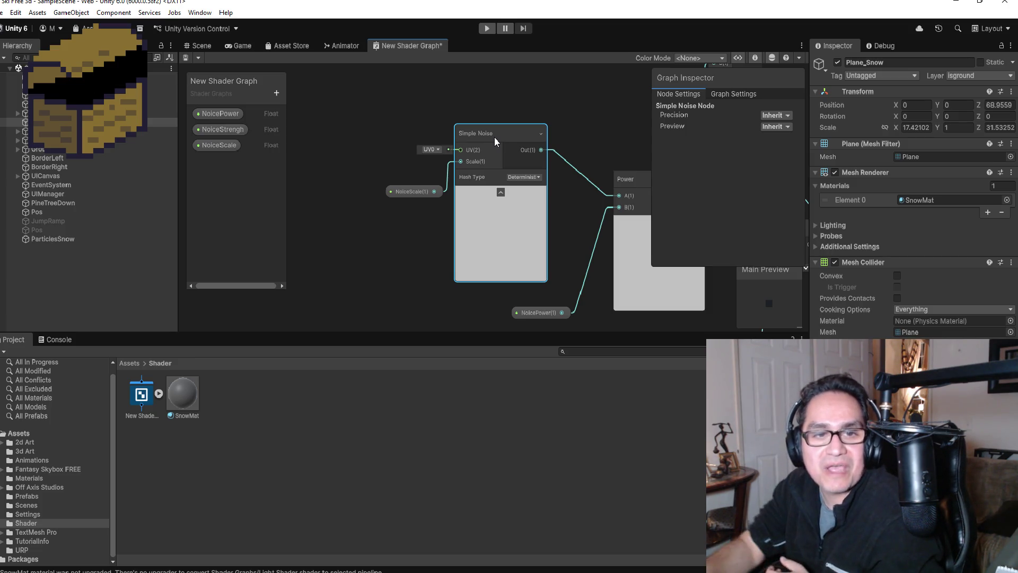
scroll(571, 168, down, 3)
scroll(499, 134, up, 2)
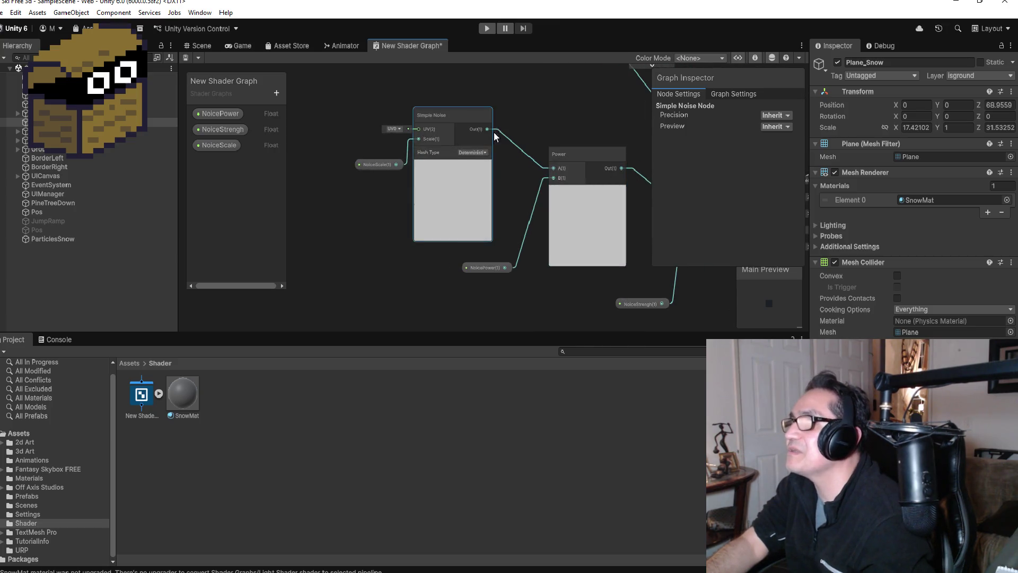
scroll(610, 180, down, 3)
scroll(630, 199, up, 1)
scroll(629, 200, up, 1)
scroll(577, 255, down, 2)
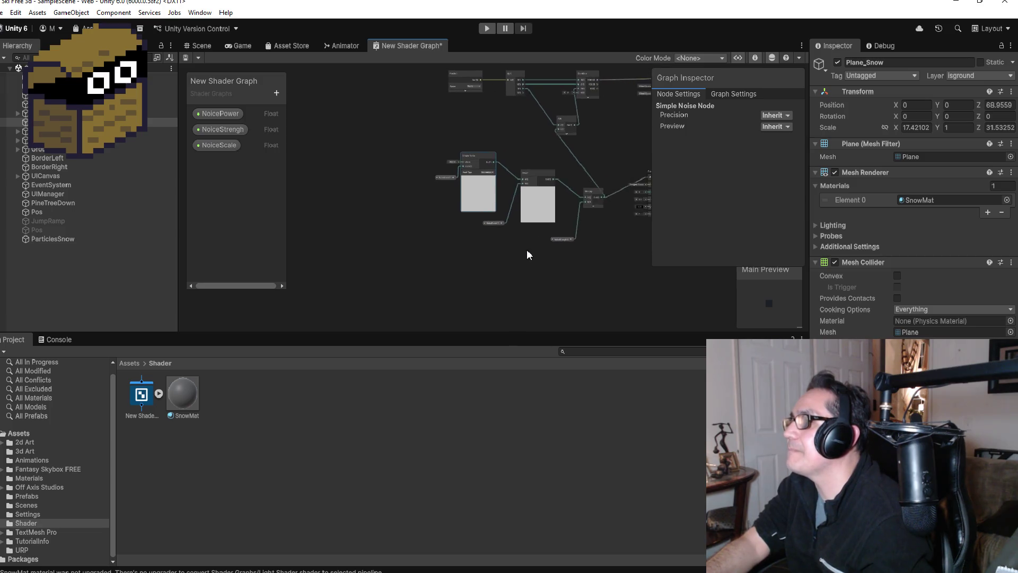
scroll(473, 243, up, 5)
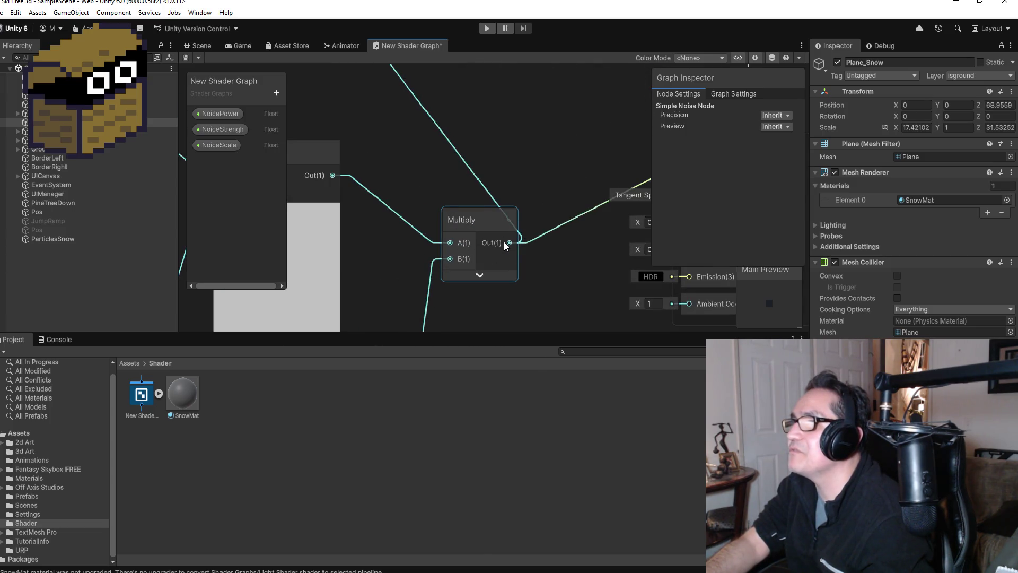
scroll(505, 245, down, 4)
scroll(546, 231, up, 5)
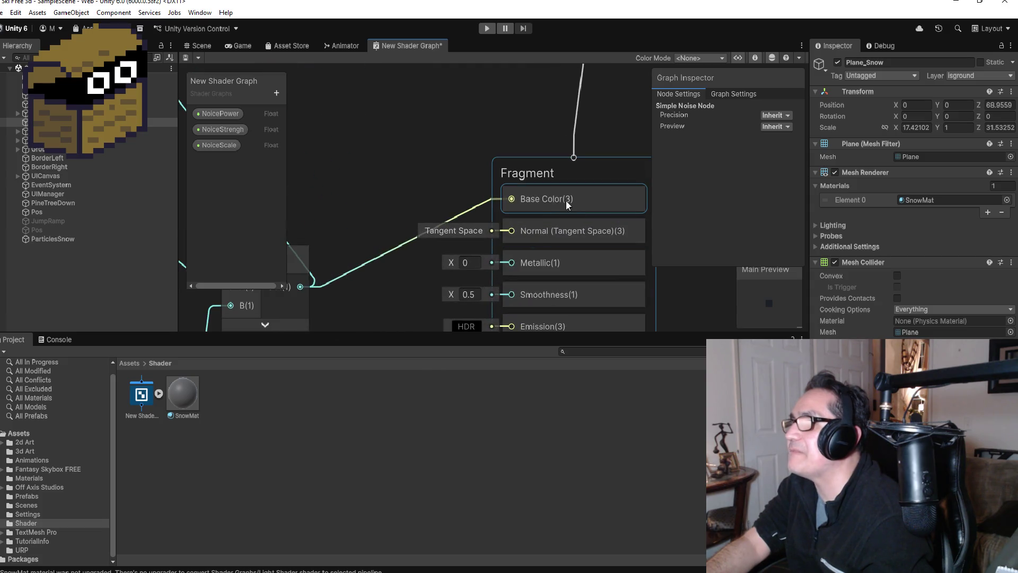
scroll(562, 201, down, 1)
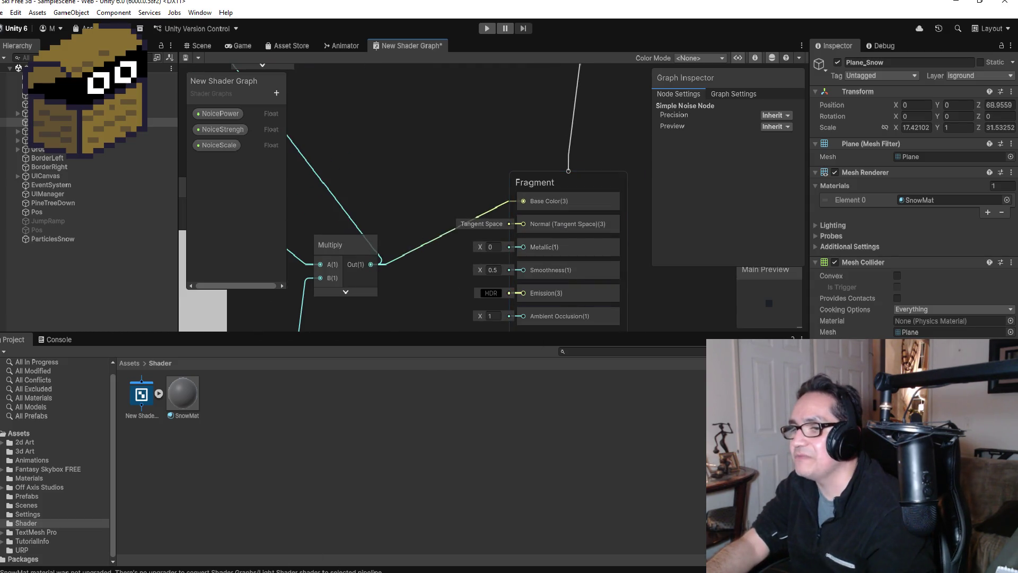
mouse_move(223, 565)
click(244, 552)
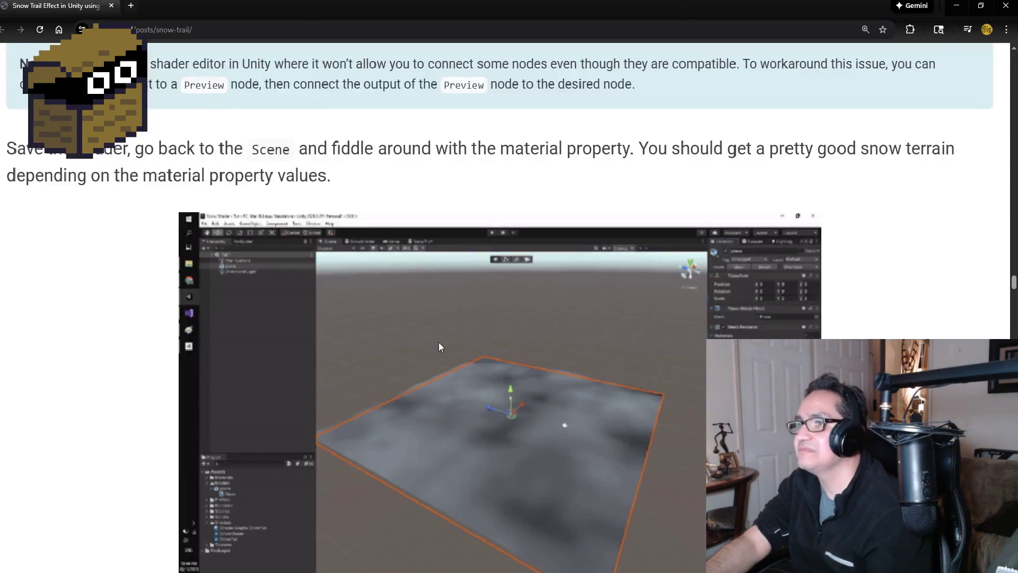
Scroll the tutorial from the Simple Noise graph to the Vertex Displacement heading.
scroll(439, 285, up, 5)
scroll(559, 381, up, 10)
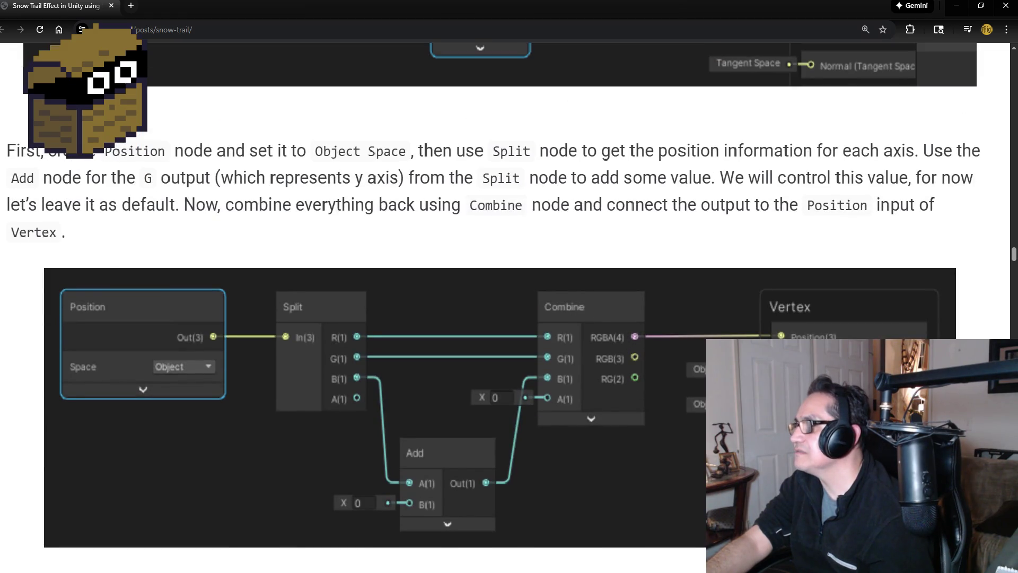
scroll(771, 336, up, 7)
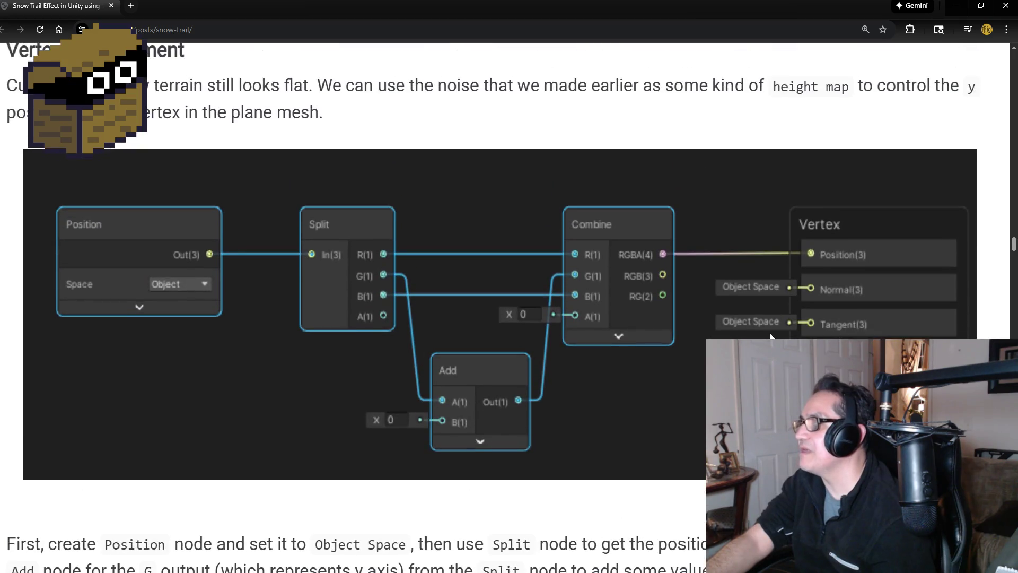
scroll(737, 297, up, 3)
scroll(739, 300, down, 4)
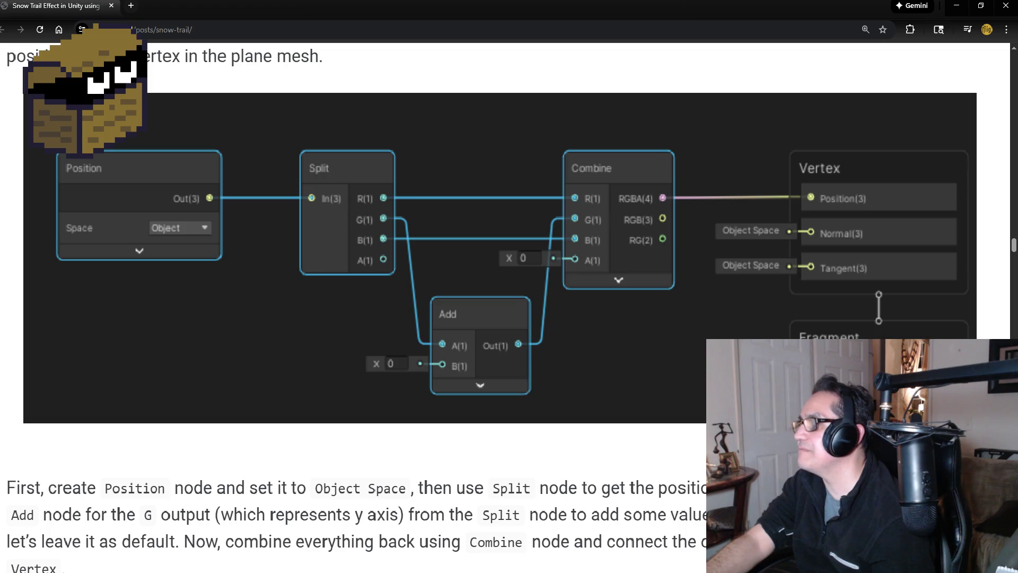
scroll(738, 300, up, 12)
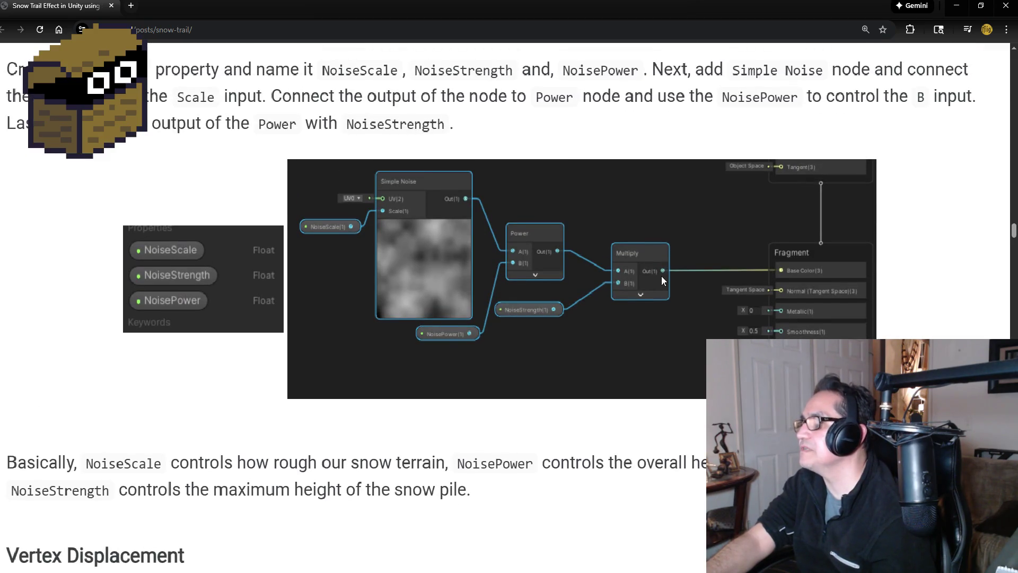
scroll(775, 271, down, 12)
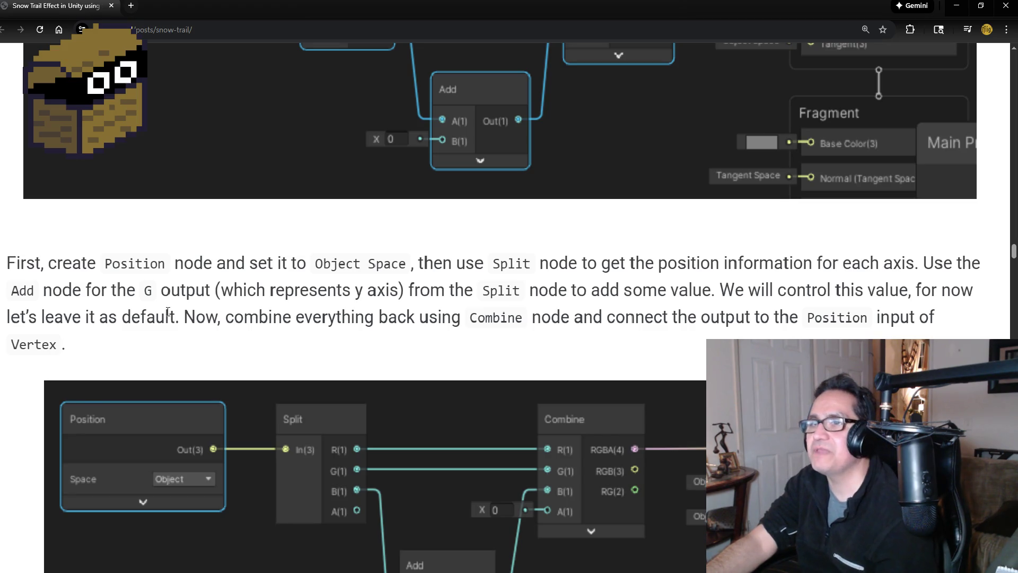
scroll(412, 300, up, 4)
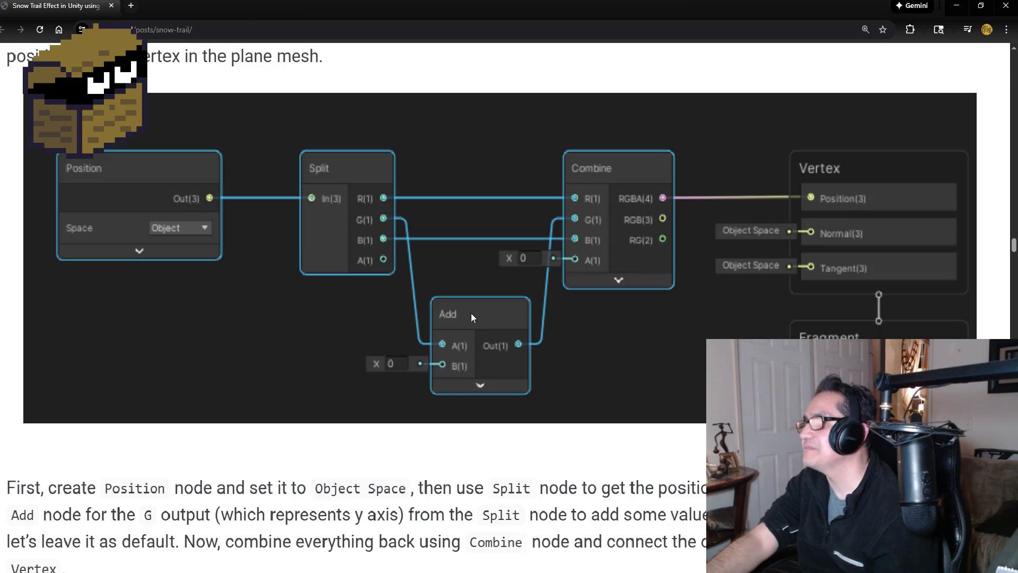
scroll(473, 314, up, 7)
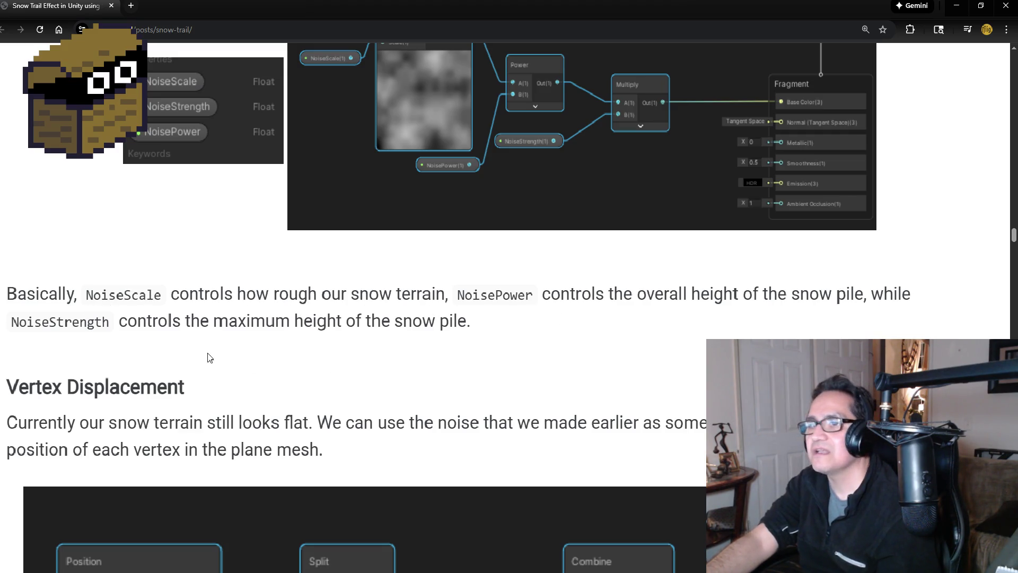
Read the tutorial's Vertex Displacement steps on splitting Position and offsetting G with Add.
scroll(372, 346, down, 2)
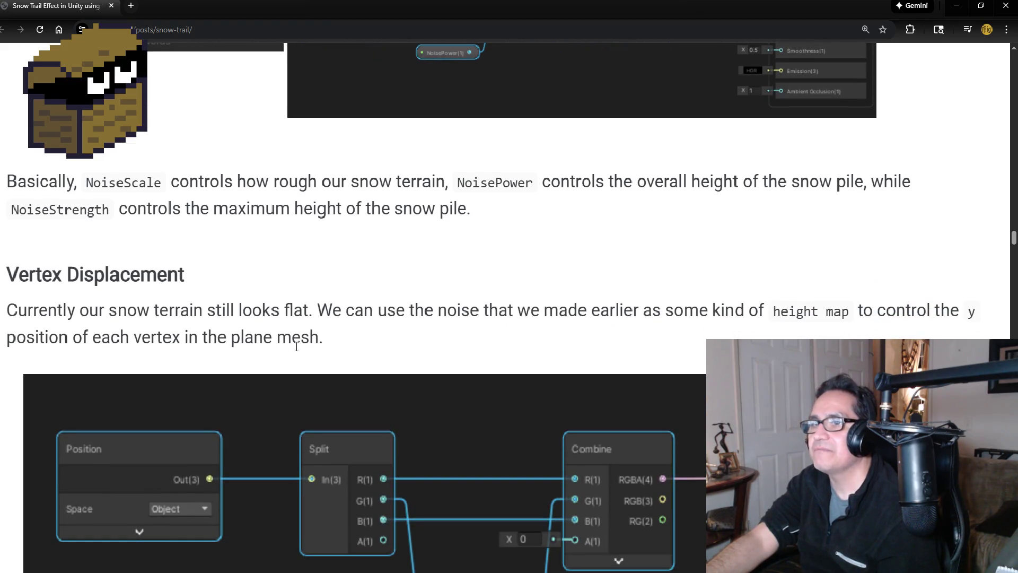
scroll(296, 346, down, 2)
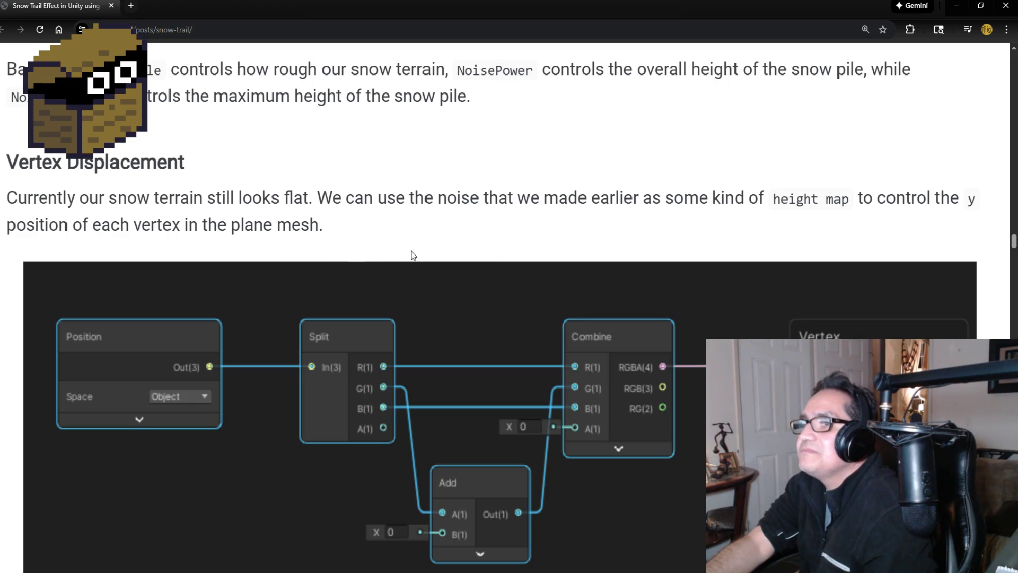
scroll(412, 254, down, 4)
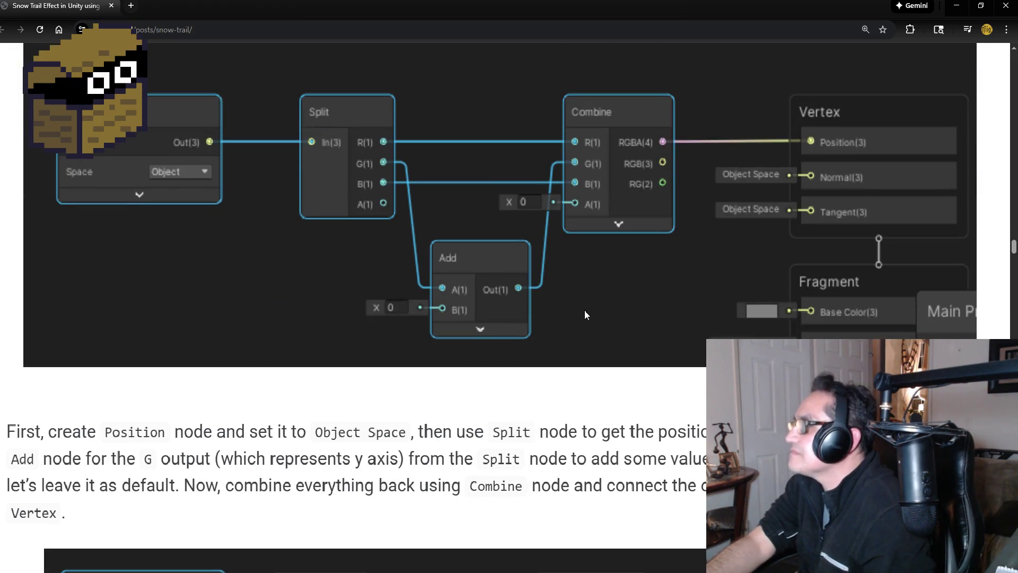
scroll(587, 302, down, 3)
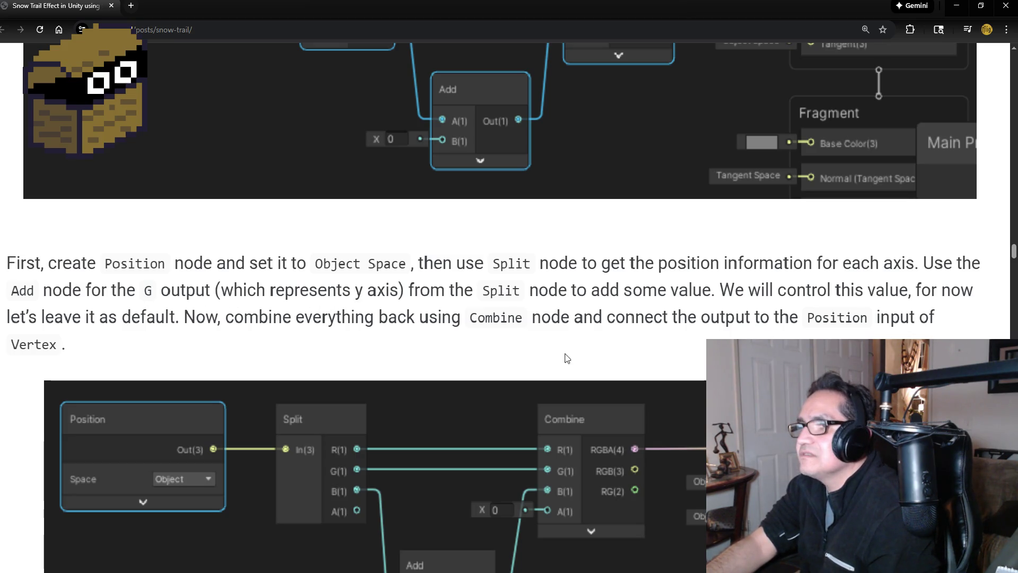
scroll(647, 343, down, 2)
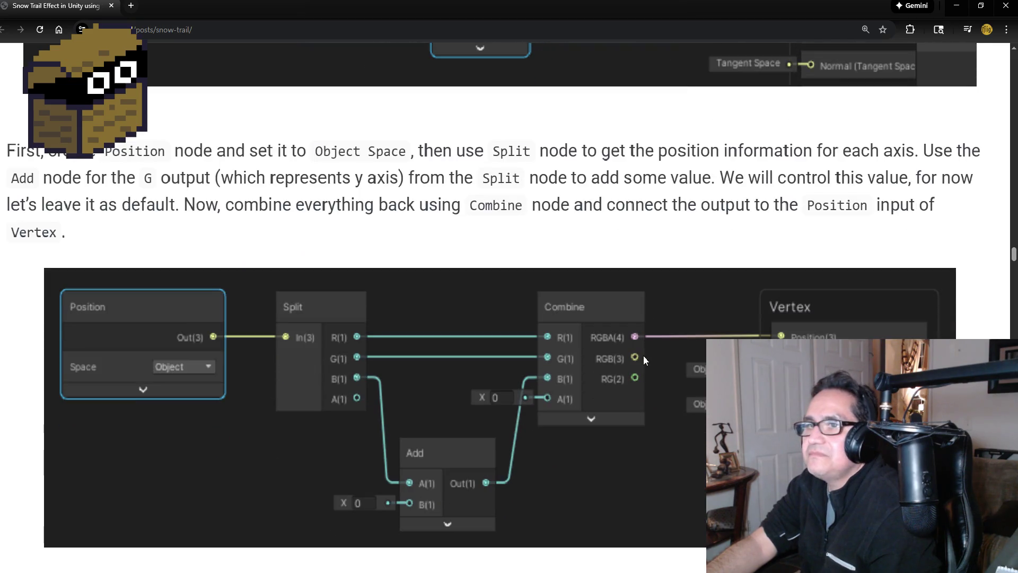
scroll(644, 354, down, 3)
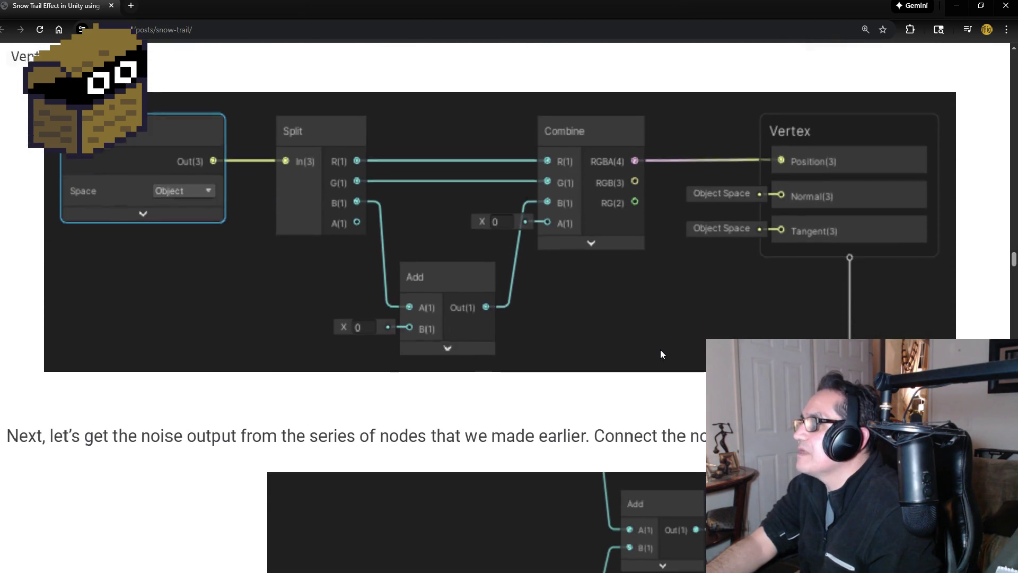
scroll(660, 354, down, 2)
scroll(657, 354, down, 1)
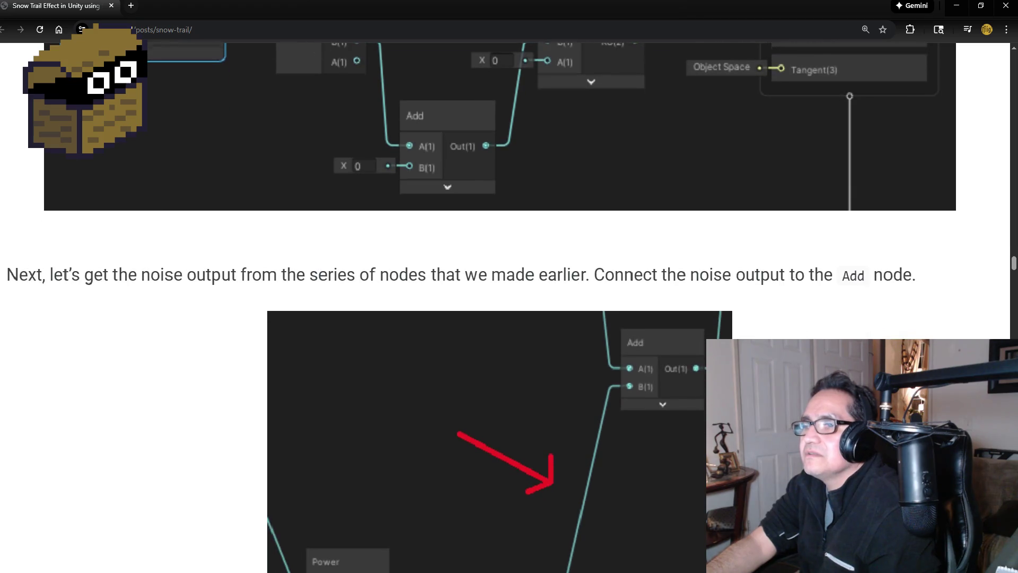
scroll(806, 318, down, 4)
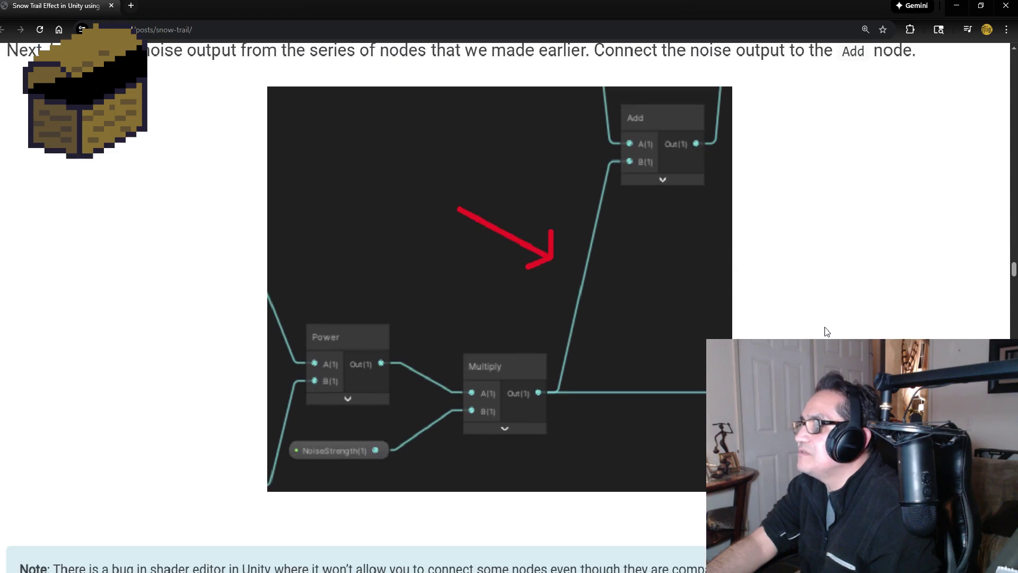
scroll(656, 300, down, 2)
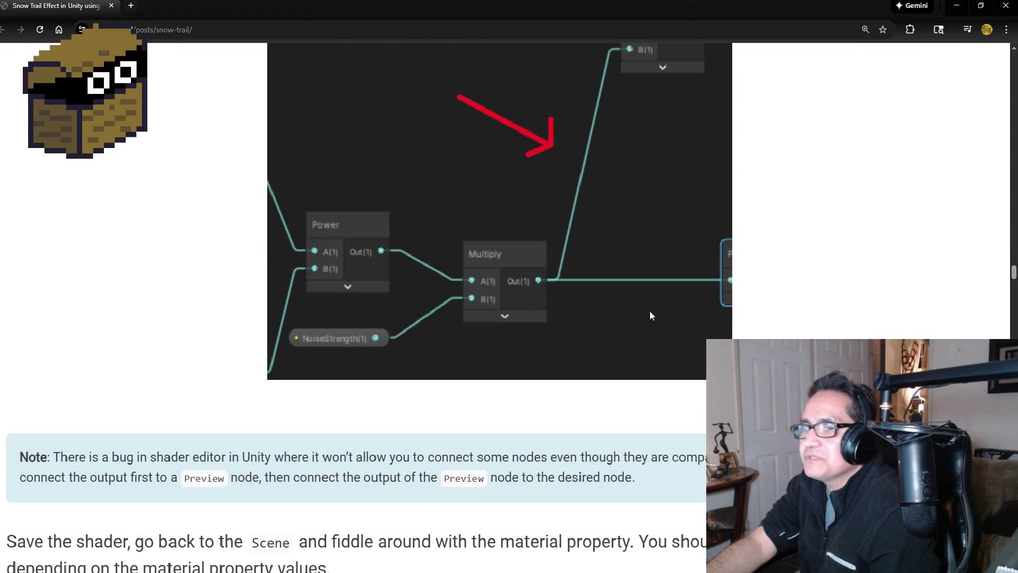
scroll(645, 310, down, 2)
scroll(302, 413, down, 2)
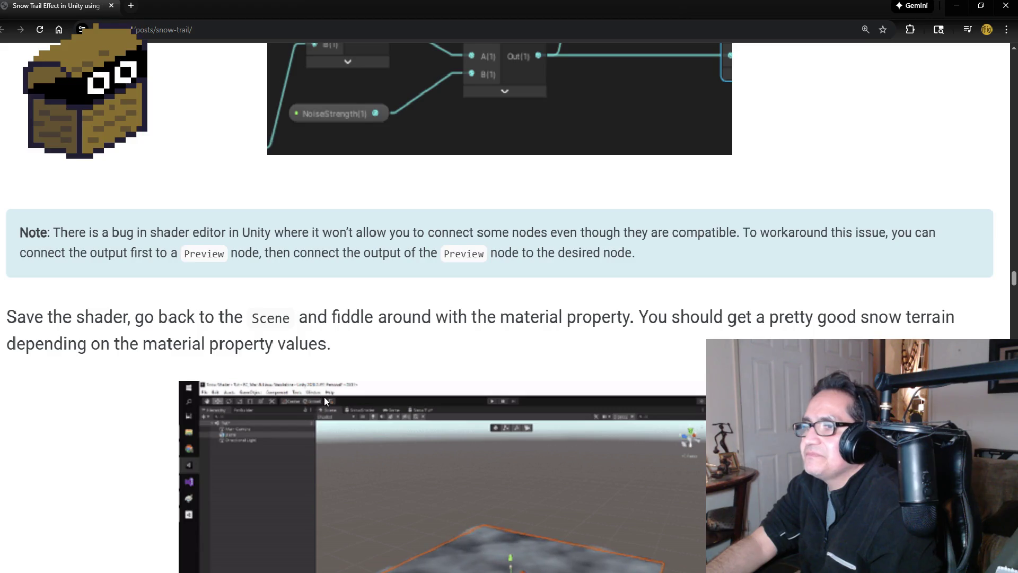
scroll(371, 371, down, 2)
Minimize Chrome to return to the Unity Shader Graph.
scroll(443, 342, up, 3)
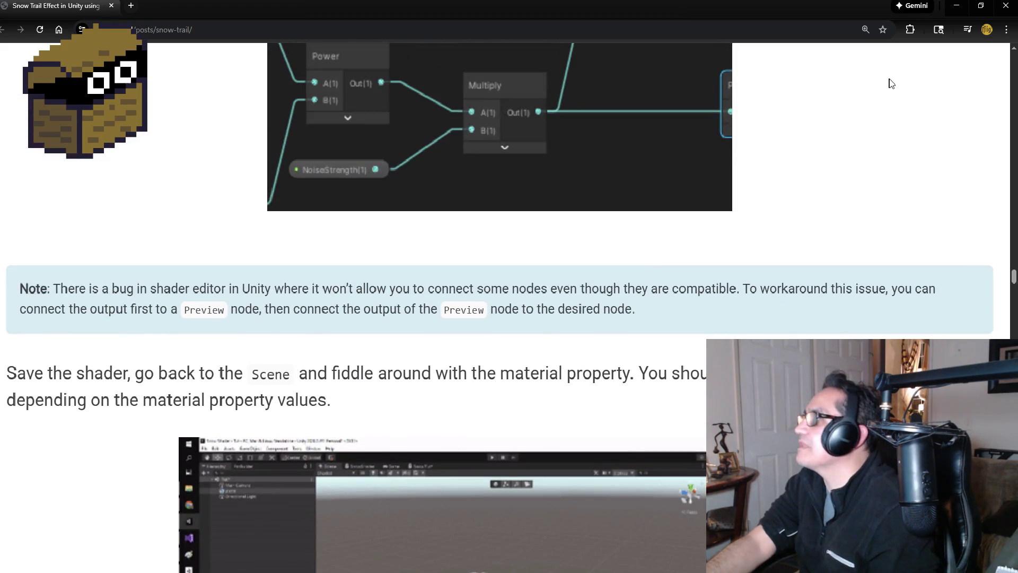
click(949, 14)
scroll(611, 199, down, 5)
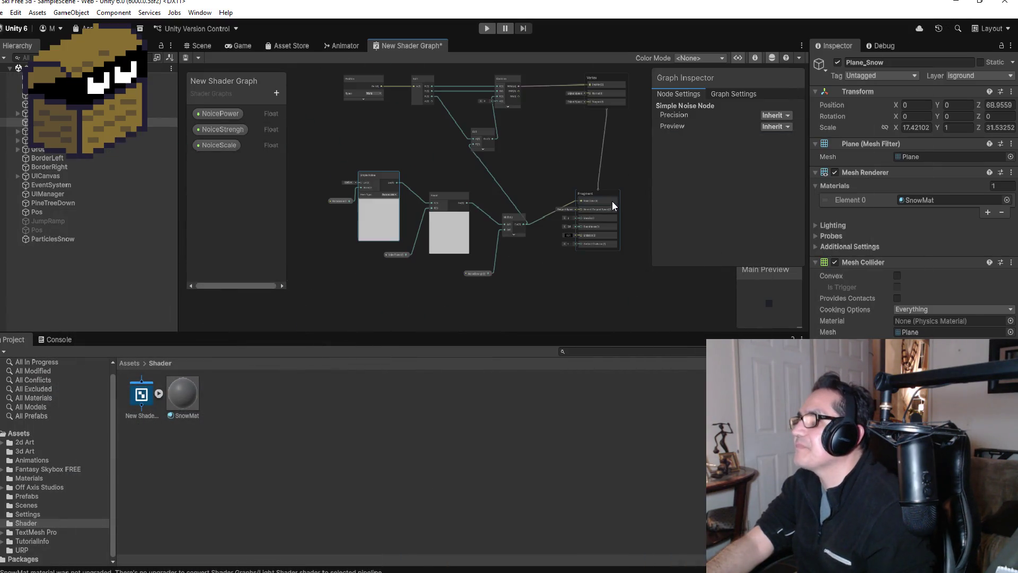
Add a reroute point on the Simple Noise output wire.
scroll(557, 118, up, 4)
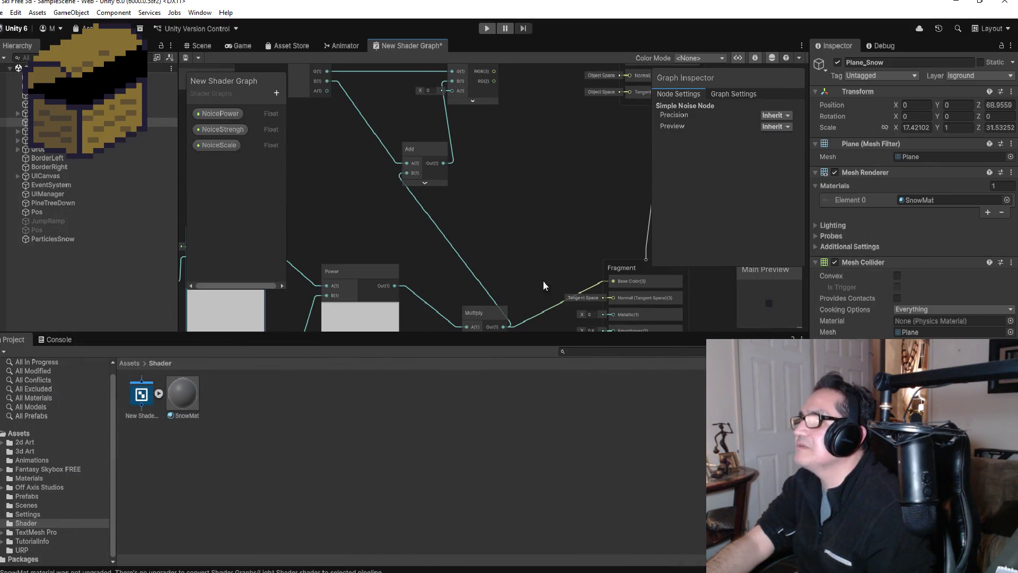
scroll(530, 275, down, 2)
click(483, 267)
double_click(482, 268)
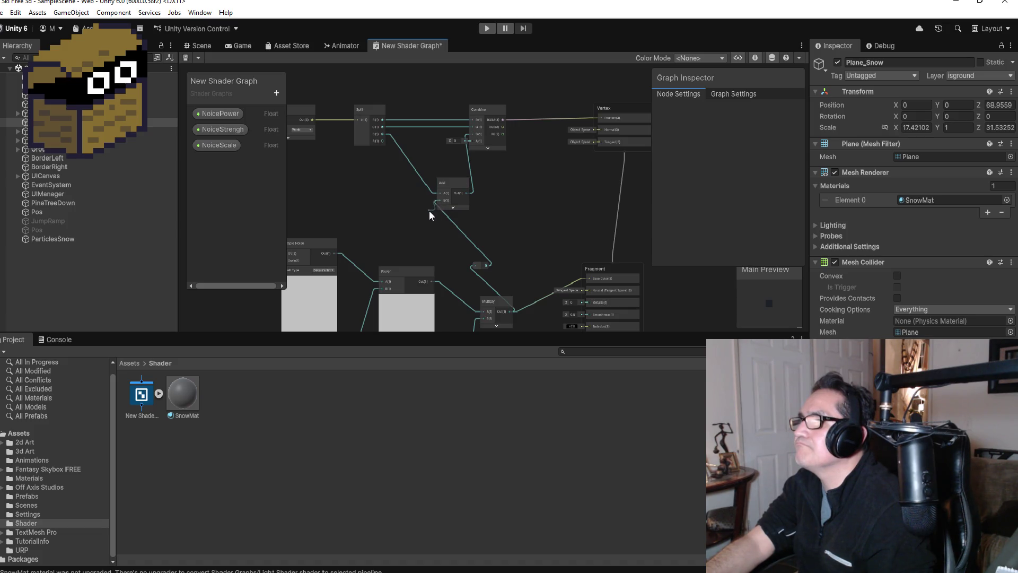
key(space)
key(Escape)
Delete the Multiply-to-Base Color, reroute-to-Multiply and reroute-to-Add B wires.
scroll(541, 234, up, 3)
scroll(560, 284, down, 2)
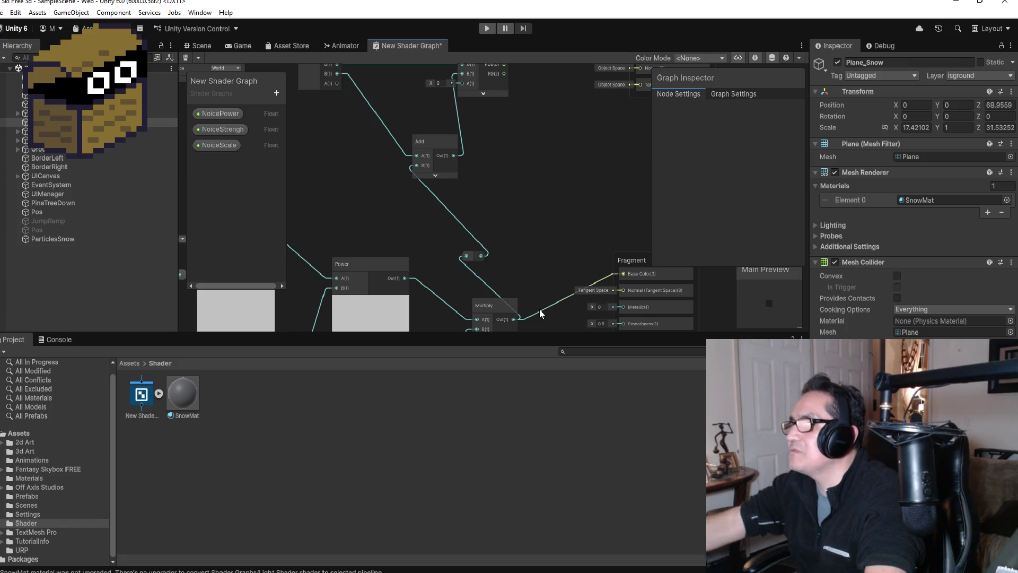
click(545, 311)
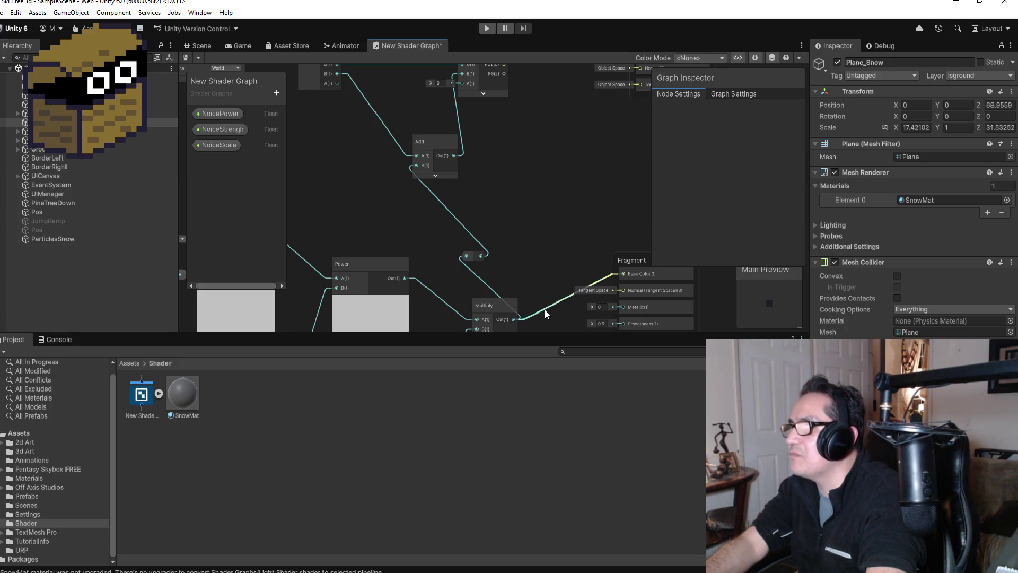
key(Delete)
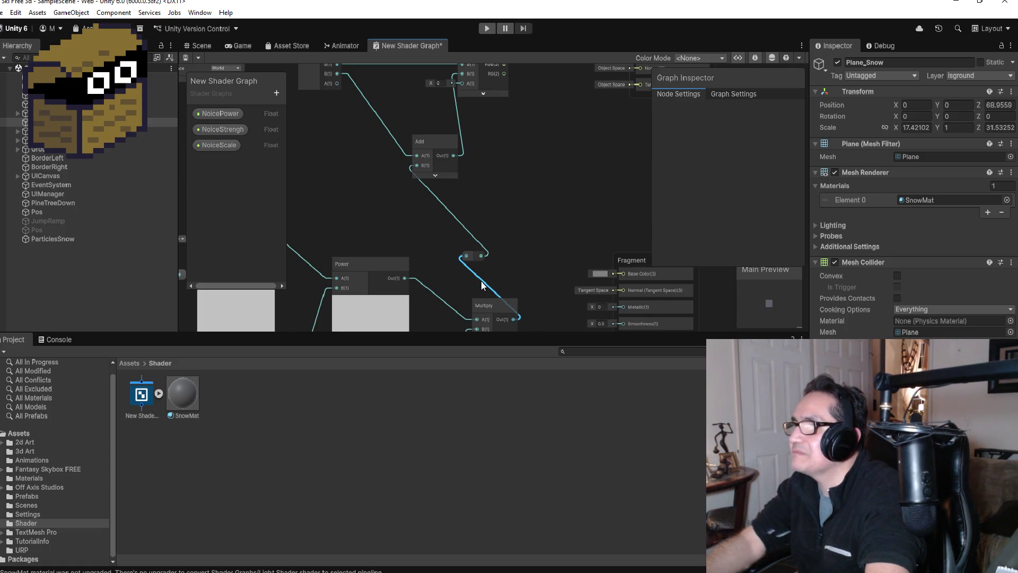
key(Delete)
click(461, 226)
key(Delete)
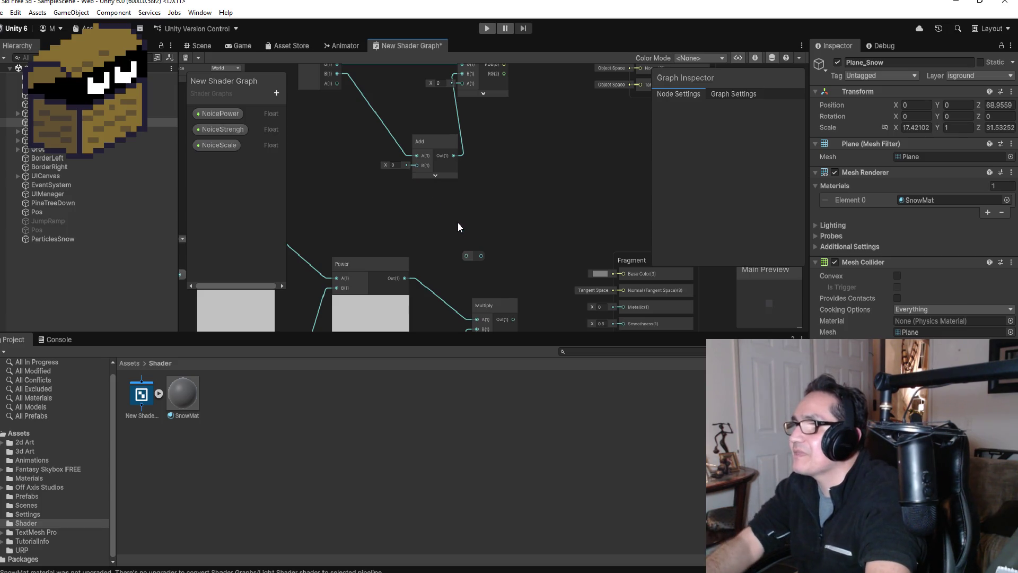
Reconnect Multiply Out to the Fragment Base Color input.
mouse_move(514, 320)
mouse_down()
mouse_move(595, 276)
mouse_move(618, 223)
mouse_up()
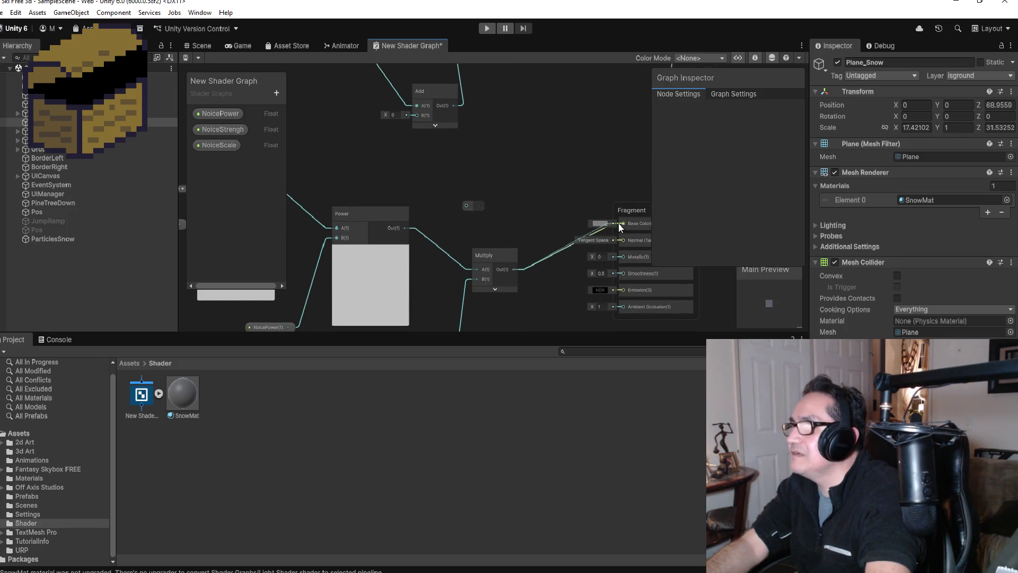
scroll(530, 266, down, 3)
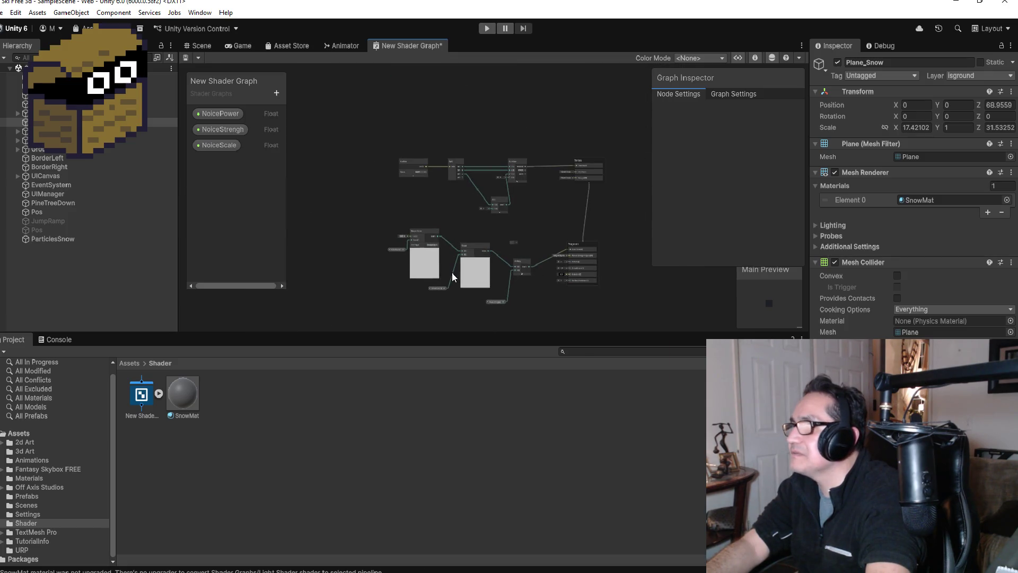
scroll(451, 270, up, 3)
scroll(381, 250, up, 3)
scroll(408, 227, down, 2)
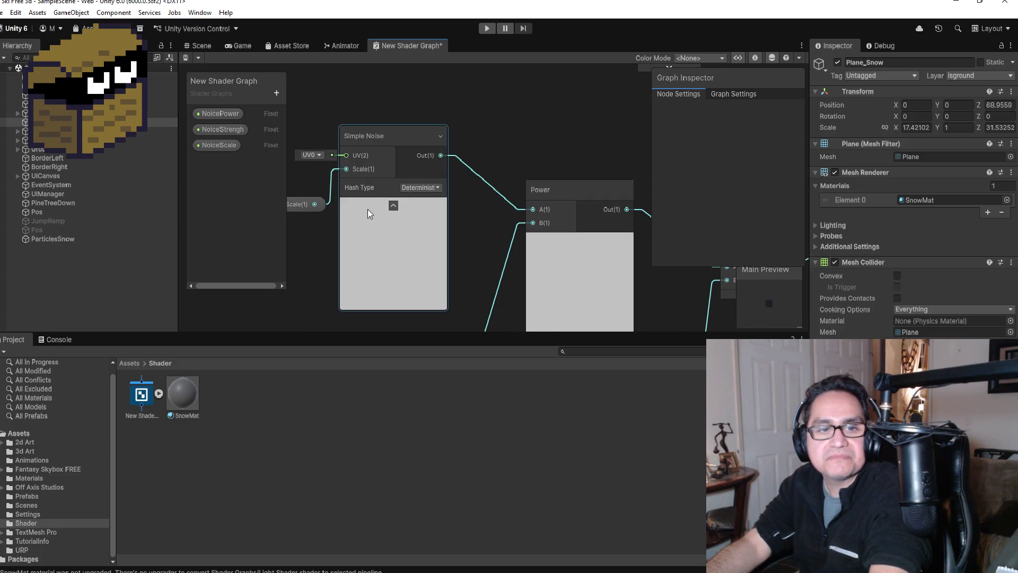
scroll(368, 202, up, 3)
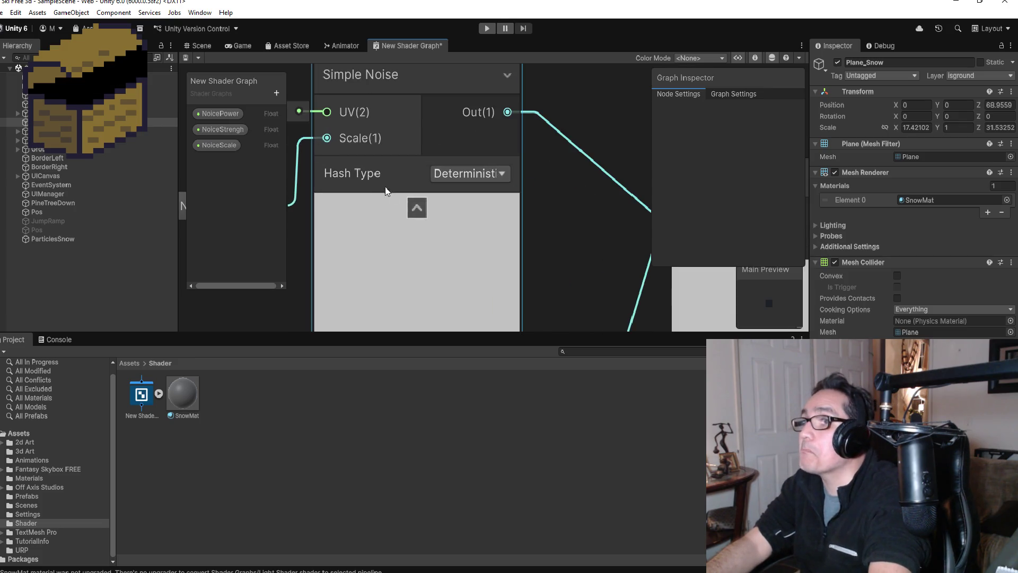
click(486, 176)
click(474, 201)
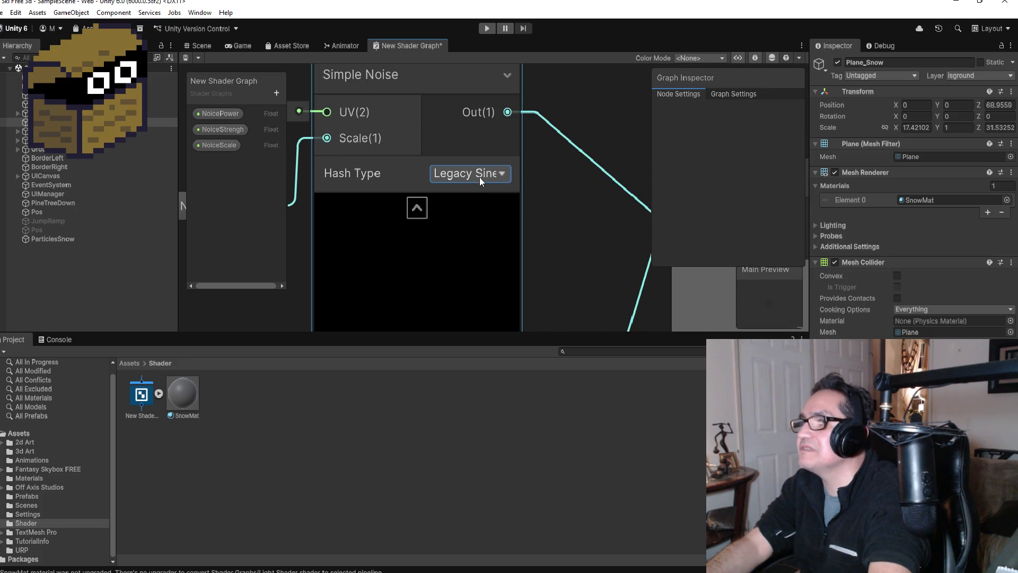
click(484, 174)
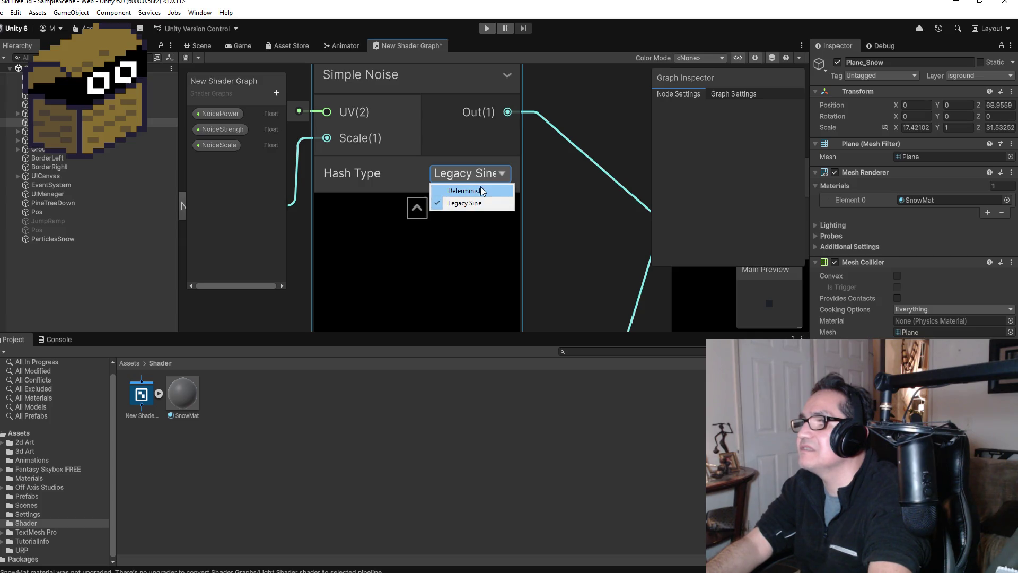
click(471, 189)
scroll(498, 225, down, 5)
scroll(497, 228, up, 4)
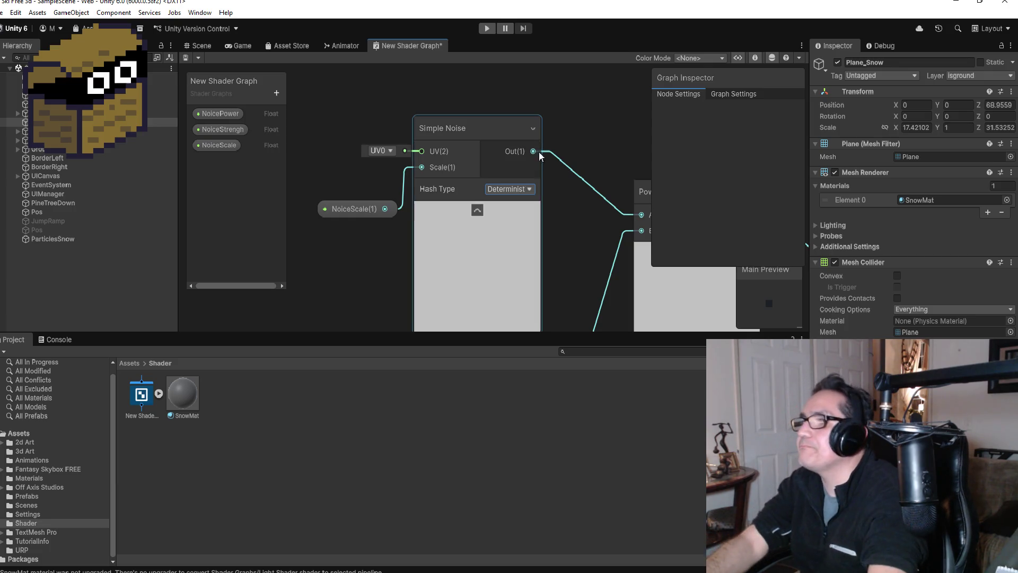
click(391, 151)
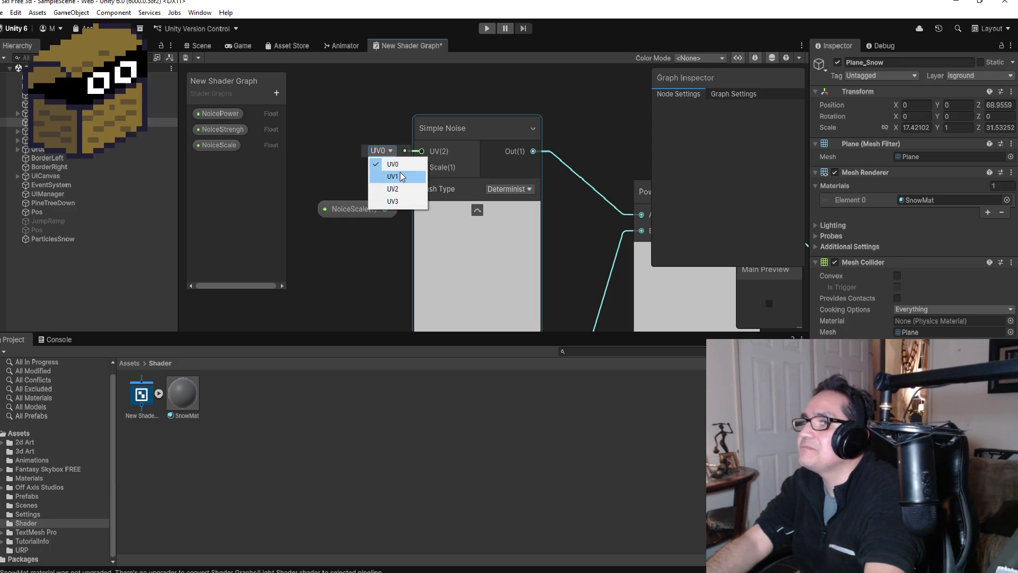
click(386, 176)
click(391, 151)
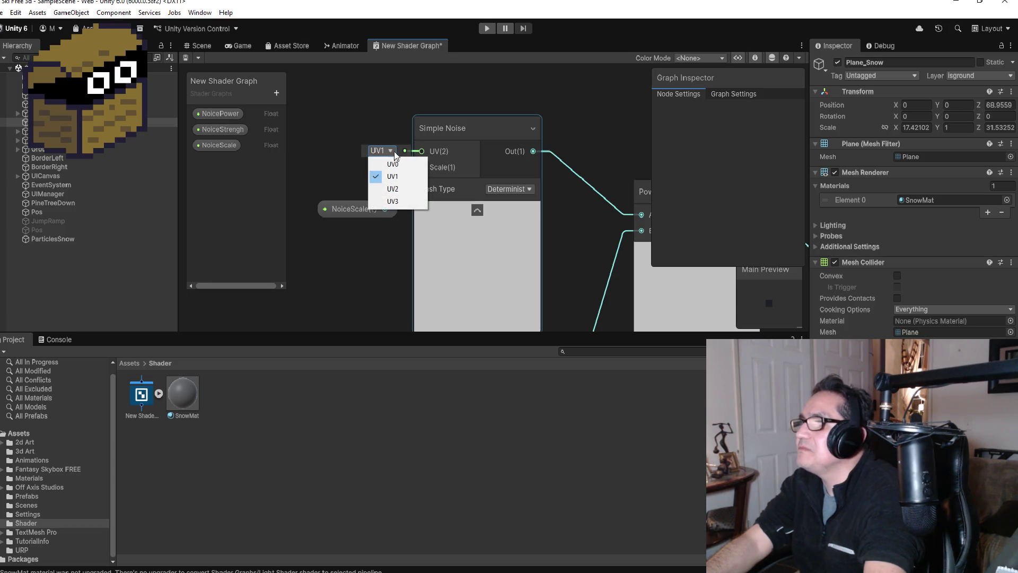
click(385, 163)
scroll(552, 259, down, 4)
scroll(553, 264, up, 4)
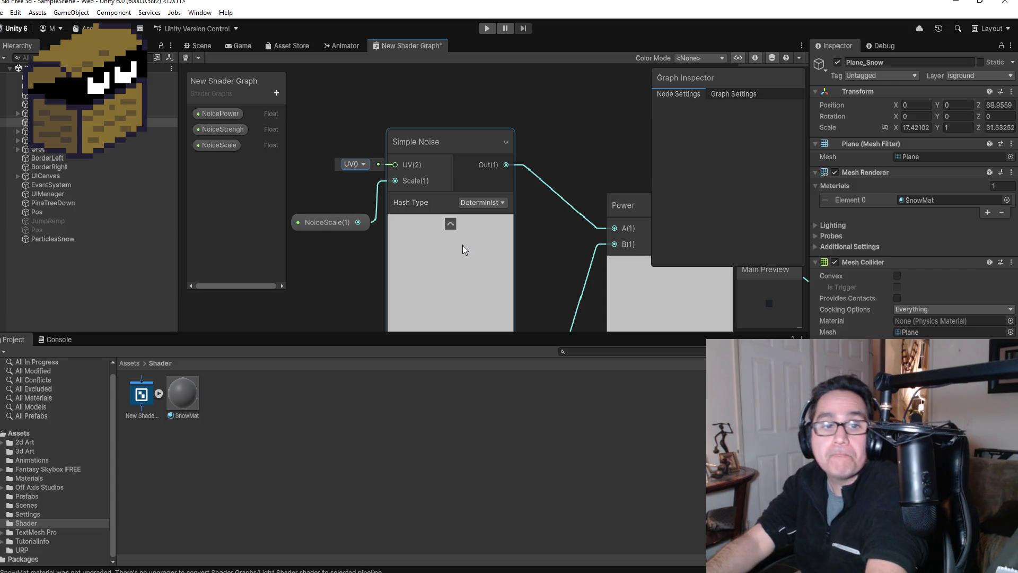
scroll(451, 257, down, 4)
scroll(417, 278, up, 4)
scroll(423, 274, down, 1)
scroll(419, 275, down, 1)
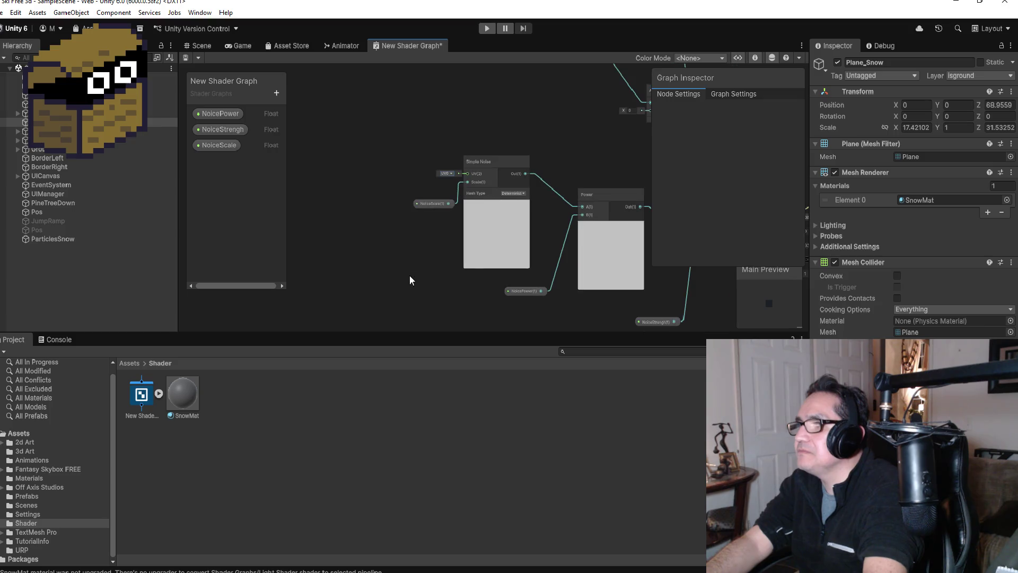
scroll(403, 272, up, 2)
right_click(353, 230)
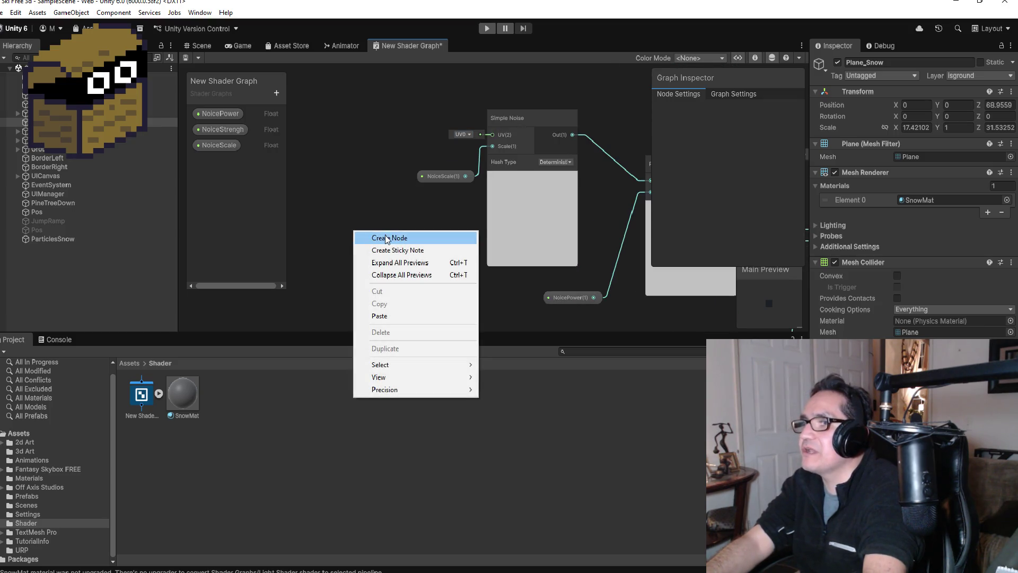
click(416, 237)
text(noi)
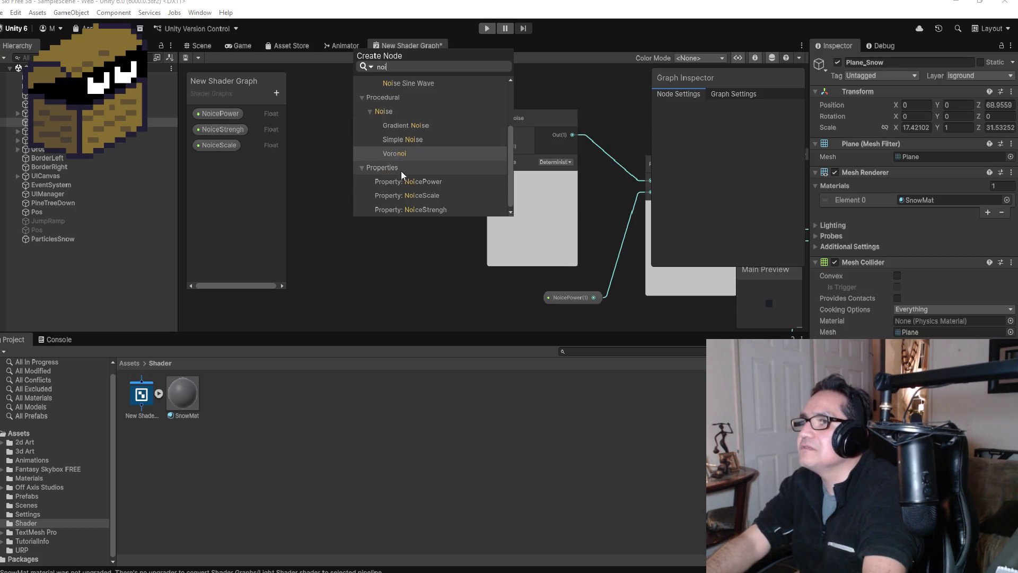
click(421, 141)
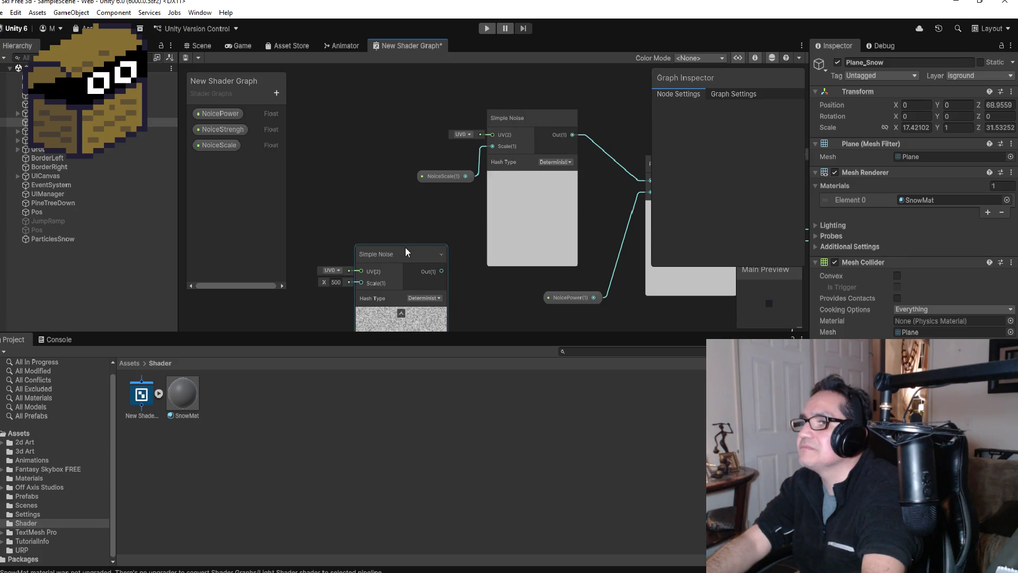
mouse_move(403, 251)
mouse_down()
mouse_move(363, 121)
mouse_move(383, 142)
mouse_up()
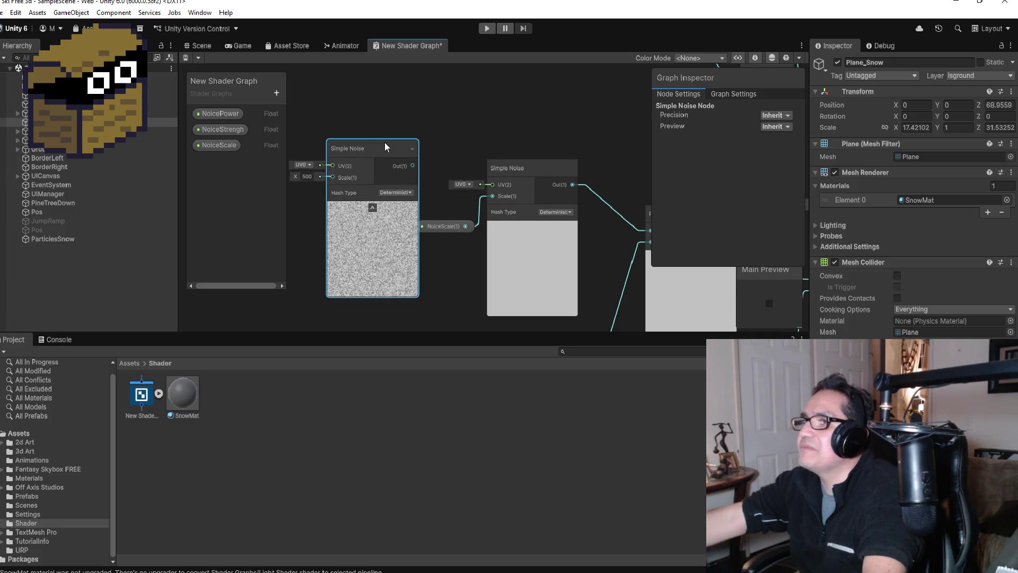
key(Delete)
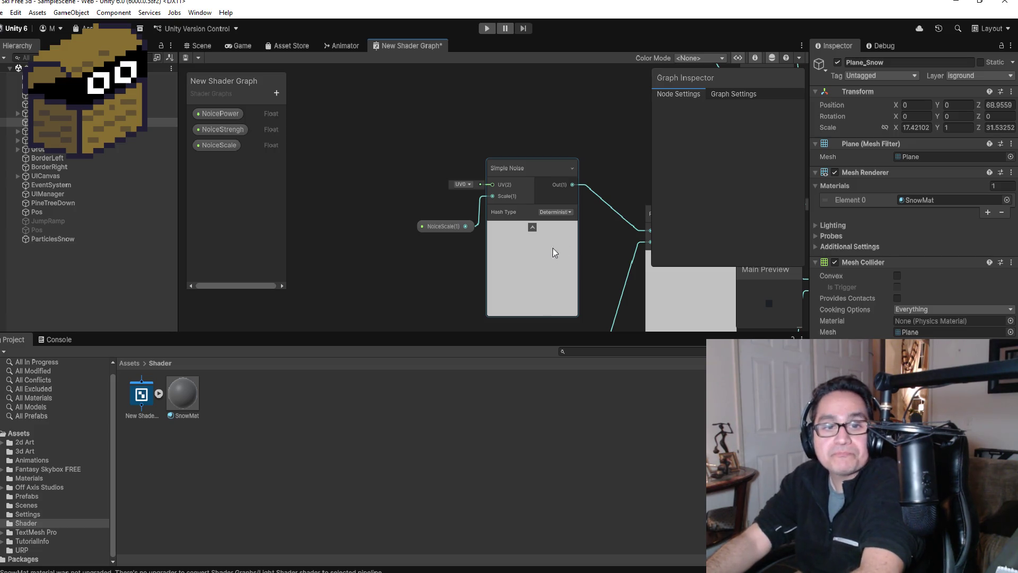
Set the NoiceScale property's default value to 10 for cloud-like noise.
scroll(493, 246, up, 3)
click(440, 218)
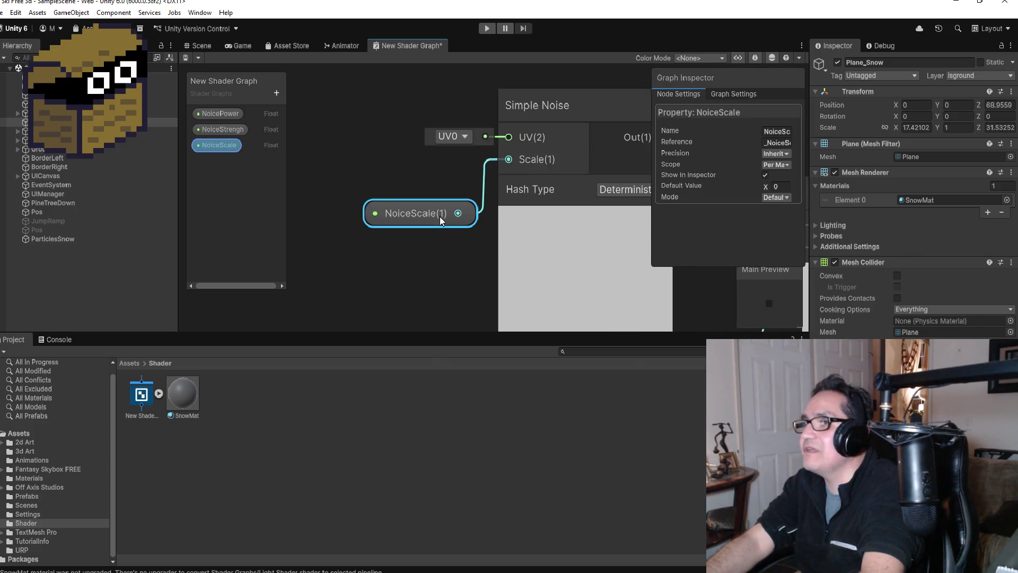
drag(440, 217, 419, 214)
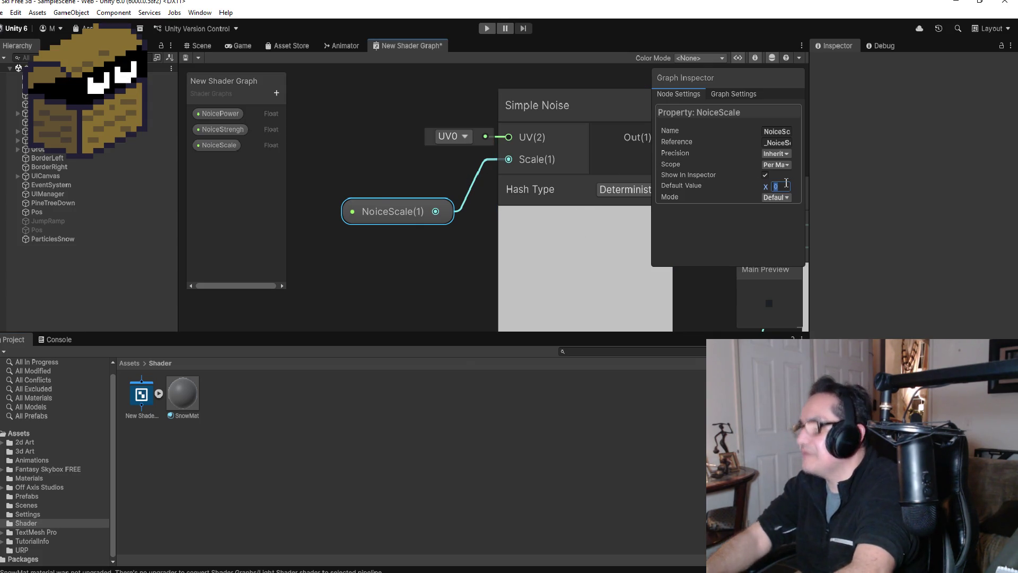
text(10)
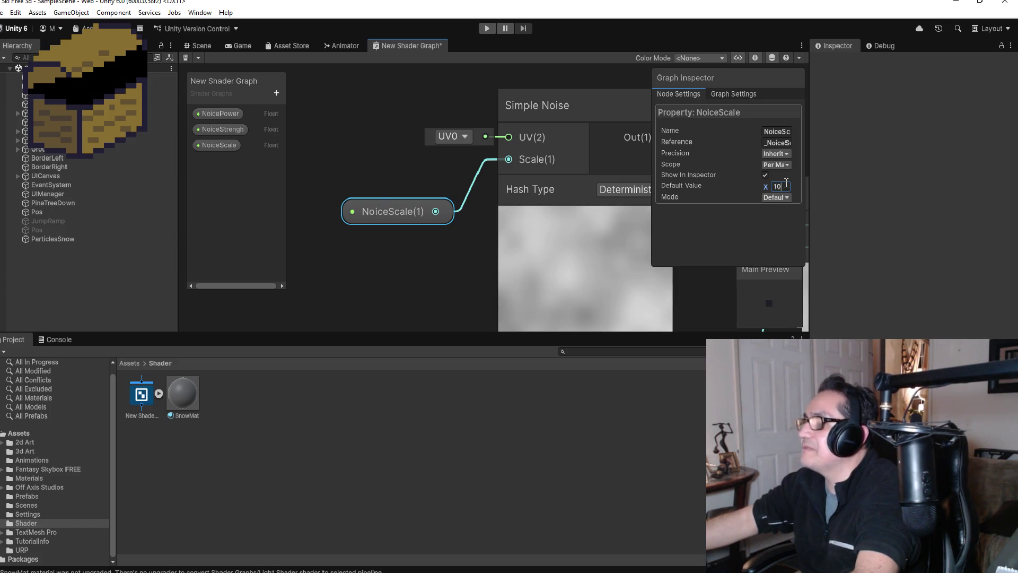
scroll(612, 209, down, 5)
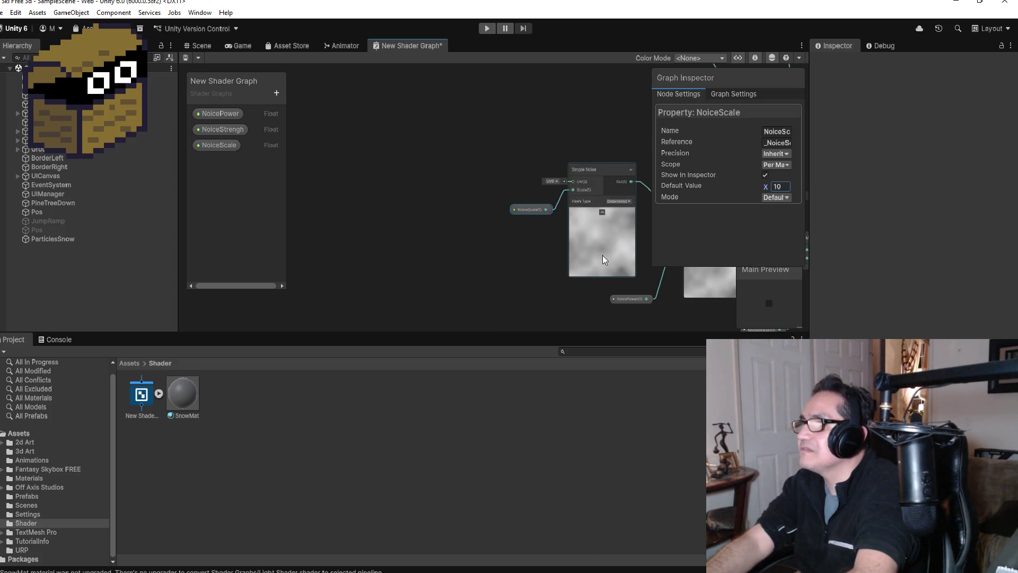
scroll(606, 266, down, 2)
scroll(644, 287, up, 2)
Try a NoicePower default of 10, revert it to 1, and switch to the Scene view.
click(611, 290)
click(784, 186)
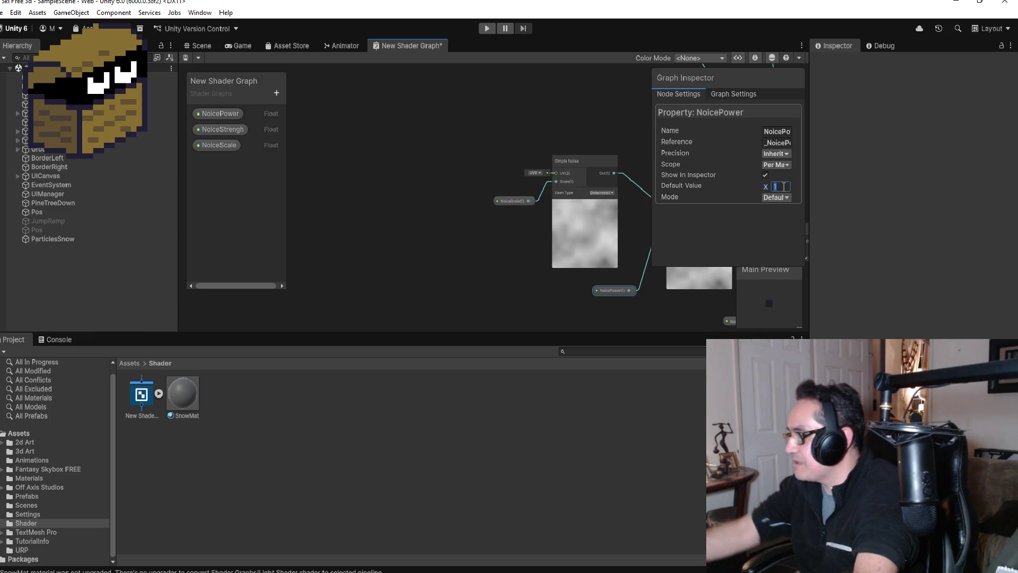
text(10)
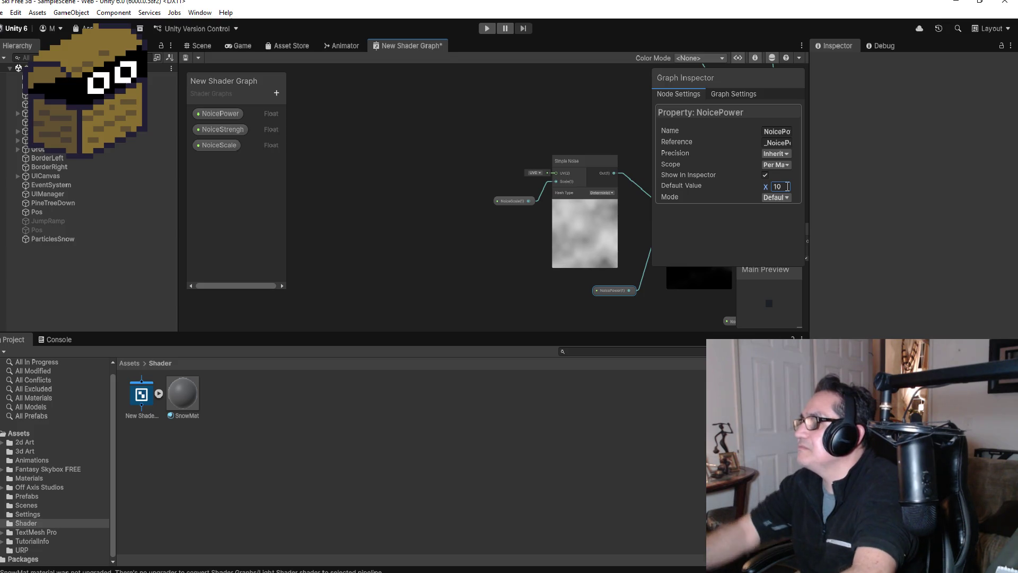
key(BackSpace)
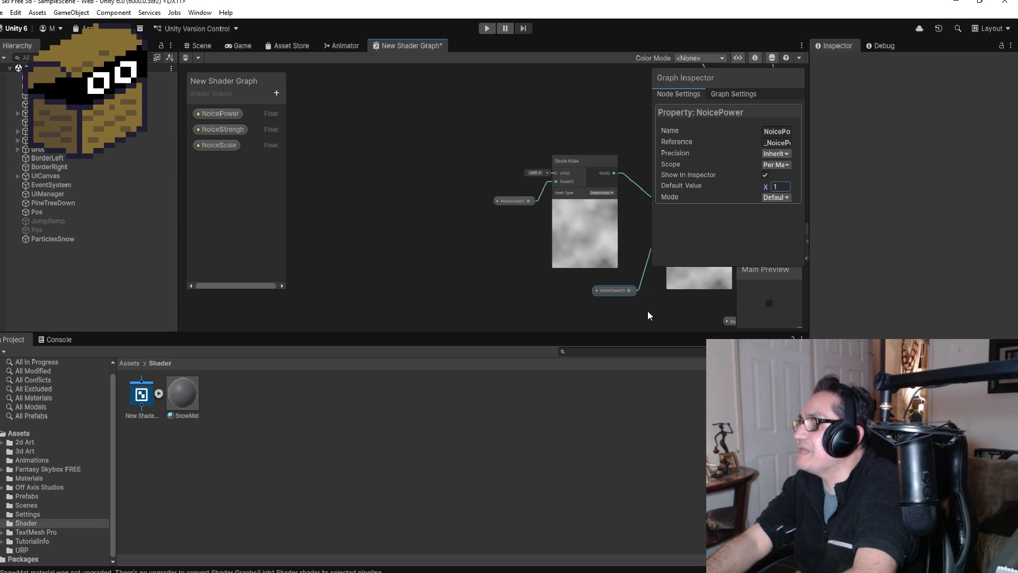
click(731, 323)
scroll(727, 320, down, 5)
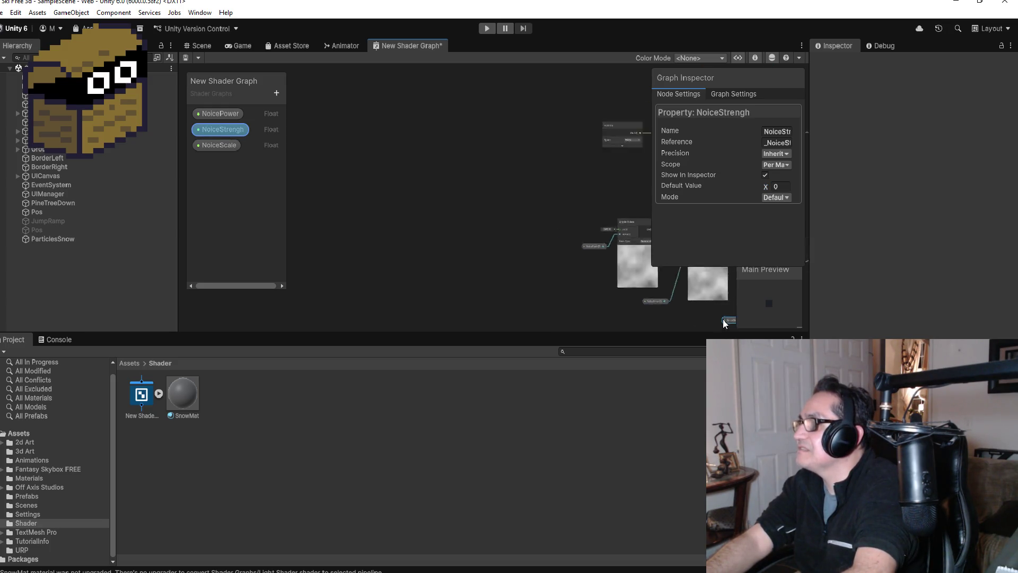
scroll(702, 319, up, 3)
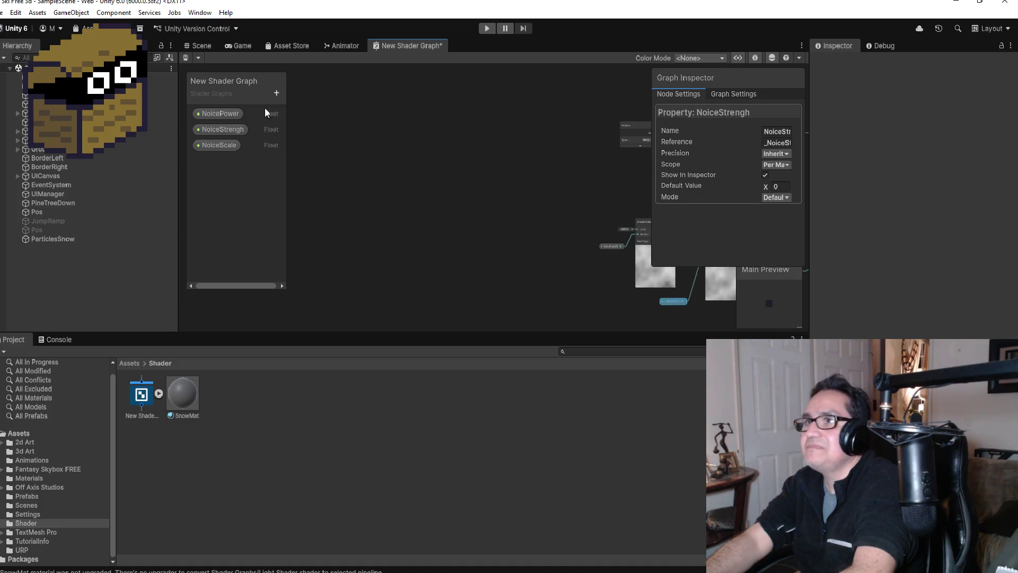
click(201, 45)
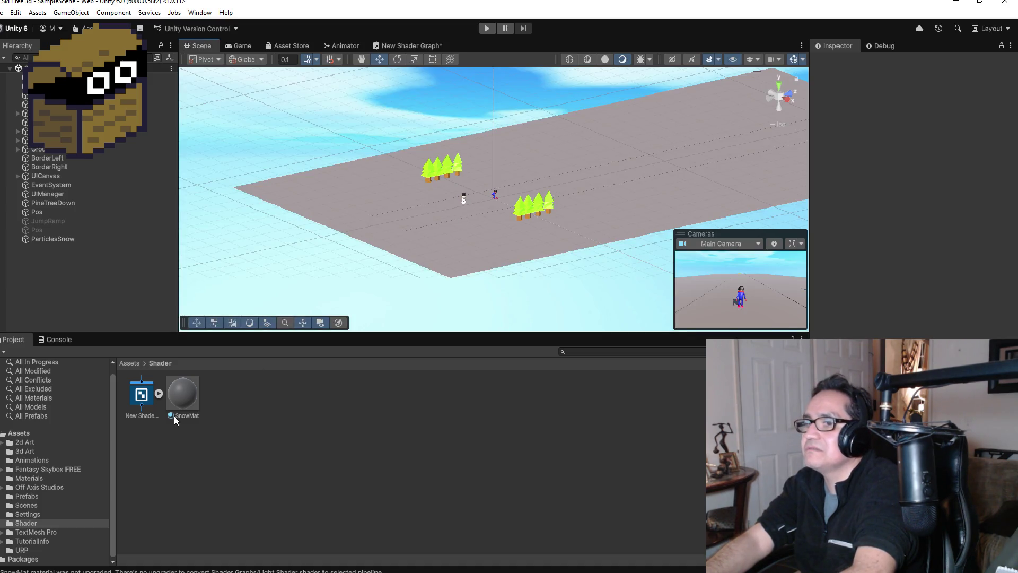
Drop the SnowMat material onto the snow plane and orbit for a closer look.
mouse_move(187, 396)
mouse_down()
mouse_move(436, 234)
mouse_move(441, 246)
mouse_up()
click(429, 230)
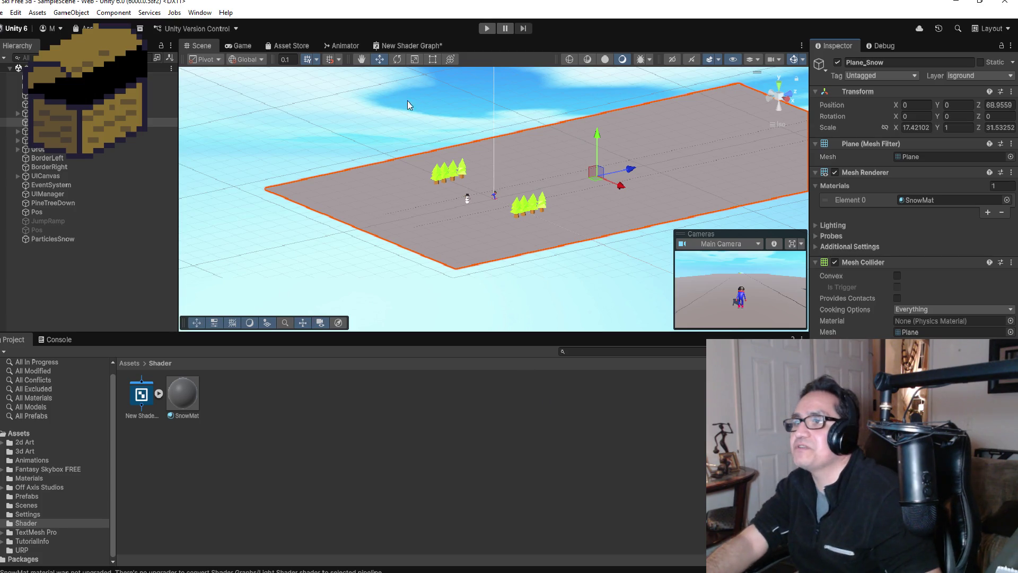
scroll(477, 199, up, 3)
drag(409, 196, 259, 381)
Apply the New Shader Graph's material sub-asset to the snow plane, then collapse the asset.
click(158, 393)
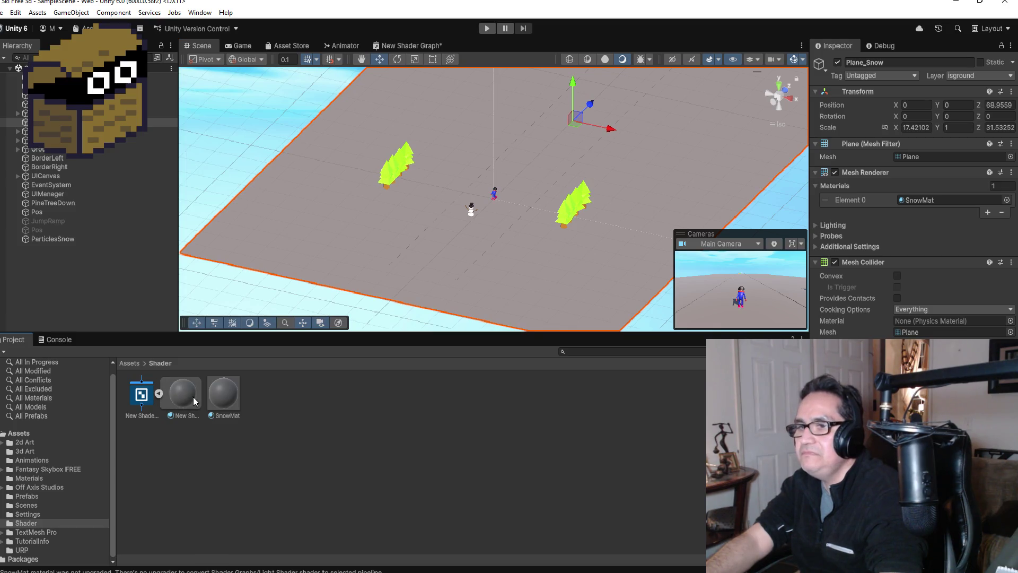
mouse_move(183, 393)
mouse_down()
mouse_move(438, 284)
mouse_move(517, 270)
mouse_move(527, 279)
mouse_up()
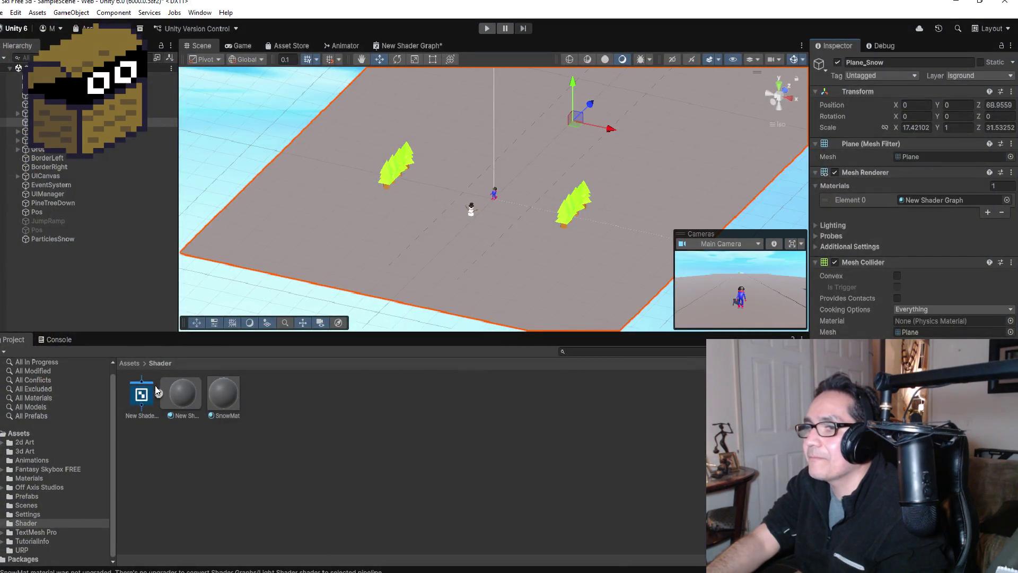
click(158, 393)
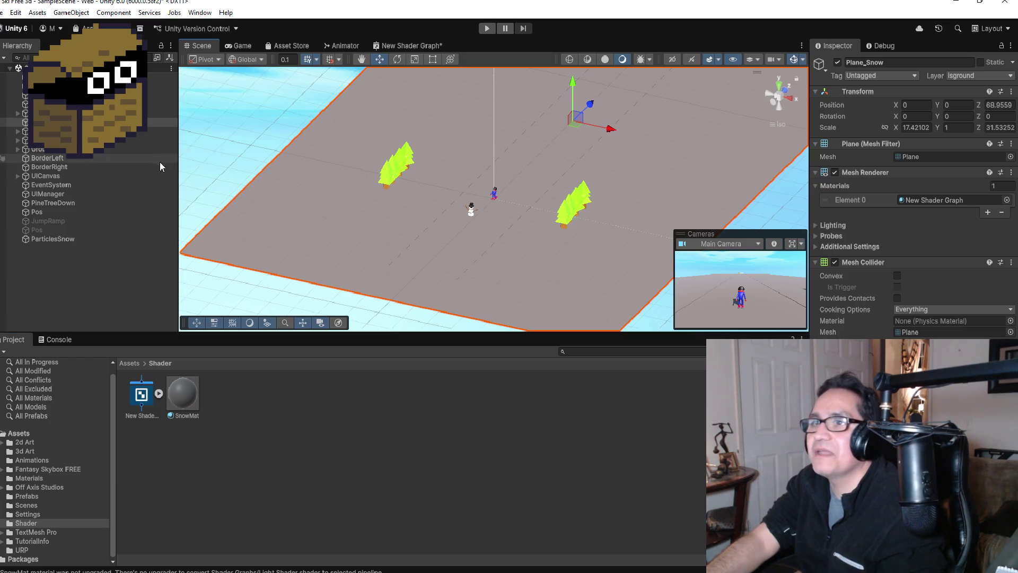
Select Plane_Snow and put SnowMat back on the snow plane.
click(154, 140)
click(154, 122)
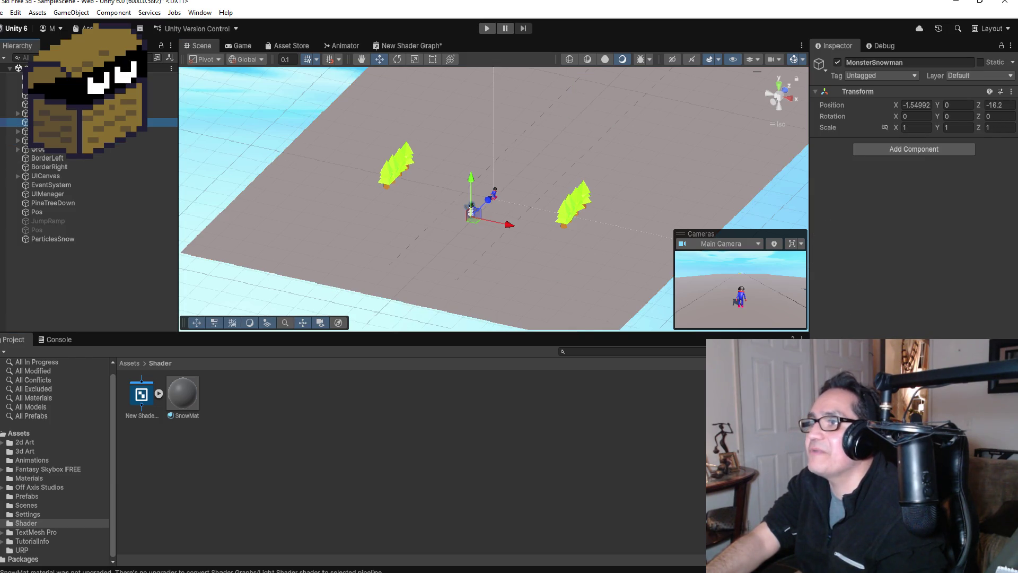
scroll(511, 258, up, 3)
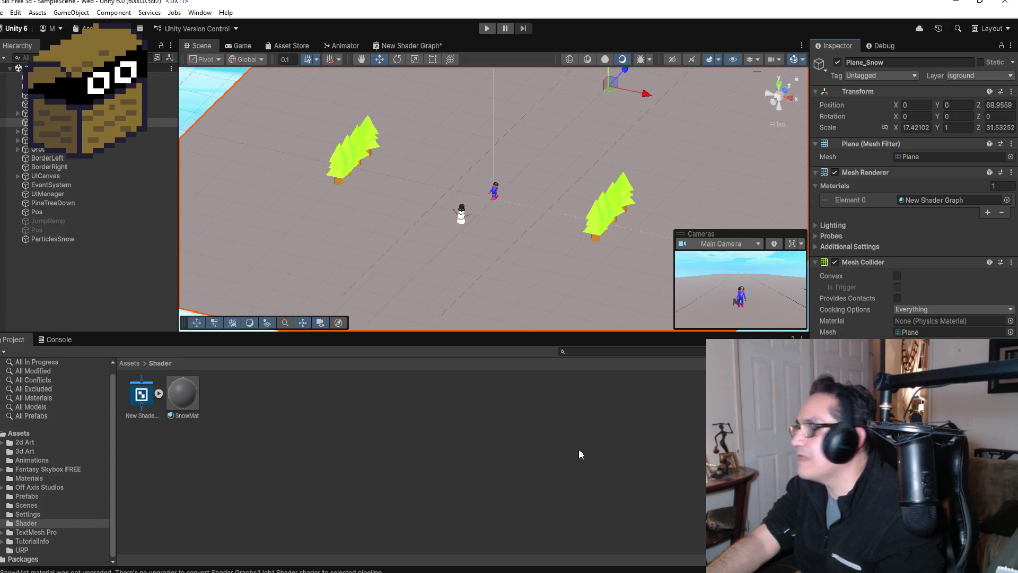
drag(189, 398, 482, 293)
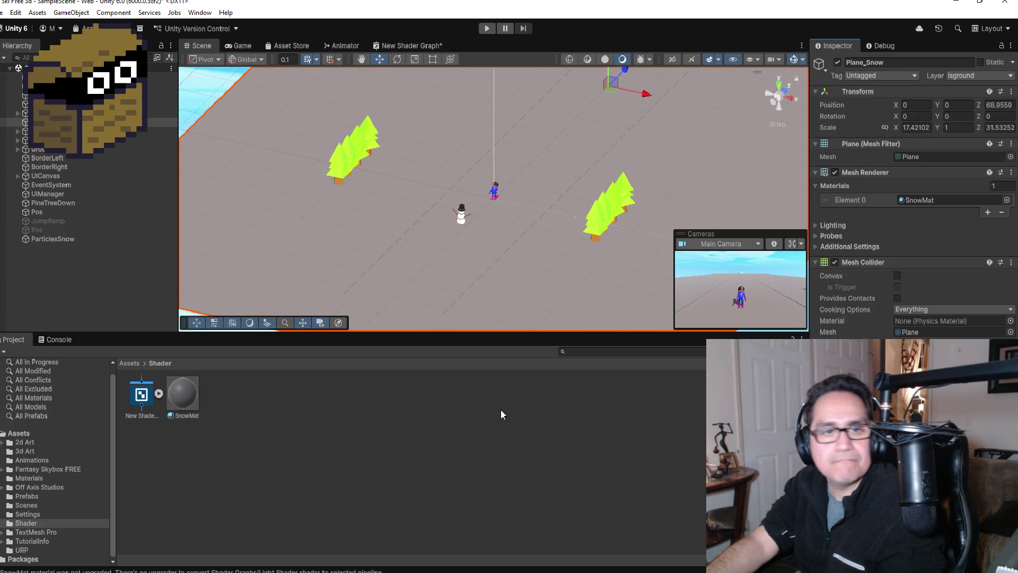
Inspect the SnowMat and New Shader Graph material settings, then select Plane_Snow in the scene.
click(180, 397)
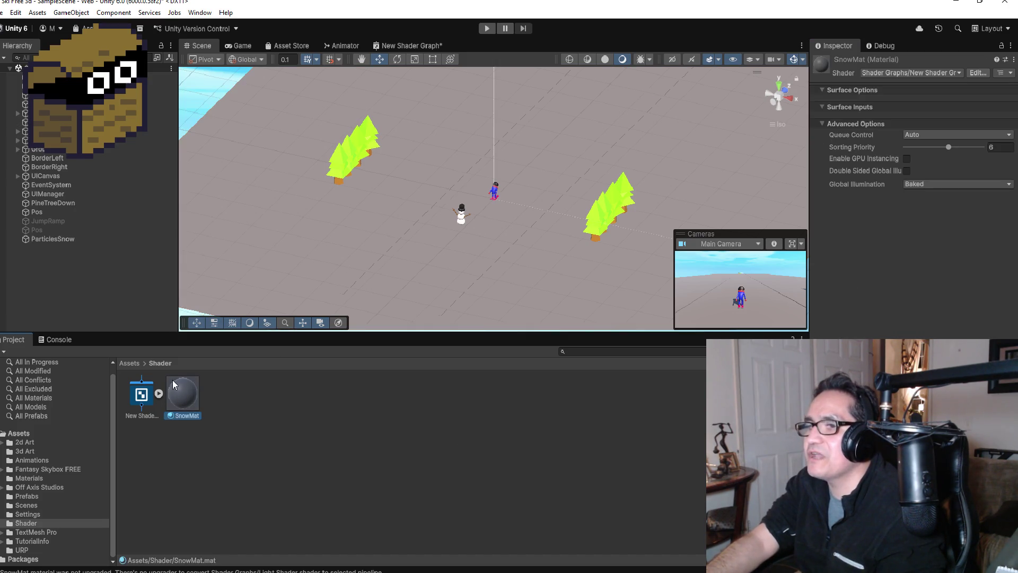
click(159, 394)
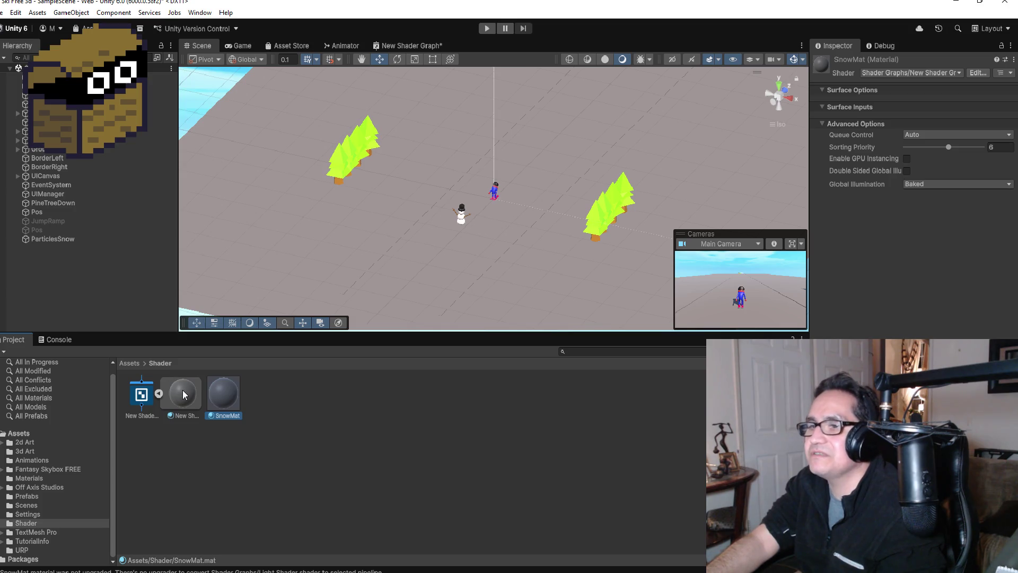
click(183, 393)
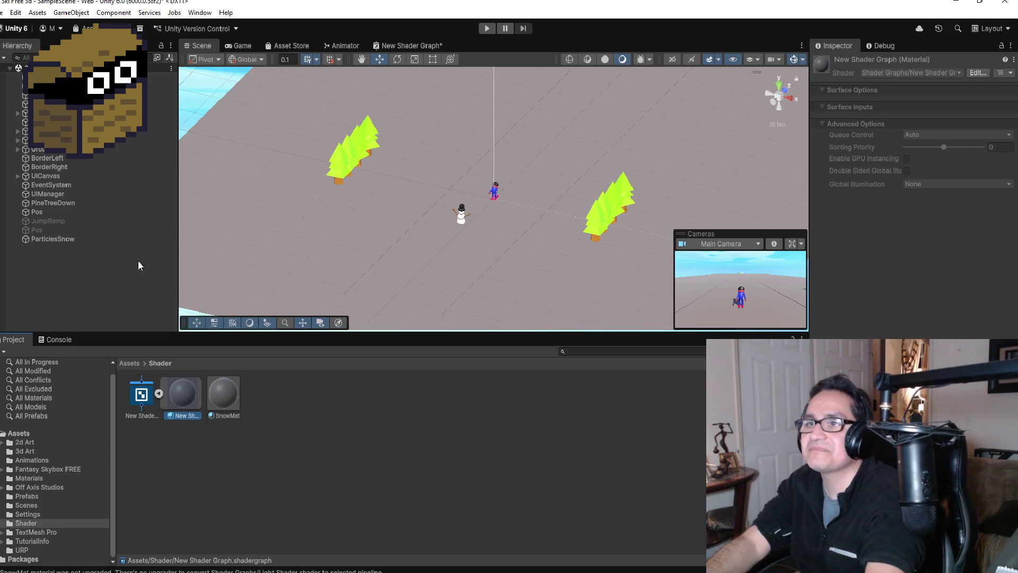
click(470, 295)
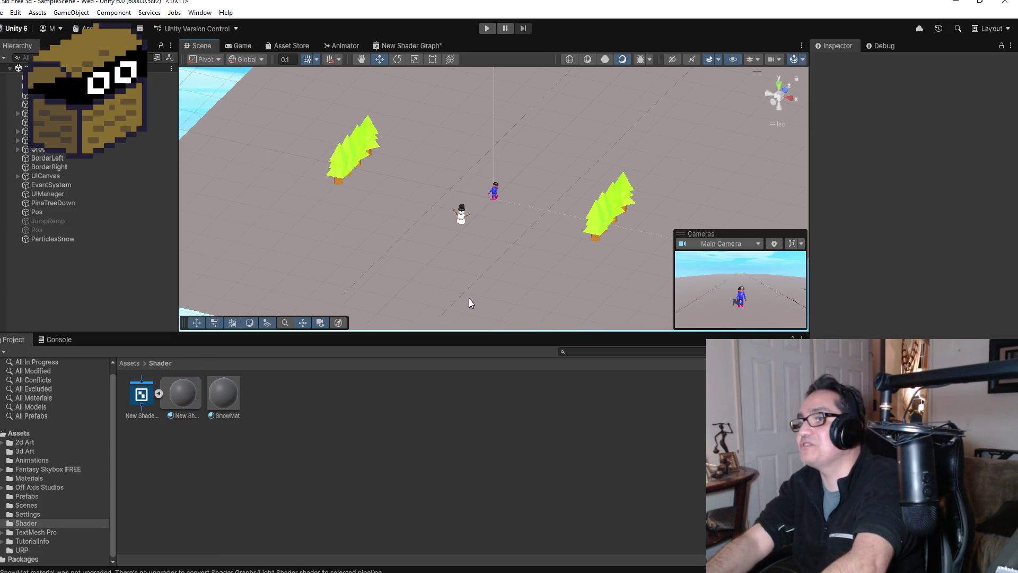
click(531, 295)
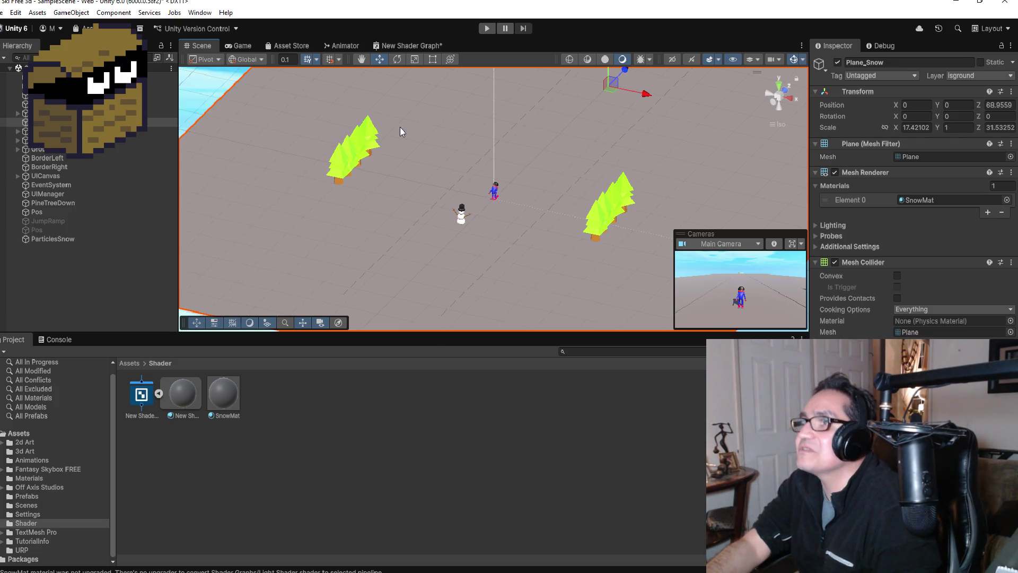
click(422, 44)
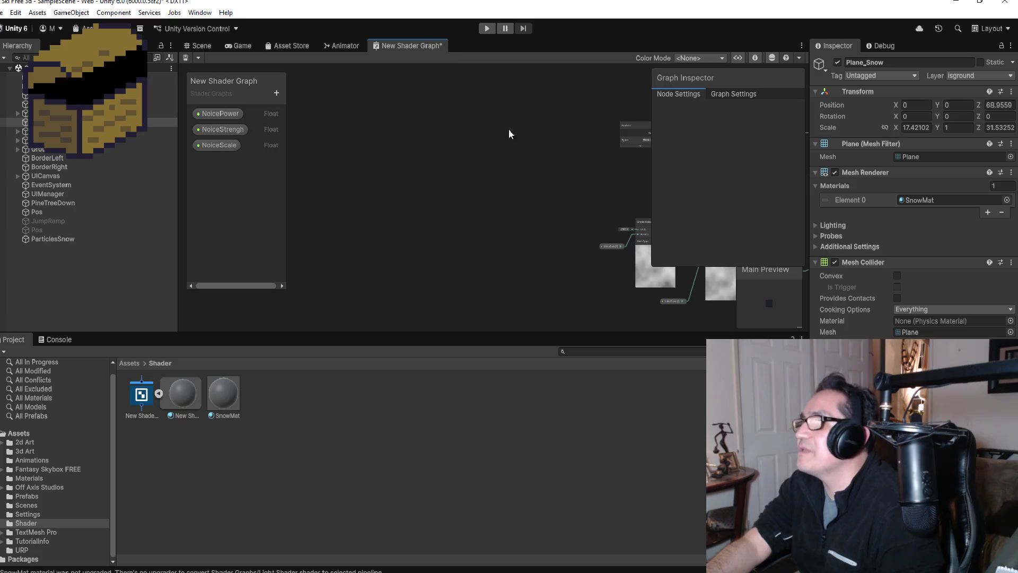
Show New Shader Graph's Graph Settings, then close its editor tab.
scroll(572, 159, down, 3)
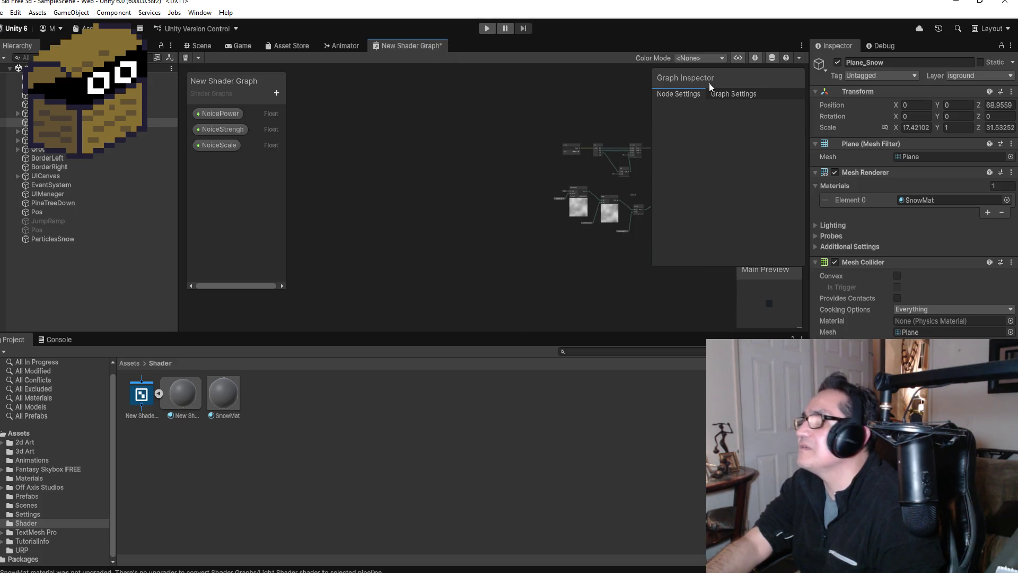
click(739, 94)
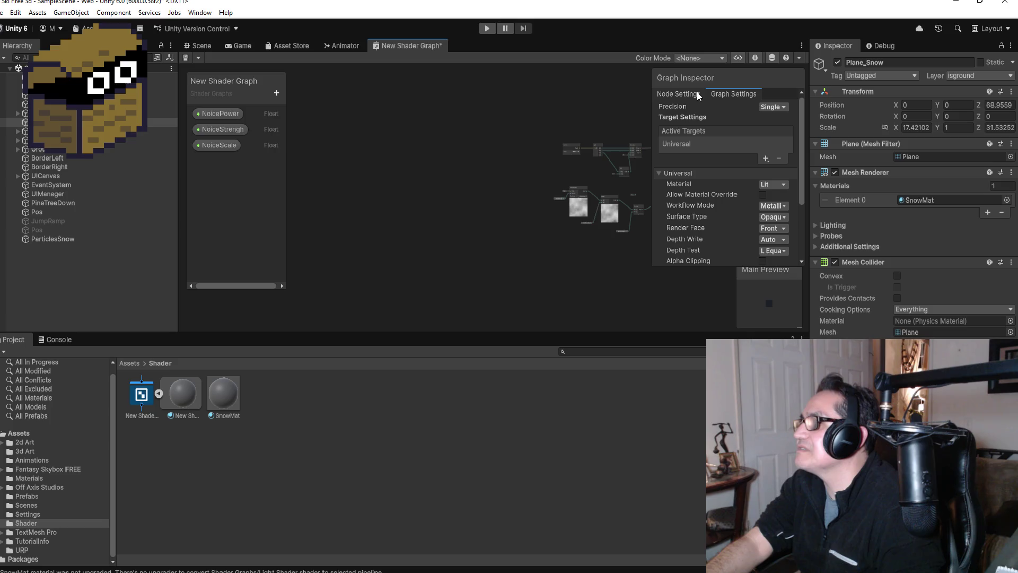
right_click(414, 46)
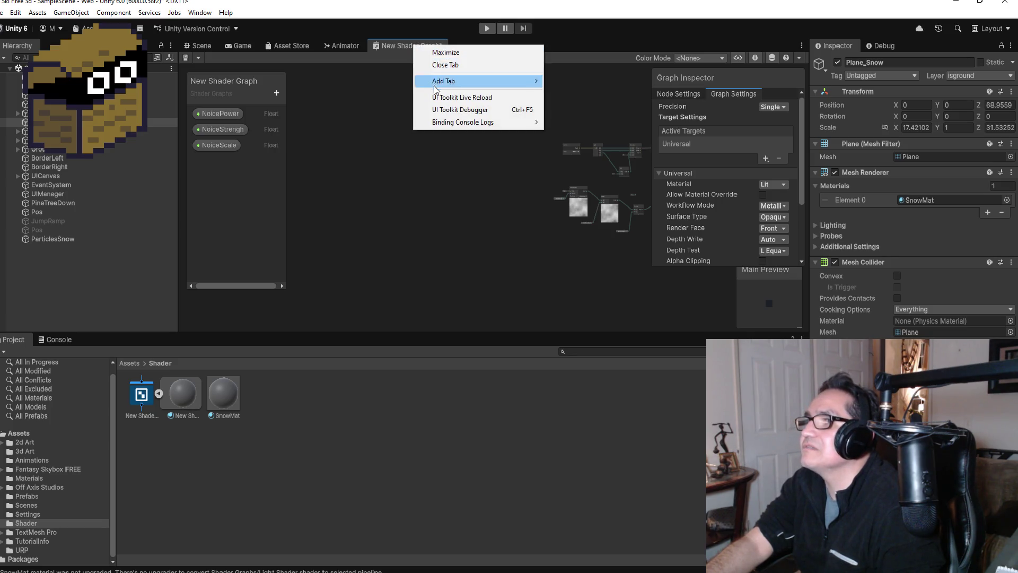
click(454, 65)
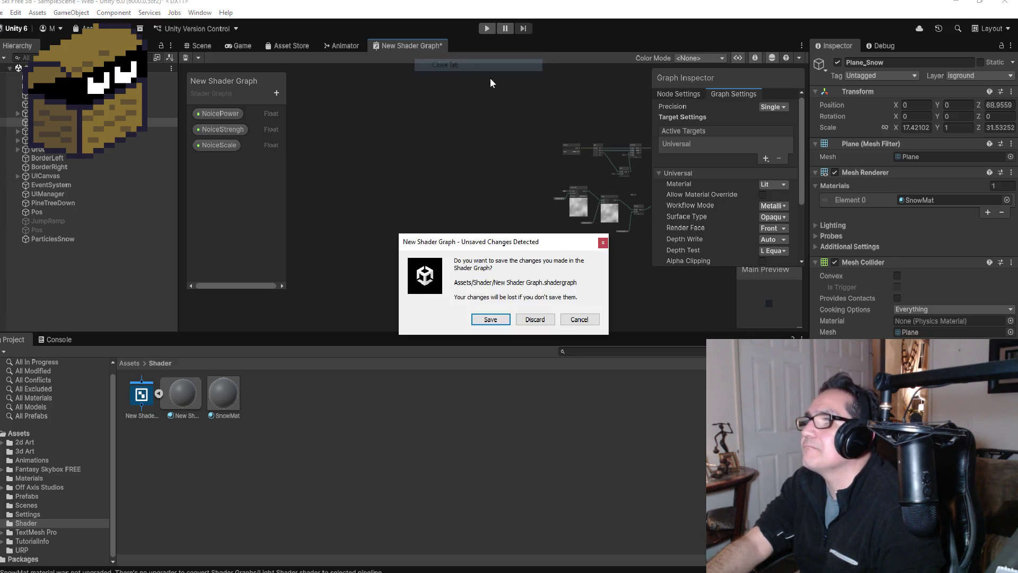
Save the New Shader Graph changes and orbit the Scene camera around the snow scene.
click(490, 320)
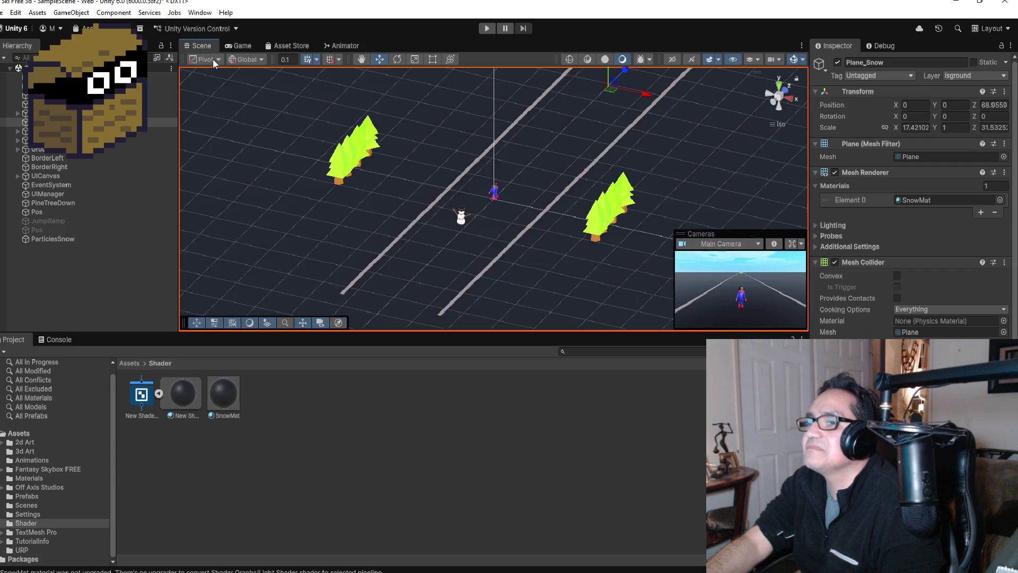
drag(494, 245, 565, 266)
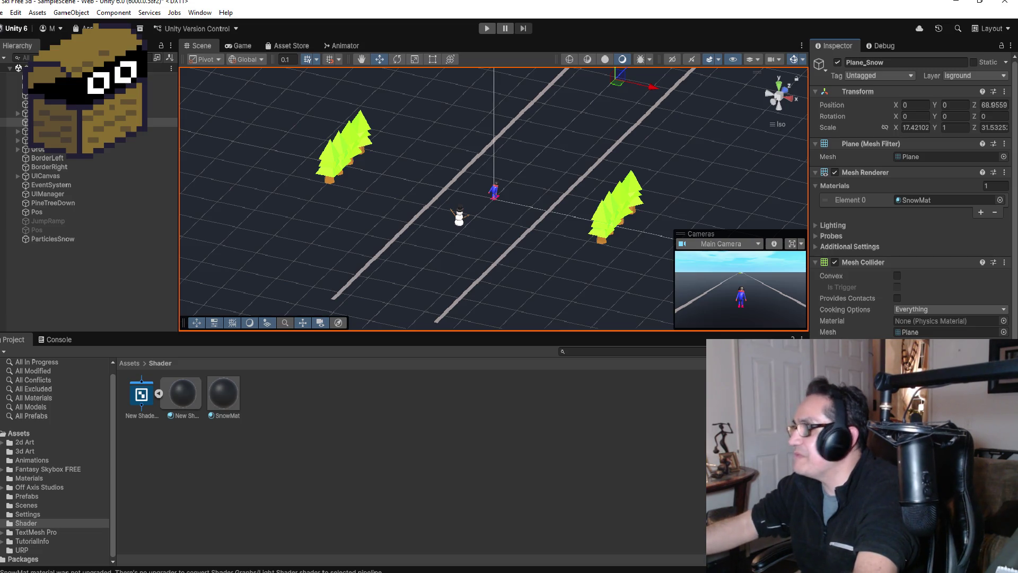
mouse_move(506, 190)
mouse_down()
mouse_move(547, 190)
mouse_move(538, 211)
mouse_move(551, 165)
mouse_move(527, 223)
mouse_up()
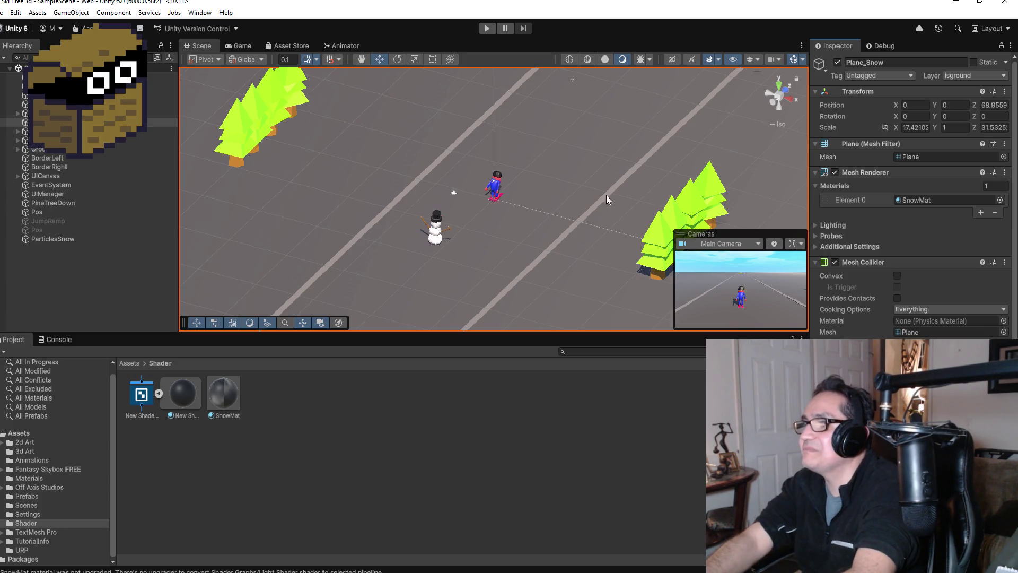
Zoom out and back in on the snow plane to watch its animated noise pattern.
scroll(616, 201, down, 5)
scroll(521, 146, down, 6)
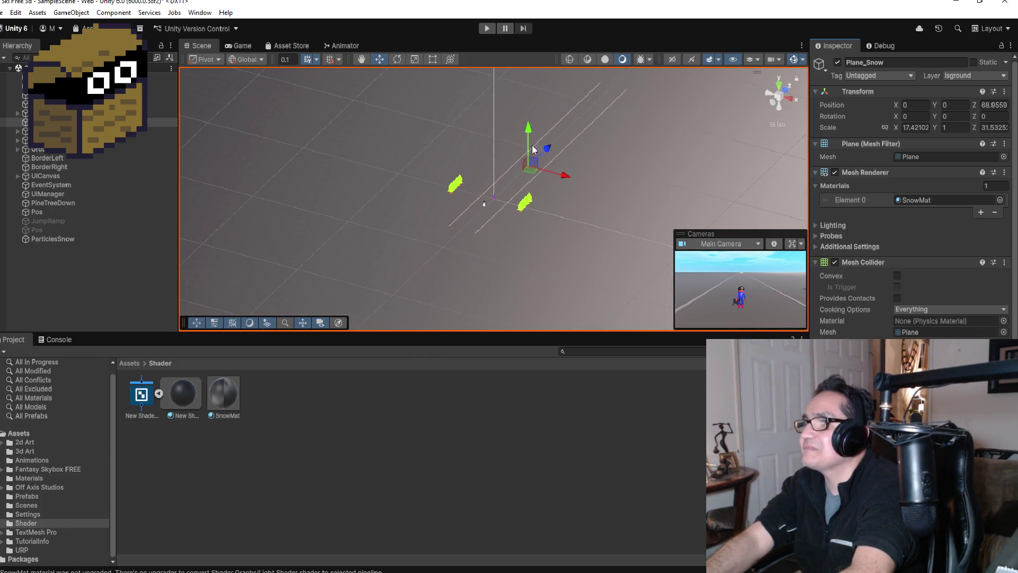
scroll(554, 183, down, 6)
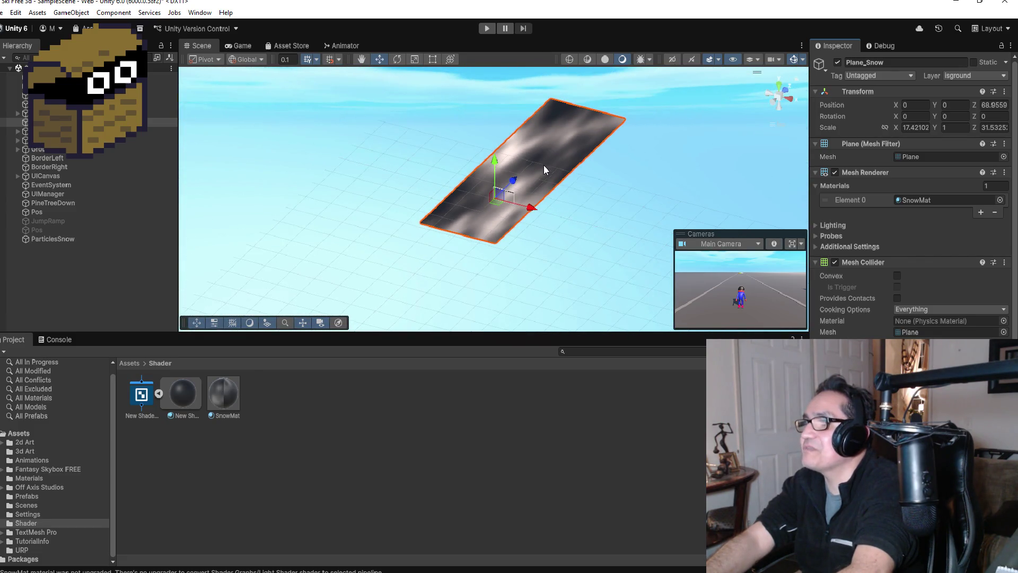
scroll(592, 145, down, 2)
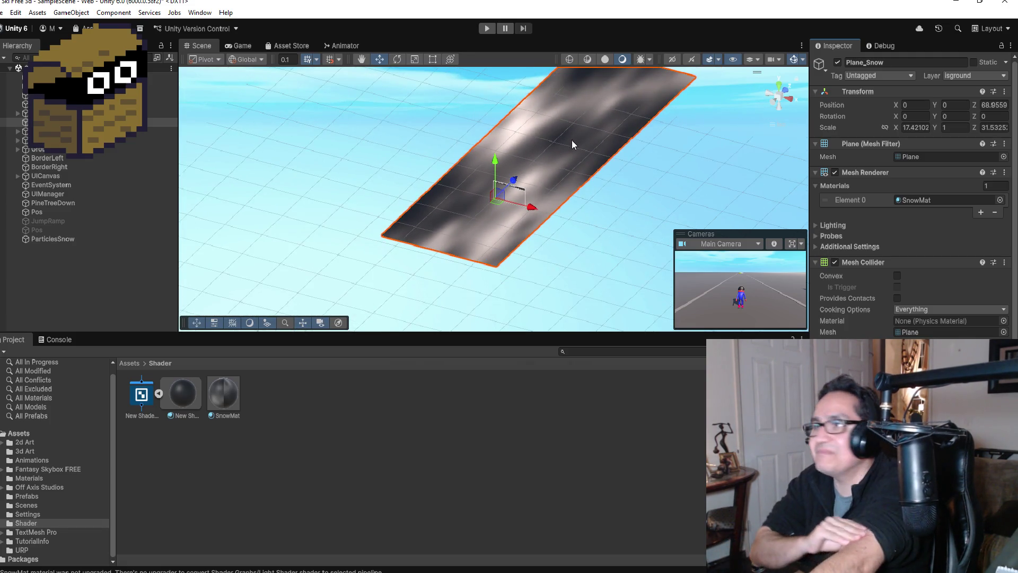
scroll(572, 143, down, 2)
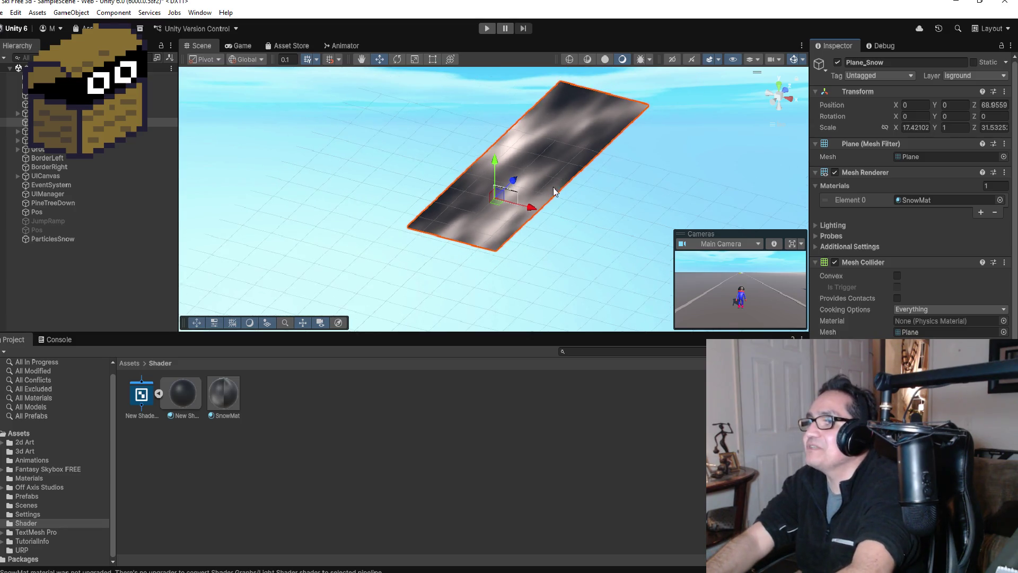
scroll(557, 193, up, 5)
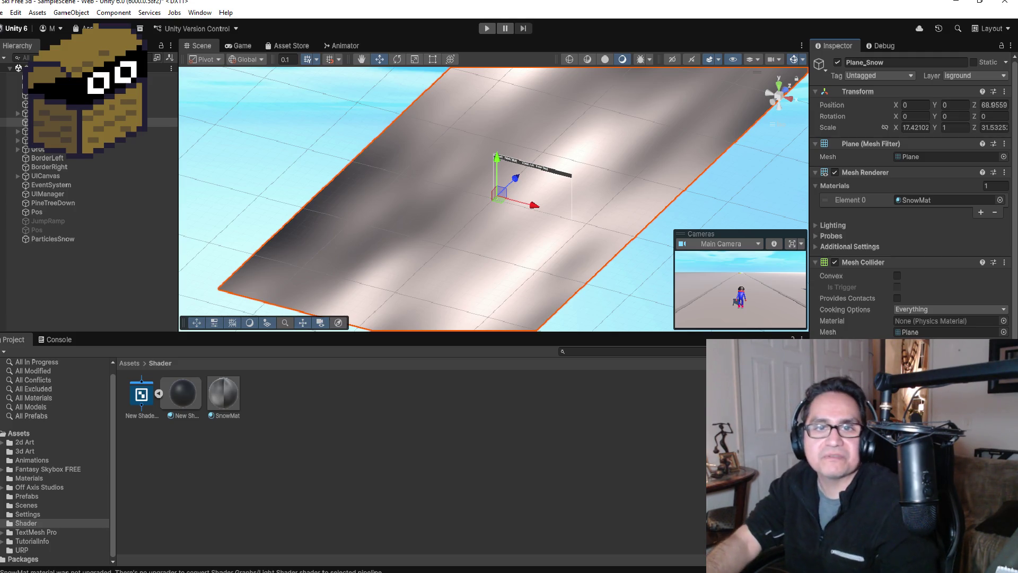
In Chrome, review the tutorial's snow terrain section and example GIF, then minimize back to Unity.
mouse_move(209, 563)
click(340, 549)
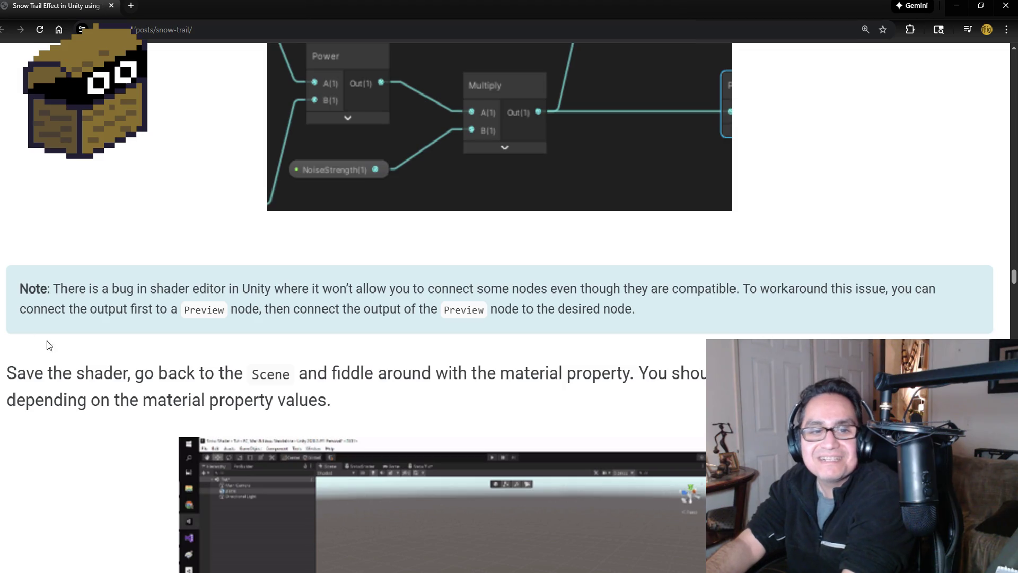
scroll(42, 341, down, 3)
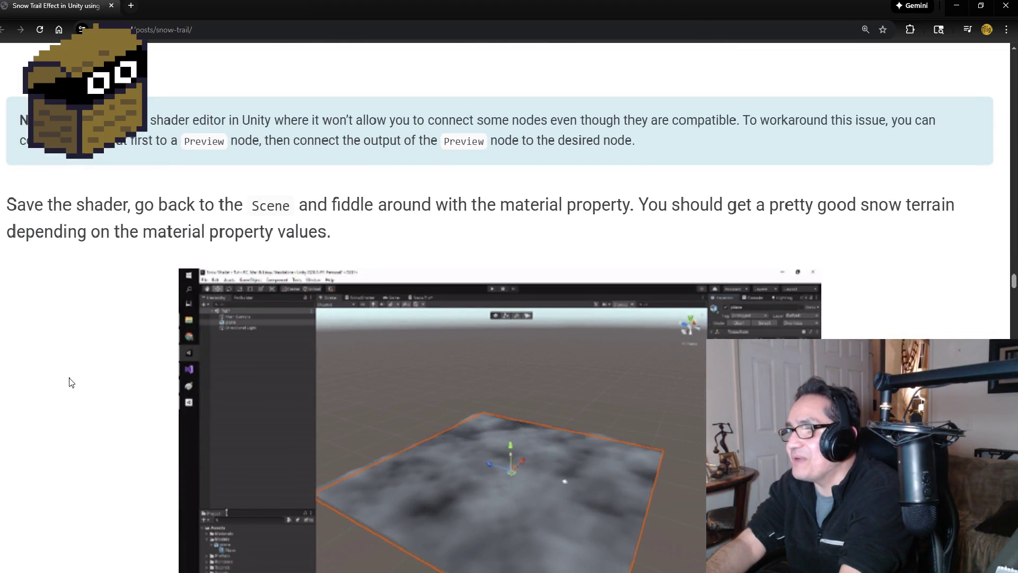
scroll(89, 352, down, 2)
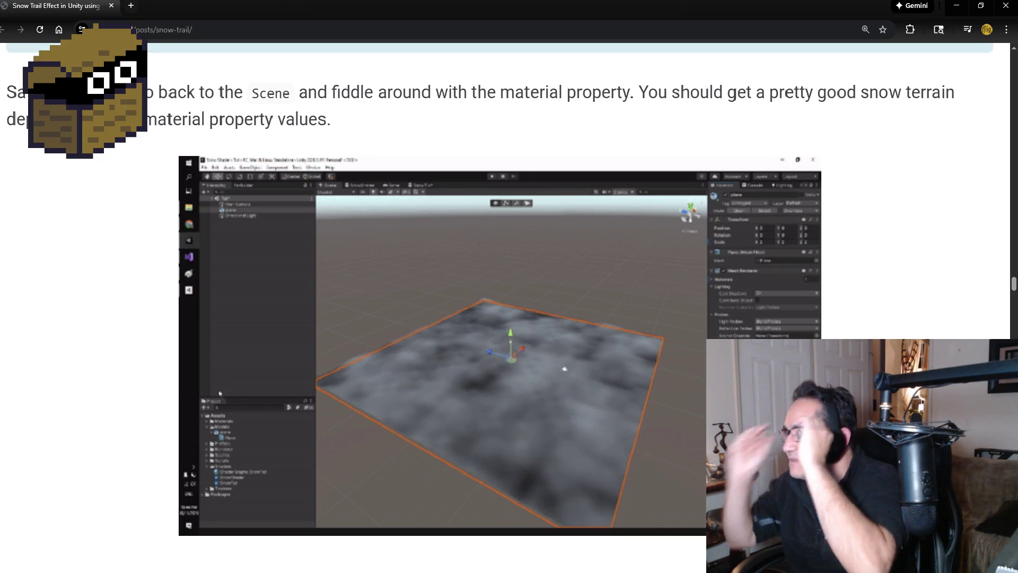
scroll(509, 286, down, 1)
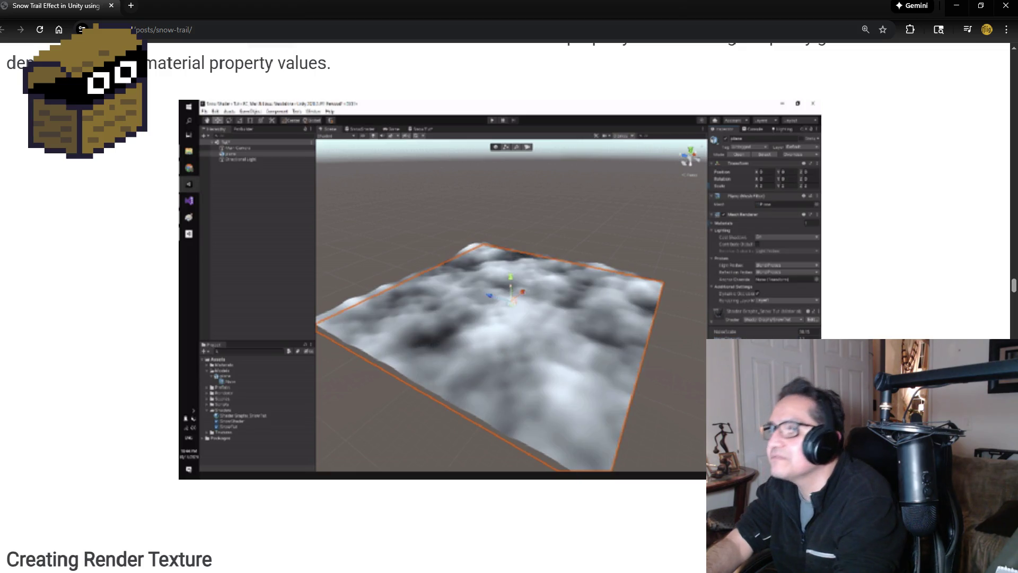
scroll(284, 224, up, 3)
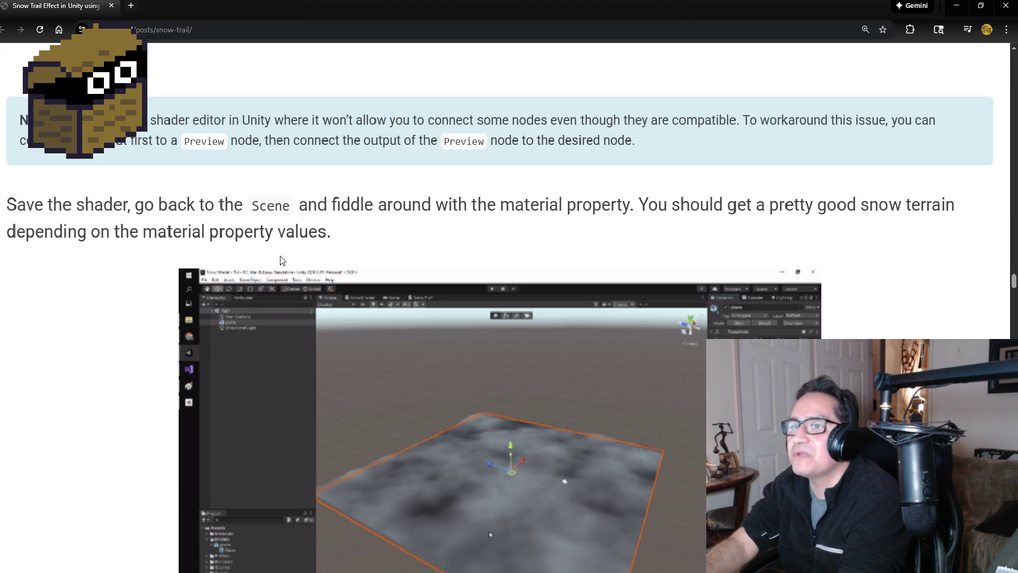
click(950, 9)
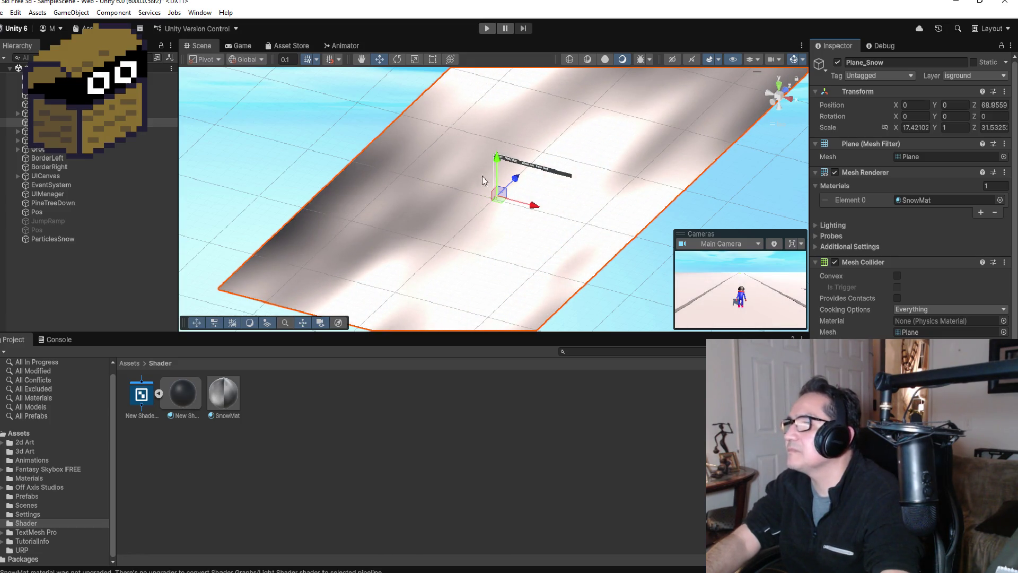
Orbit around the scene, frame PlayerSki, then select Plane_Snow to inspect its SnowMat material.
mouse_move(506, 238)
alt+mouse_down()
mouse_move(586, 144)
mouse_move(602, 151)
alt+mouse_up()
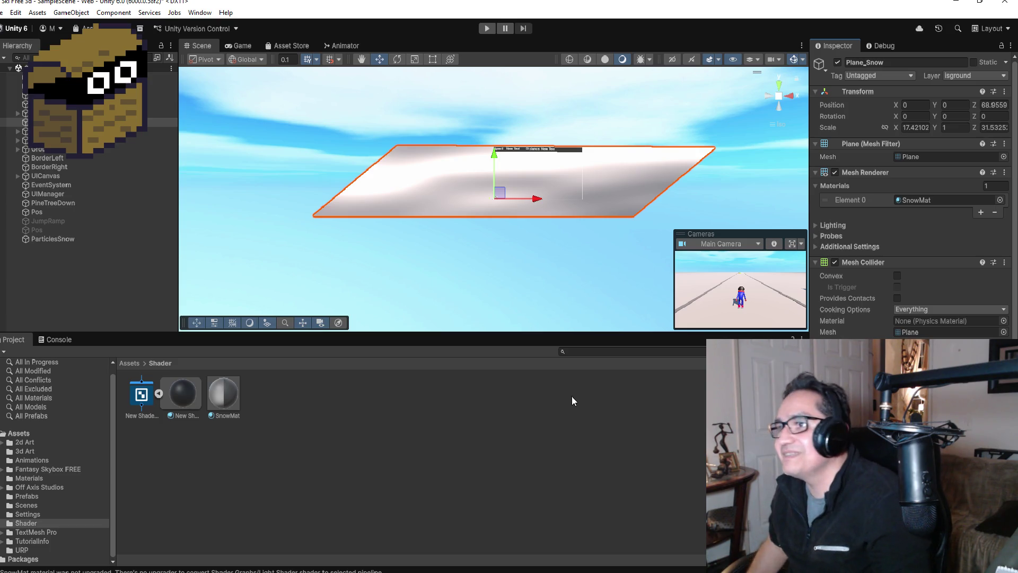
scroll(597, 113, up, 3)
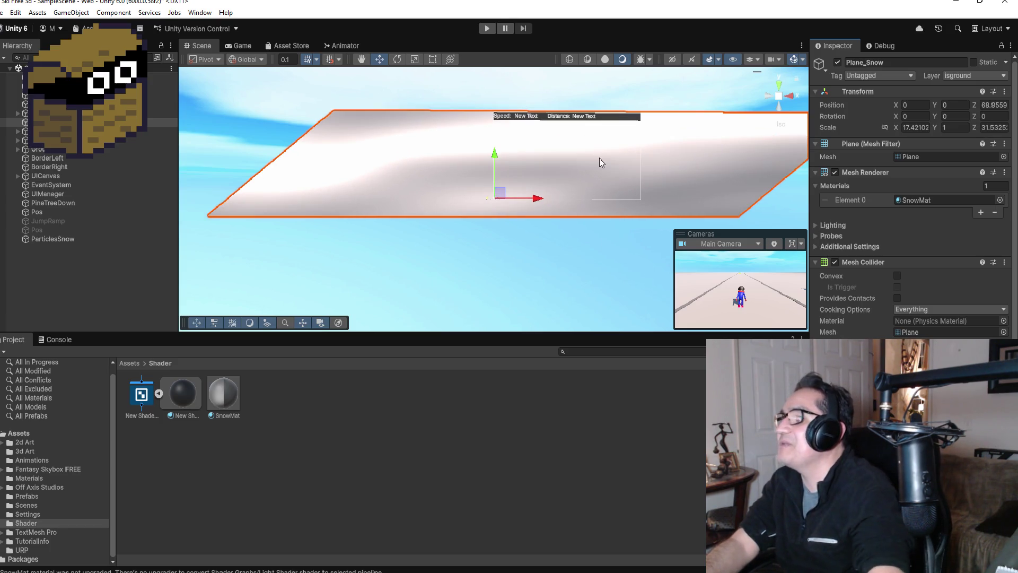
mouse_move(599, 158)
mouse_down()
mouse_move(563, 139)
mouse_move(658, 159)
mouse_up()
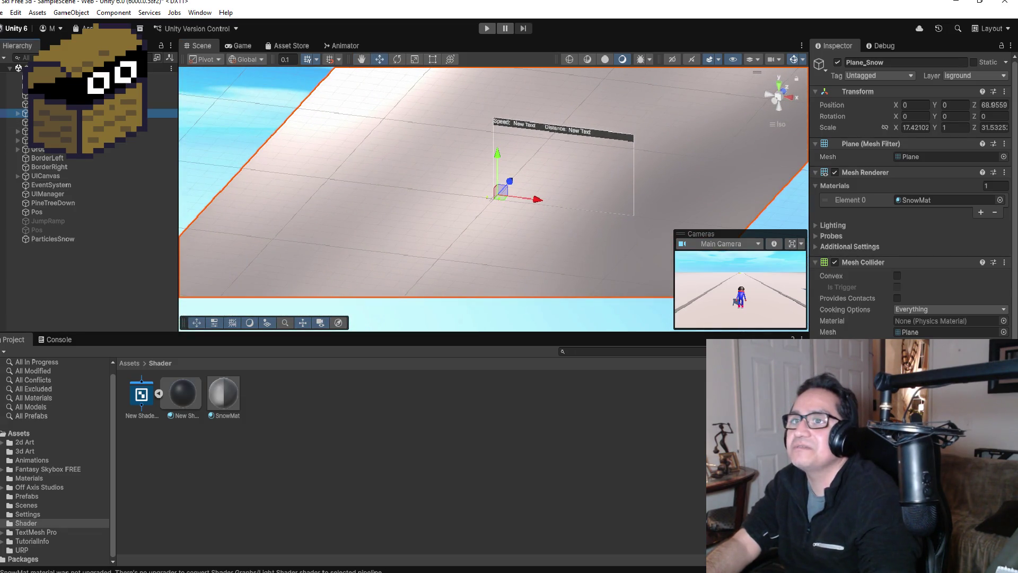
double_click(161, 112)
scroll(561, 185, down, 8)
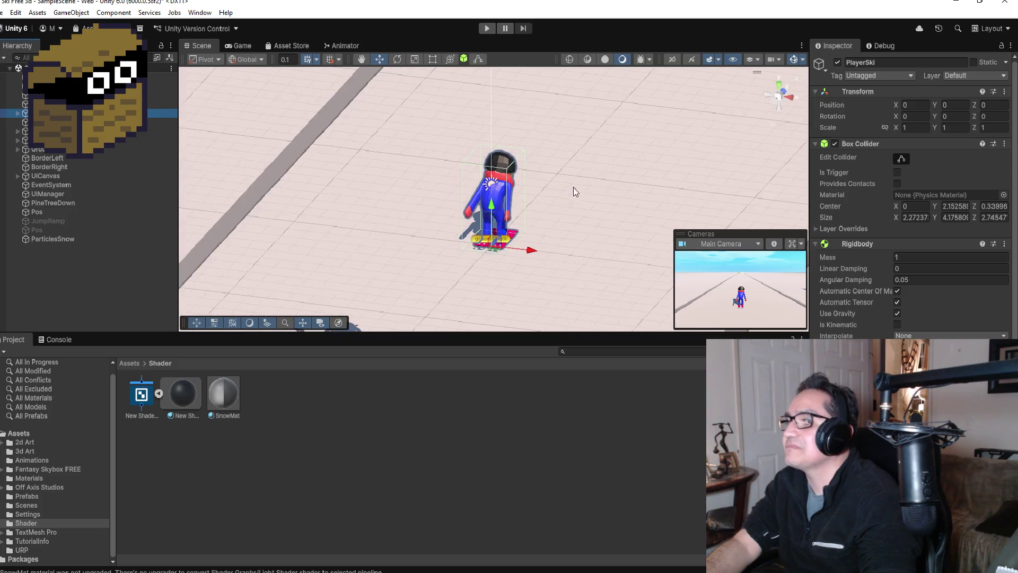
scroll(578, 221, down, 2)
mouse_move(587, 220)
mouse_down()
mouse_move(597, 199)
mouse_move(580, 182)
mouse_move(595, 195)
mouse_up()
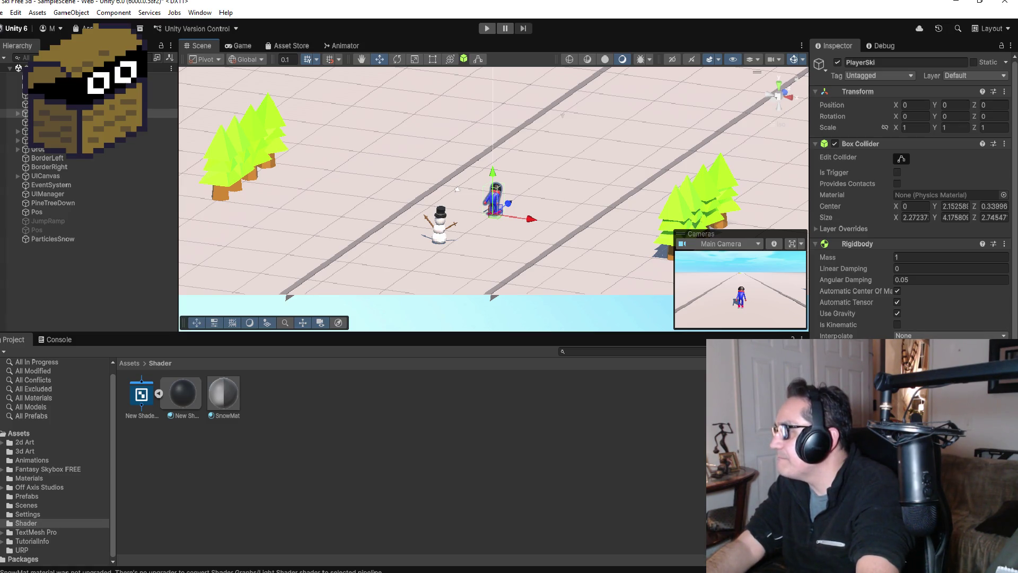
scroll(911, 196, down, 4)
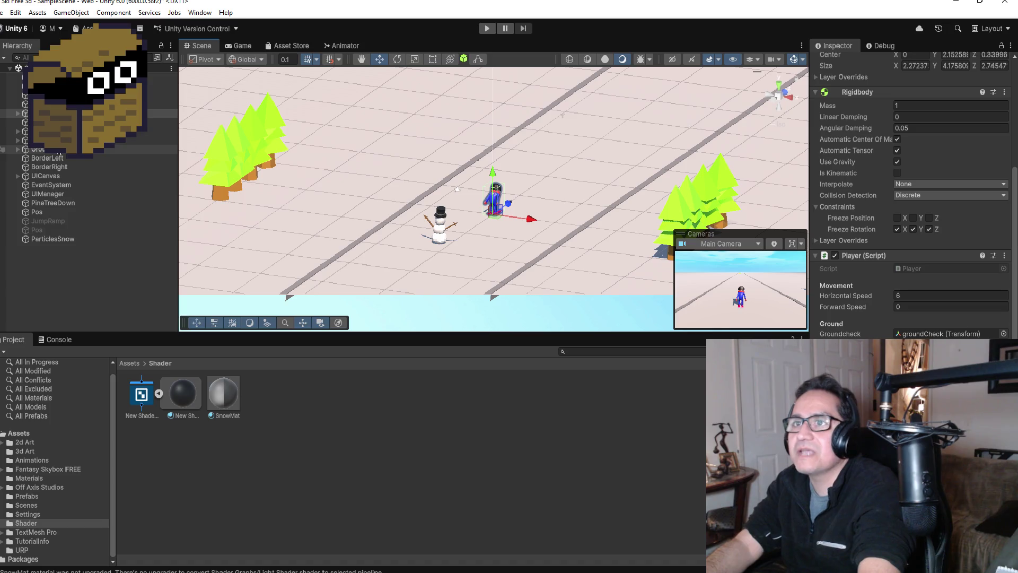
click(539, 239)
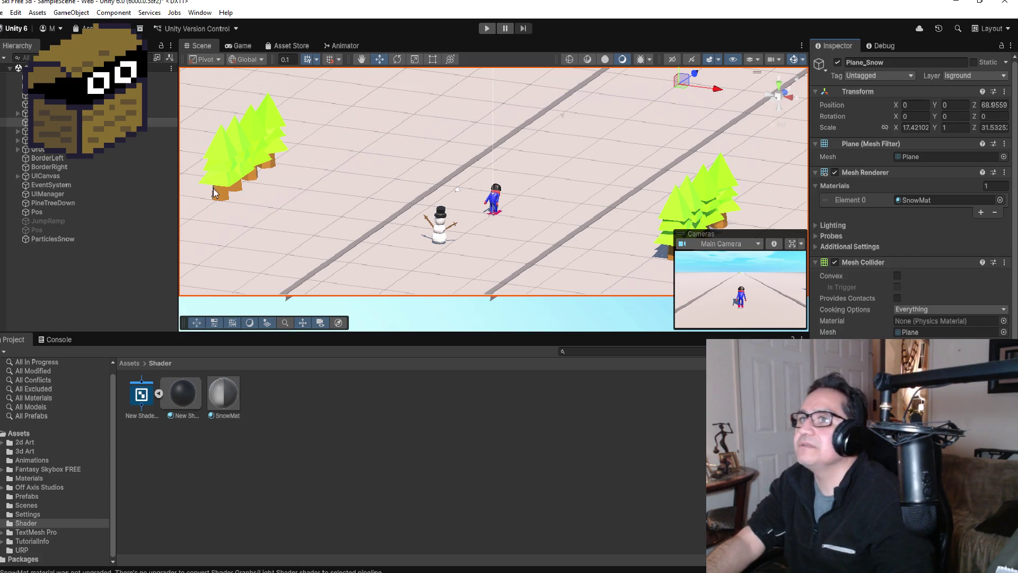
Open the New Shader Graph asset in the Shader Graph editor and zoom around the graph.
click(144, 396)
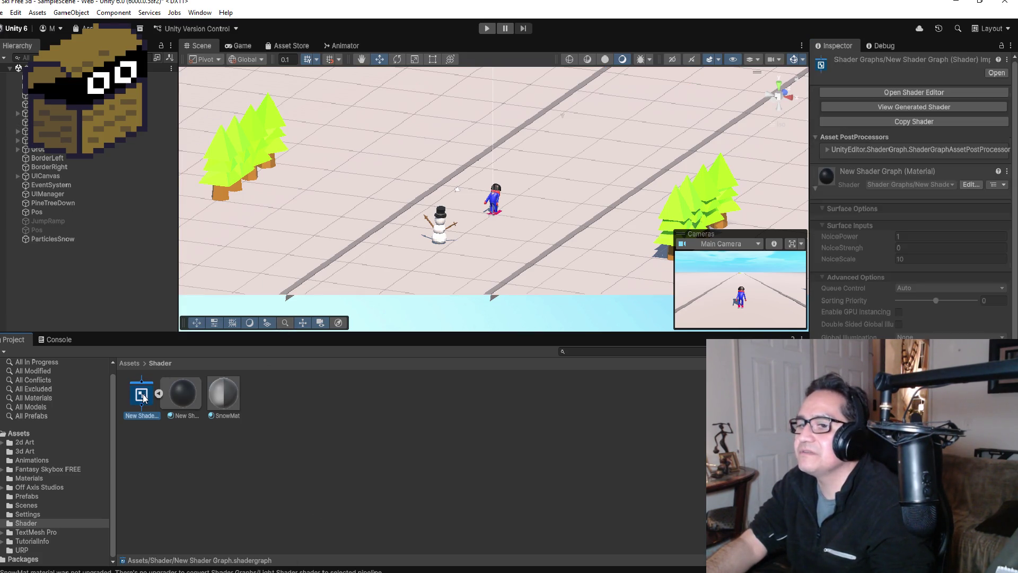
click(912, 92)
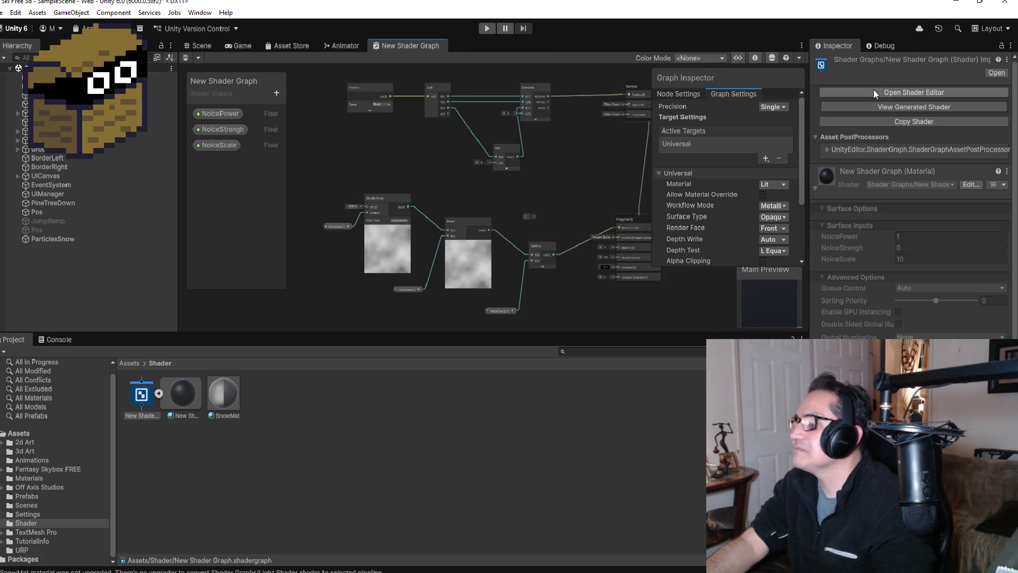
scroll(554, 200, up, 6)
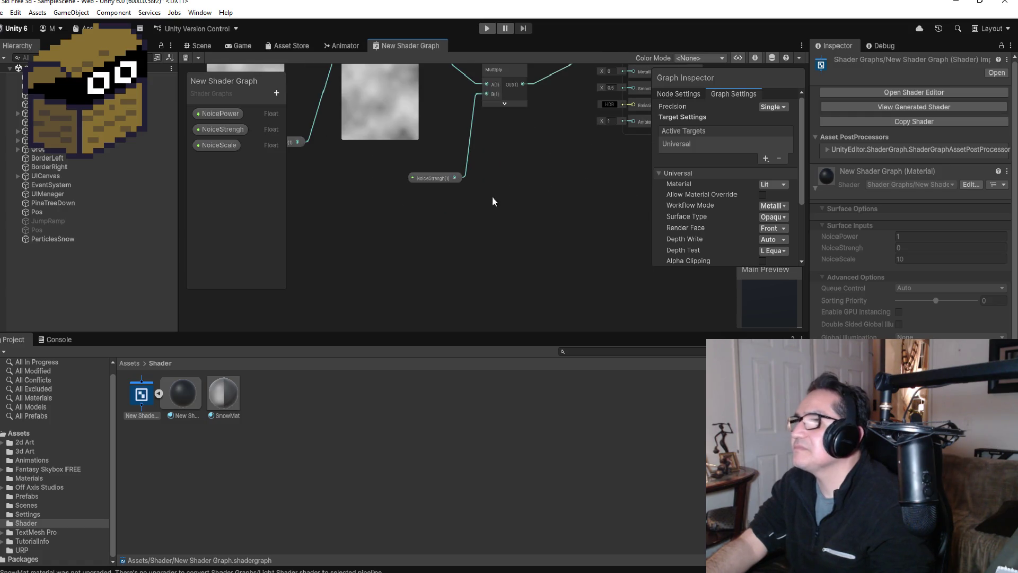
scroll(466, 144, down, 3)
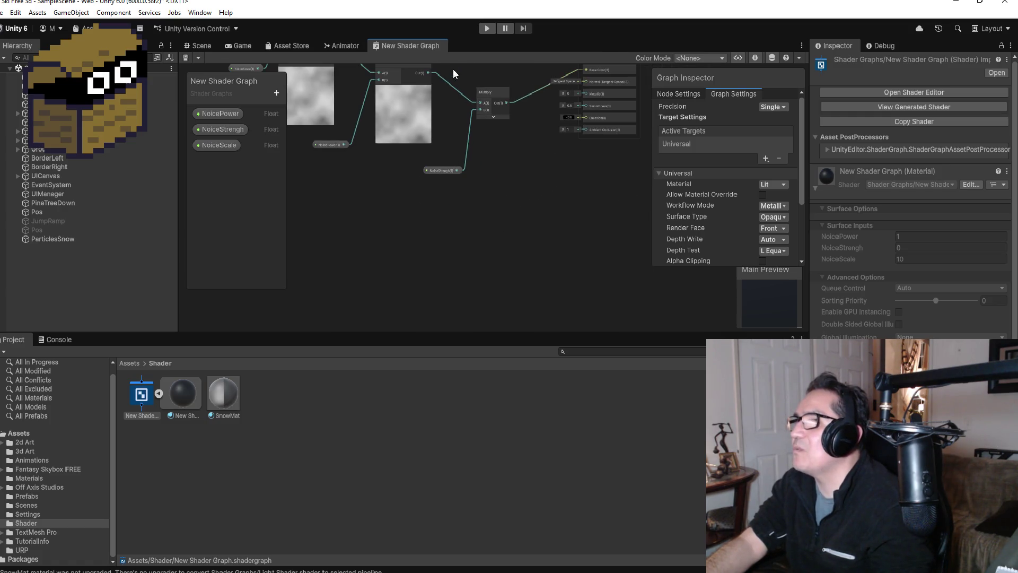
scroll(453, 68, up, 4)
scroll(464, 83, up, 1)
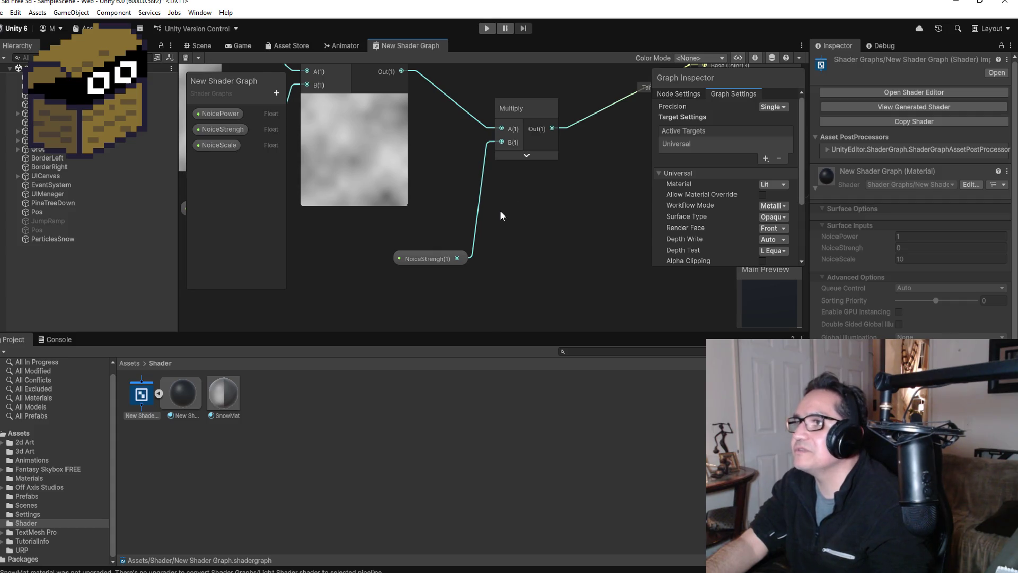
scroll(500, 211, down, 3)
scroll(551, 87, down, 2)
scroll(539, 81, up, 4)
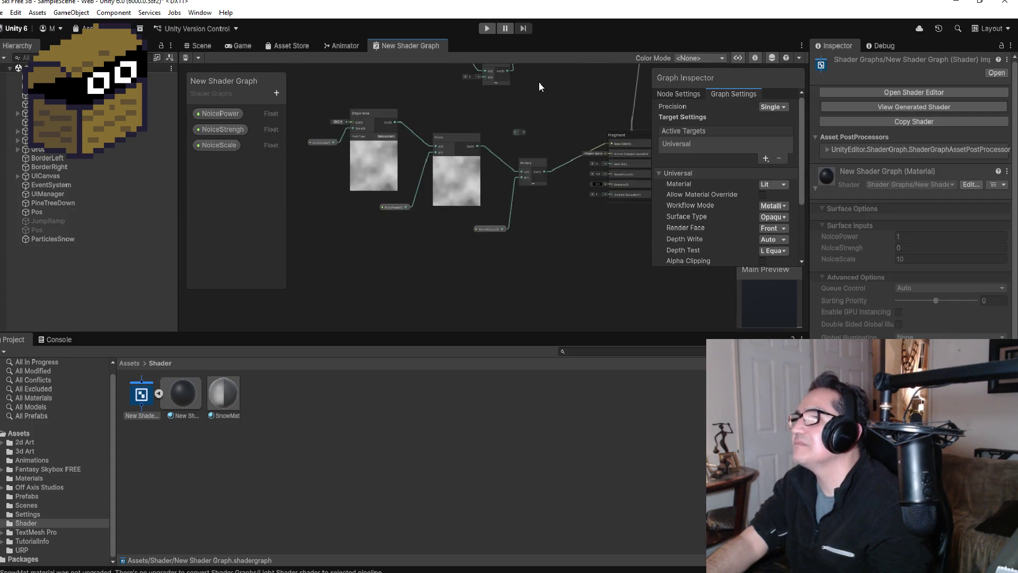
Delete the stray redirect node and unhook Multiply's output from the master stack.
key(Delete)
mouse_move(558, 218)
mouse_down()
mouse_move(493, 80)
mouse_move(467, 156)
mouse_move(452, 153)
mouse_move(536, 241)
mouse_move(568, 294)
mouse_move(551, 248)
mouse_up()
click(419, 175)
click(568, 189)
key(Delete)
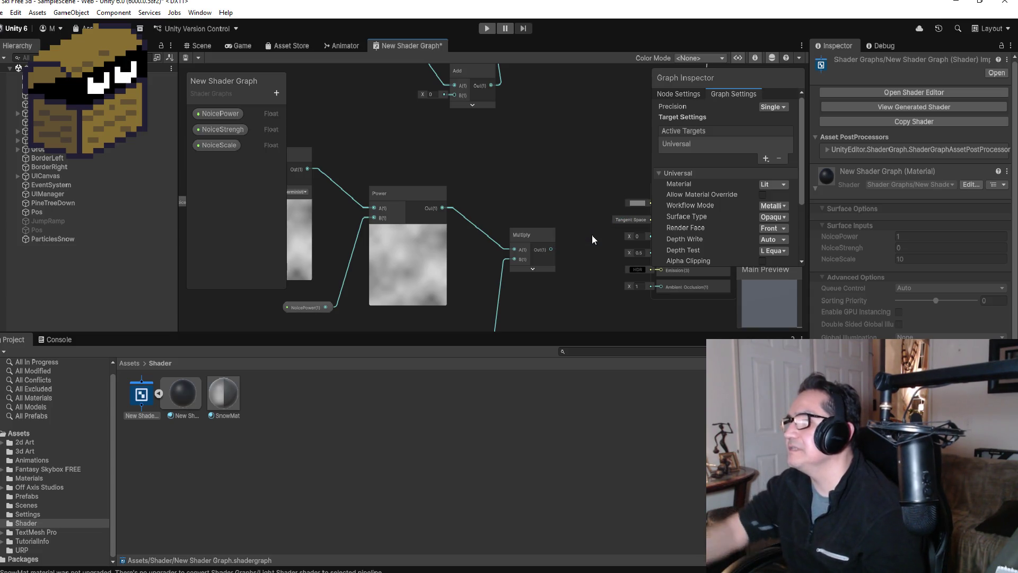
mouse_move(551, 250)
mouse_down()
mouse_move(488, 97)
mouse_move(455, 149)
mouse_up()
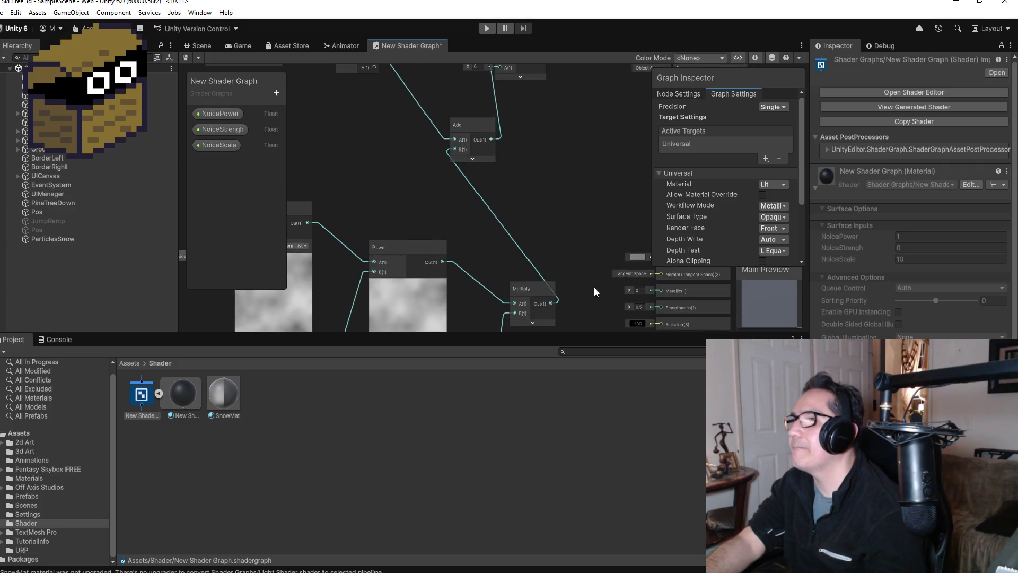
mouse_move(552, 301)
mouse_down()
mouse_move(619, 231)
mouse_move(653, 222)
mouse_move(654, 208)
mouse_up()
Replace the Multiply-to-Add link by wiring Multiply's Out into Base Color.
scroll(615, 209, down, 5)
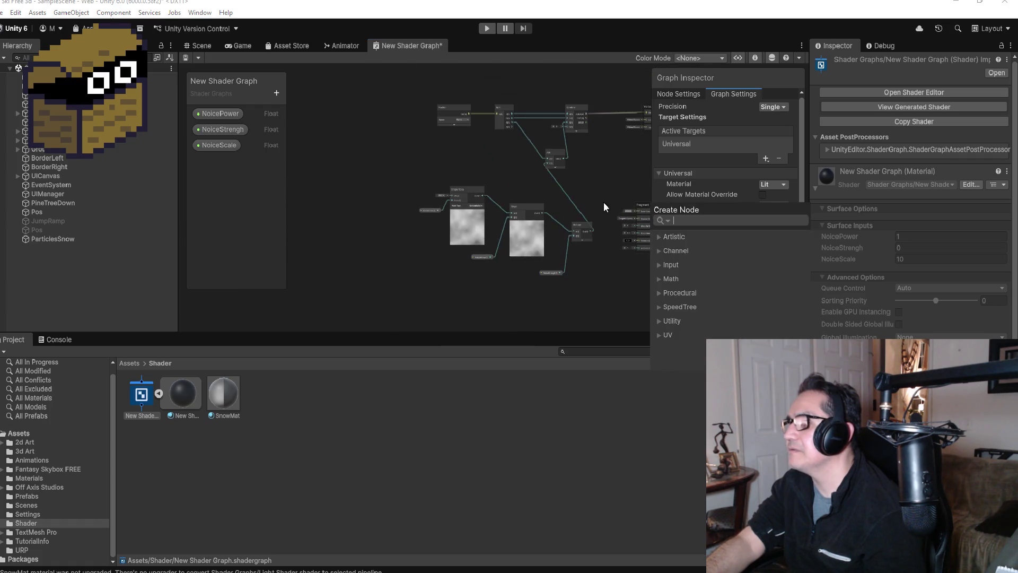
scroll(642, 224, up, 6)
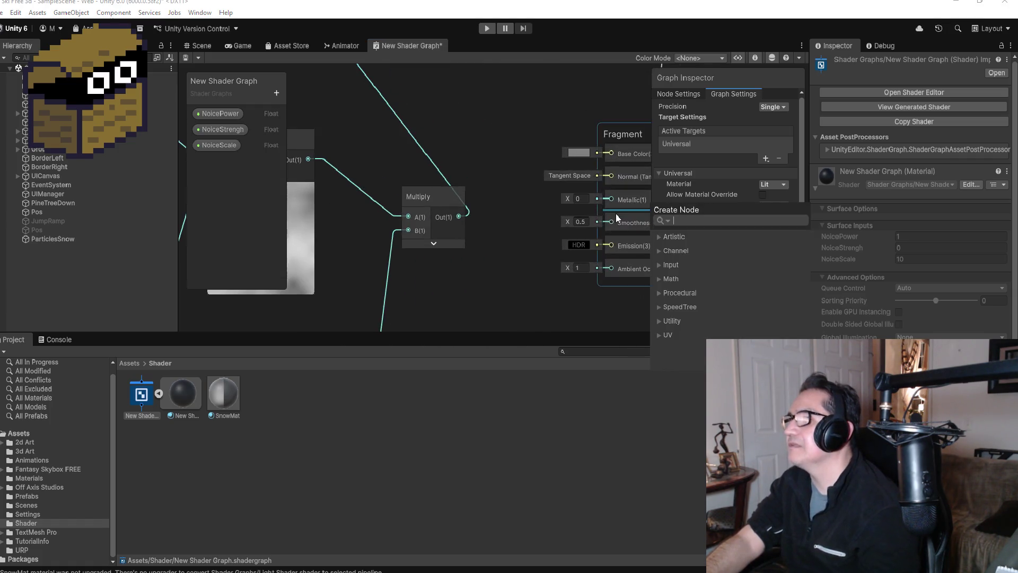
drag(459, 216, 609, 153)
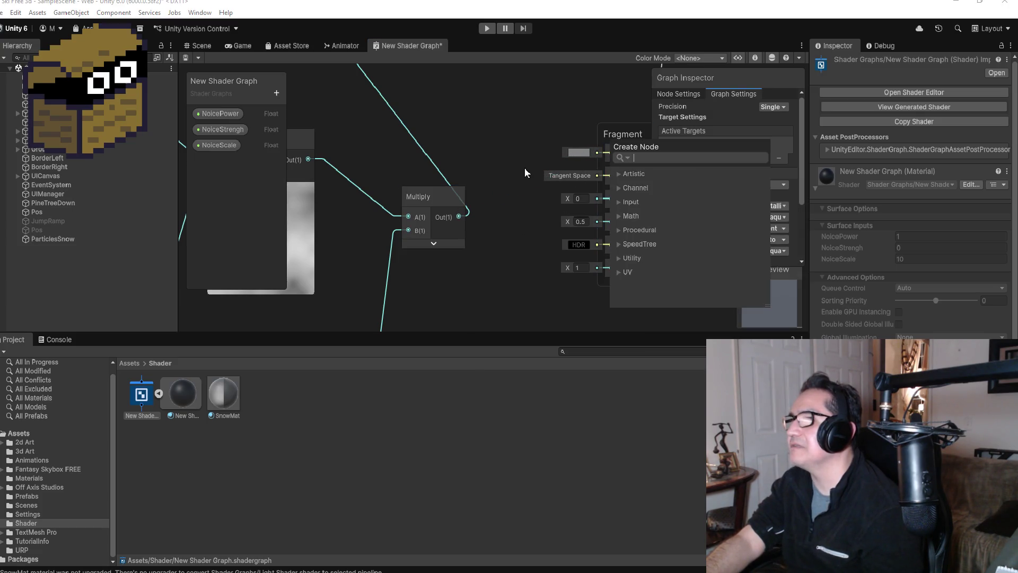
click(485, 152)
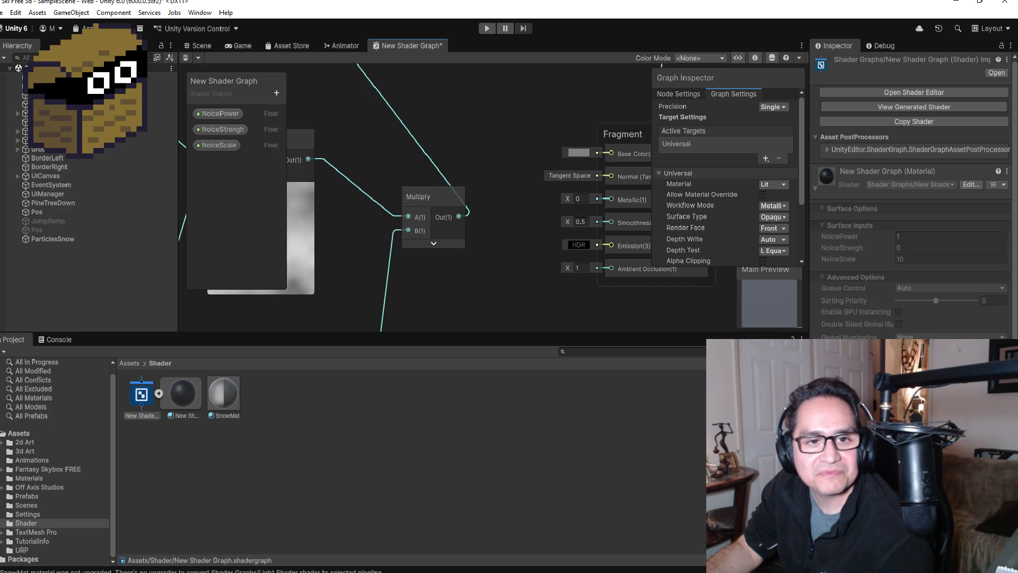
scroll(507, 148, down, 3)
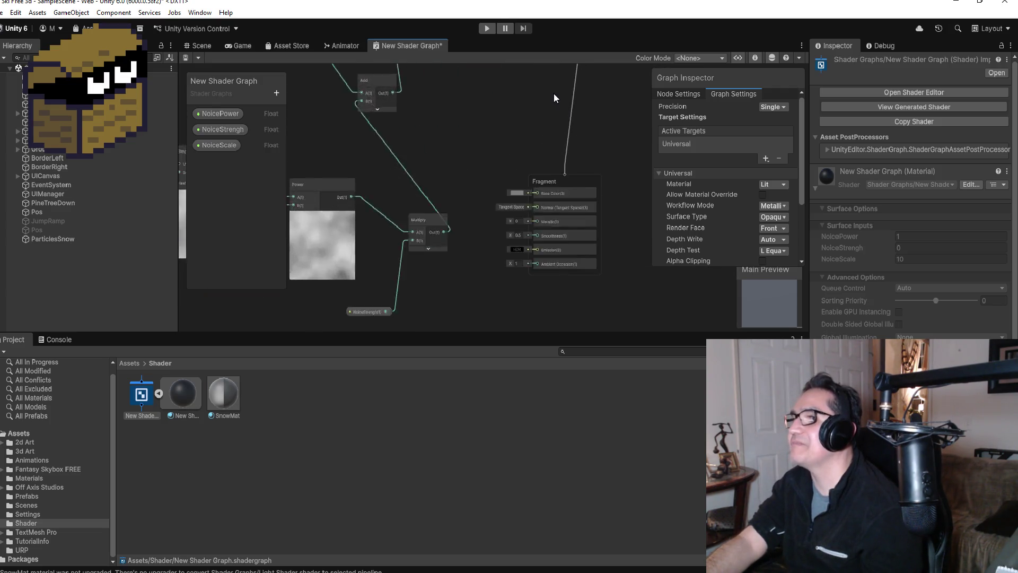
drag(537, 186, 445, 226)
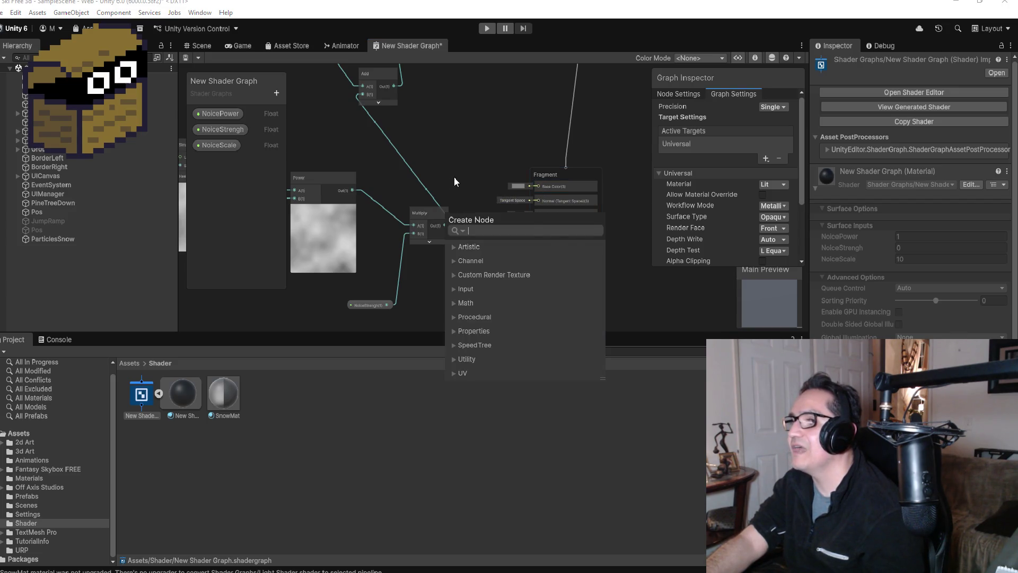
click(444, 201)
key(Delete)
scroll(488, 194, up, 2)
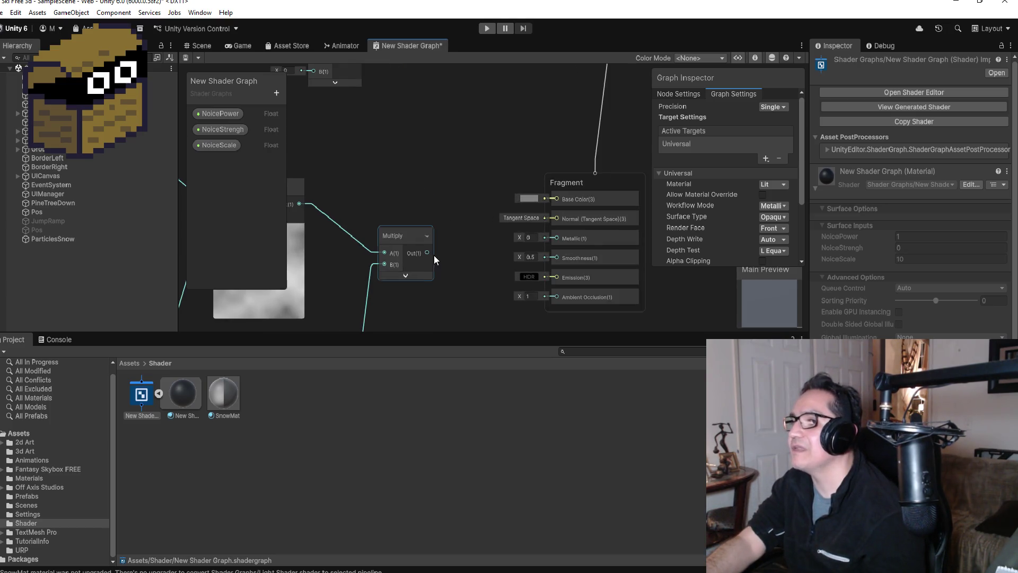
drag(428, 253, 561, 199)
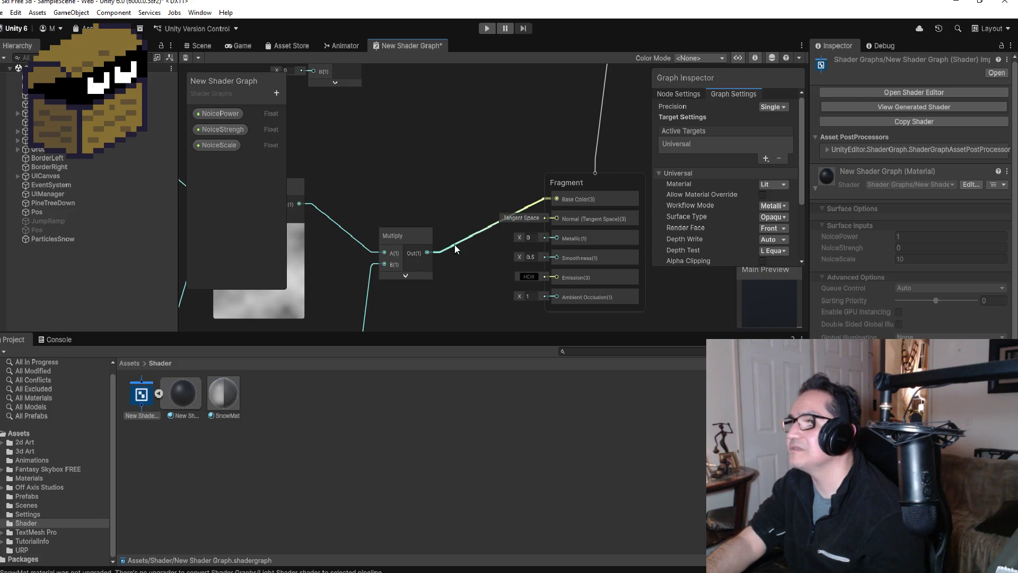
Remove the Multiply-to-Base Color link and rewire Multiply's output toward the Add node.
mouse_move(460, 245)
mouse_down()
mouse_move(415, 164)
mouse_move(343, 100)
mouse_move(311, 126)
mouse_move(465, 286)
mouse_move(438, 257)
mouse_move(423, 278)
mouse_move(434, 203)
mouse_move(343, 107)
mouse_move(326, 112)
mouse_move(310, 145)
mouse_move(275, 139)
mouse_move(307, 139)
mouse_move(302, 131)
mouse_move(440, 297)
mouse_move(434, 239)
mouse_move(433, 250)
mouse_up()
click(506, 149)
click(311, 138)
click(461, 231)
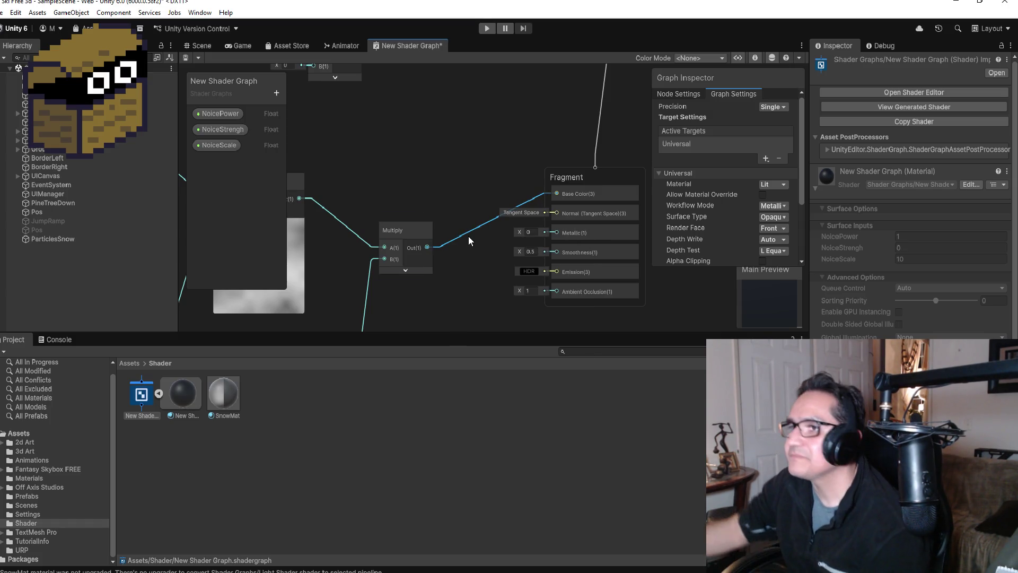
key(Delete)
mouse_move(427, 247)
mouse_down()
mouse_move(421, 212)
mouse_move(352, 94)
mouse_move(350, 184)
mouse_move(313, 177)
mouse_up()
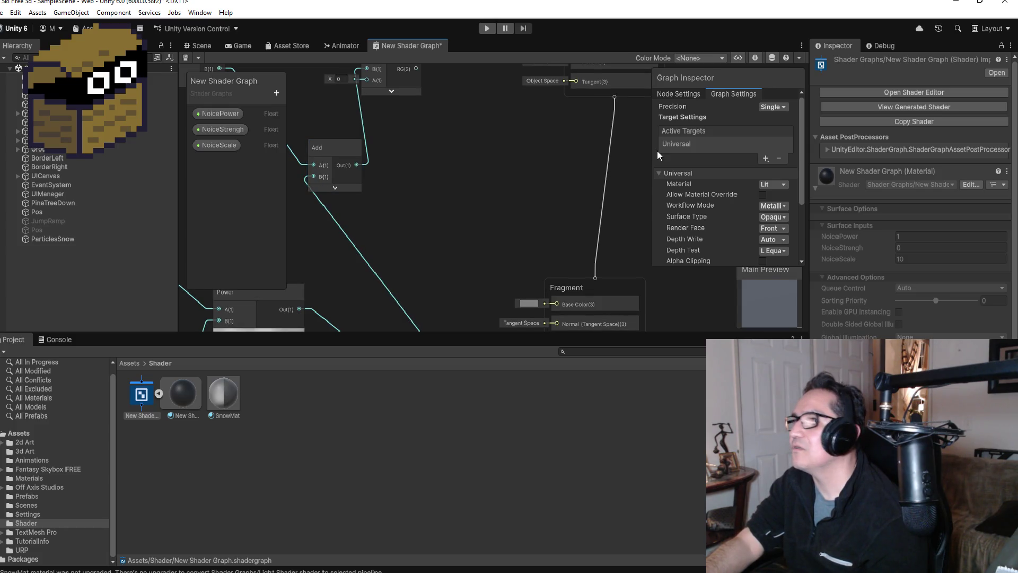
scroll(603, 162, down, 3)
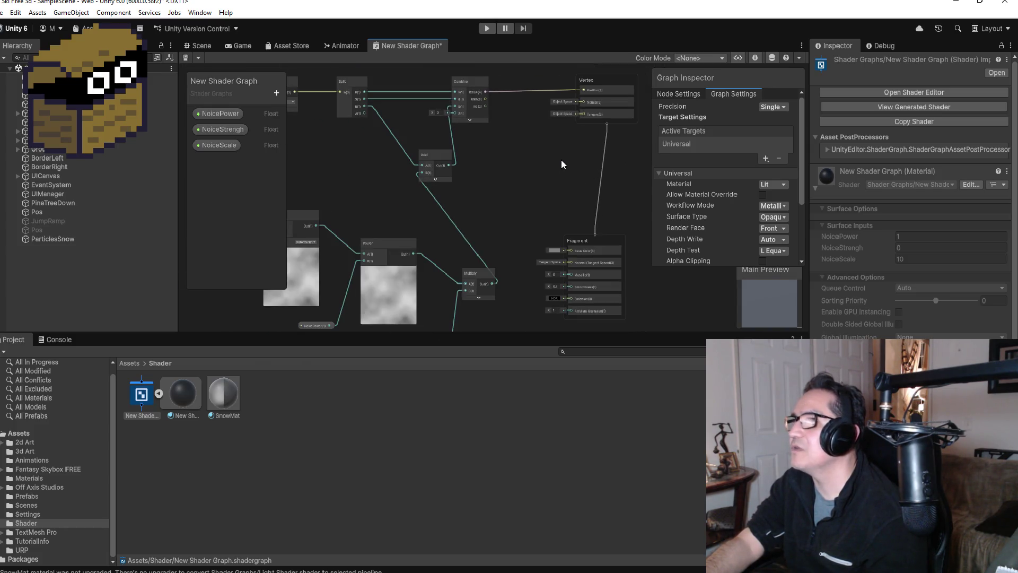
Close the shader graph tab, saving the changes so the shader compiles.
right_click(396, 46)
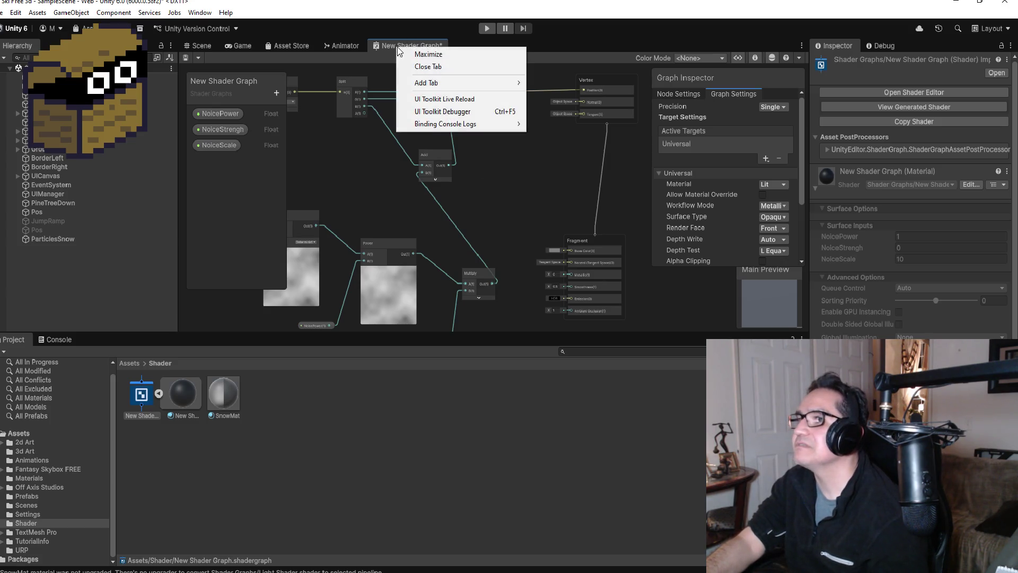
click(437, 67)
click(485, 321)
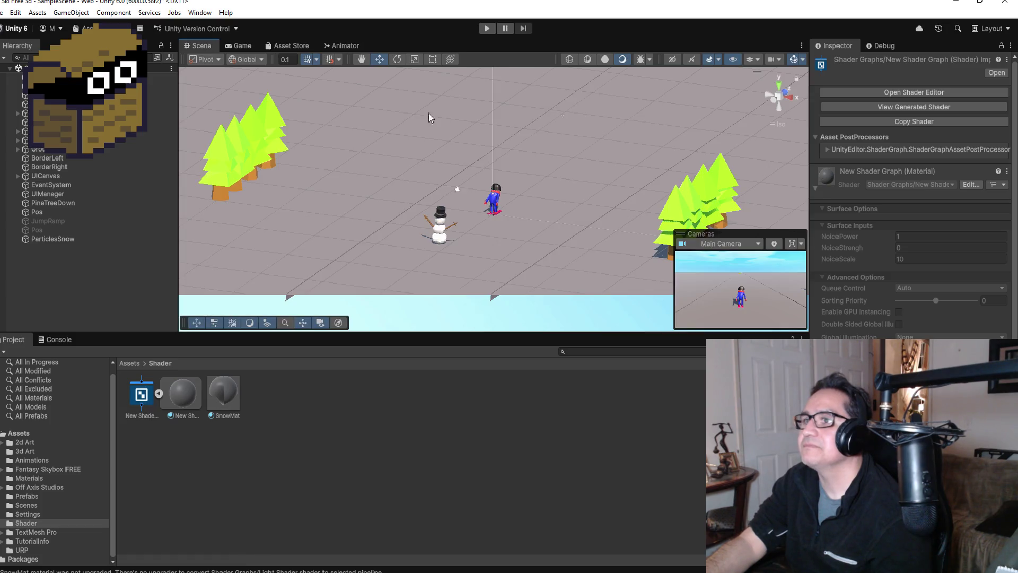
Zoom out and select Plane_Snow to check its updated SnowMat surface.
scroll(577, 248, down, 5)
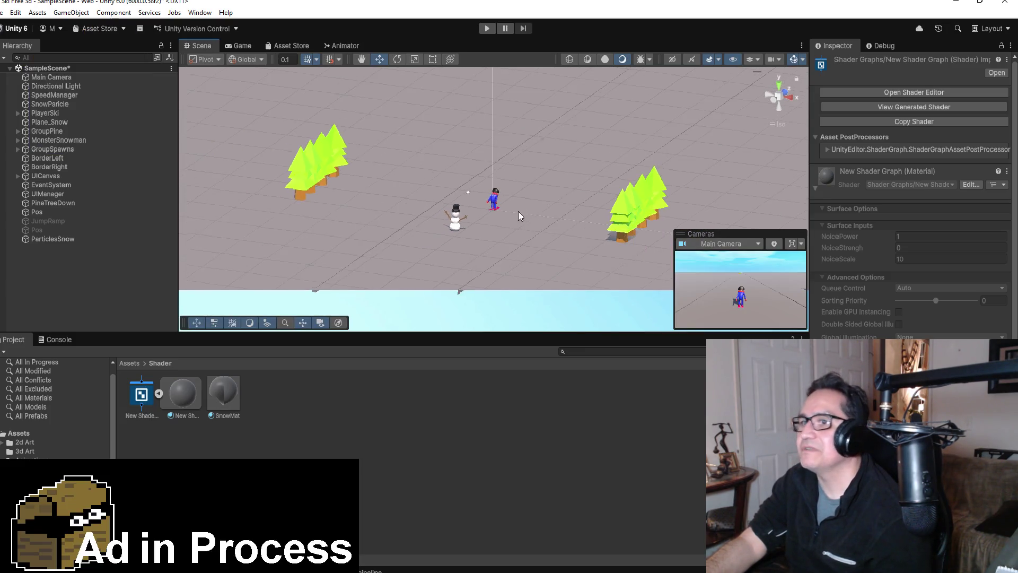
scroll(519, 219, down, 5)
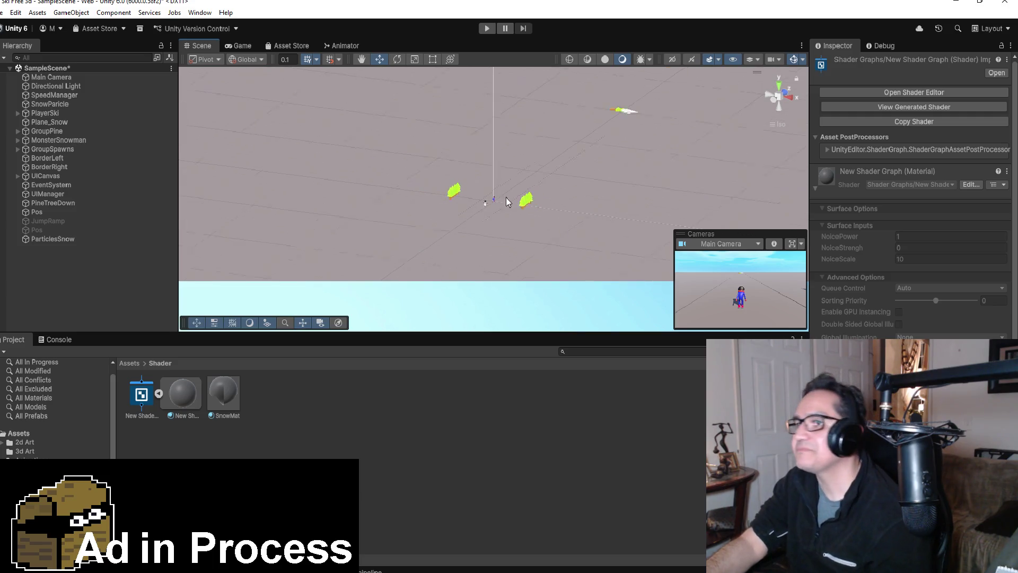
click(517, 189)
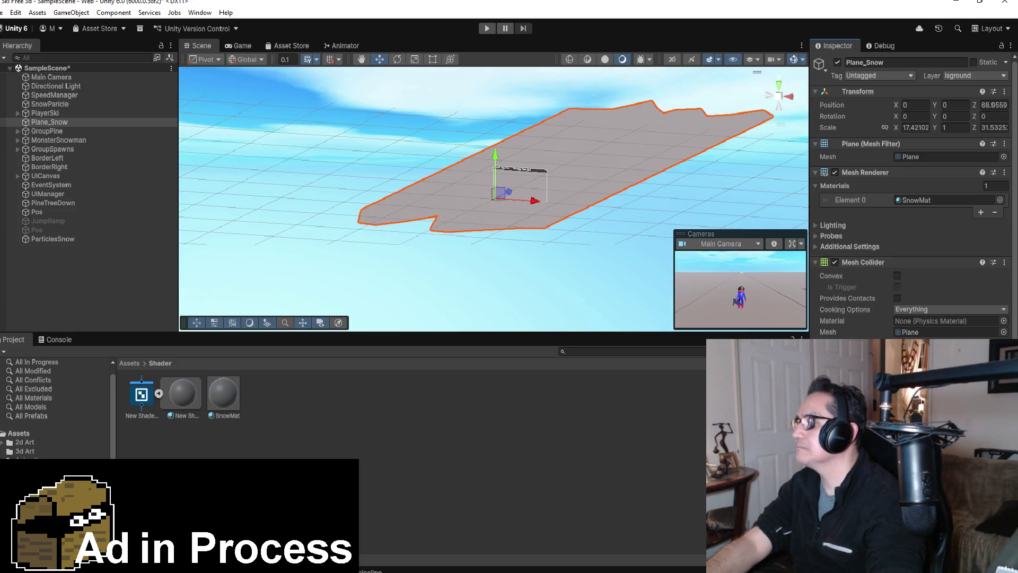